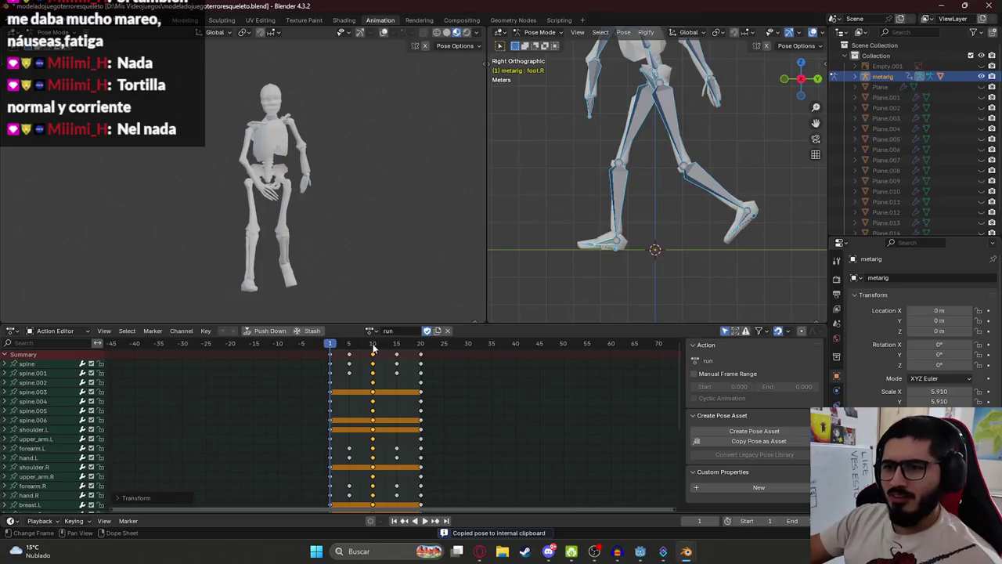
# Paste the copied pose onto frames 10 and 20 of the run action and save
pyautogui.hotkey('ctrl', 'v')
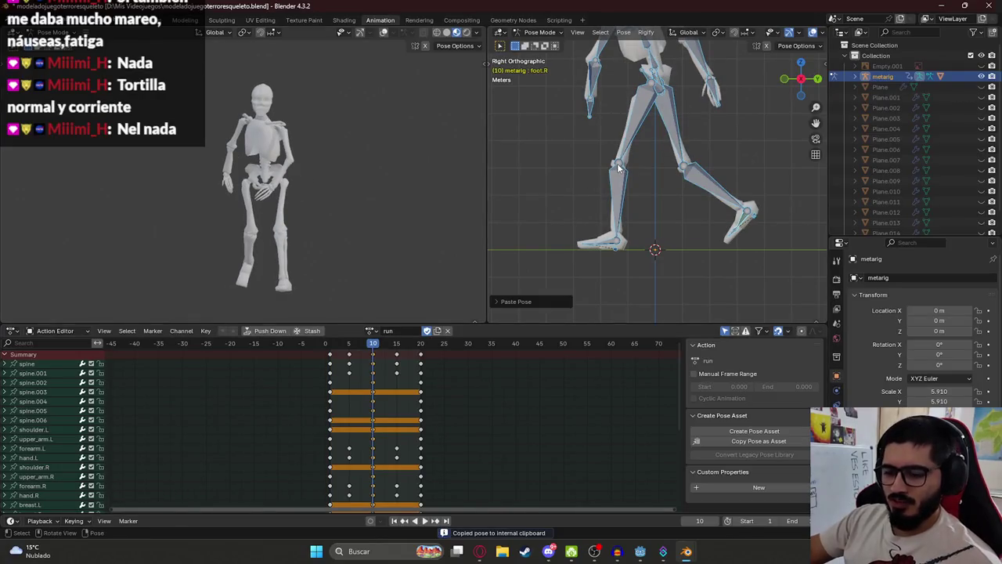
pyautogui.click(420, 351)
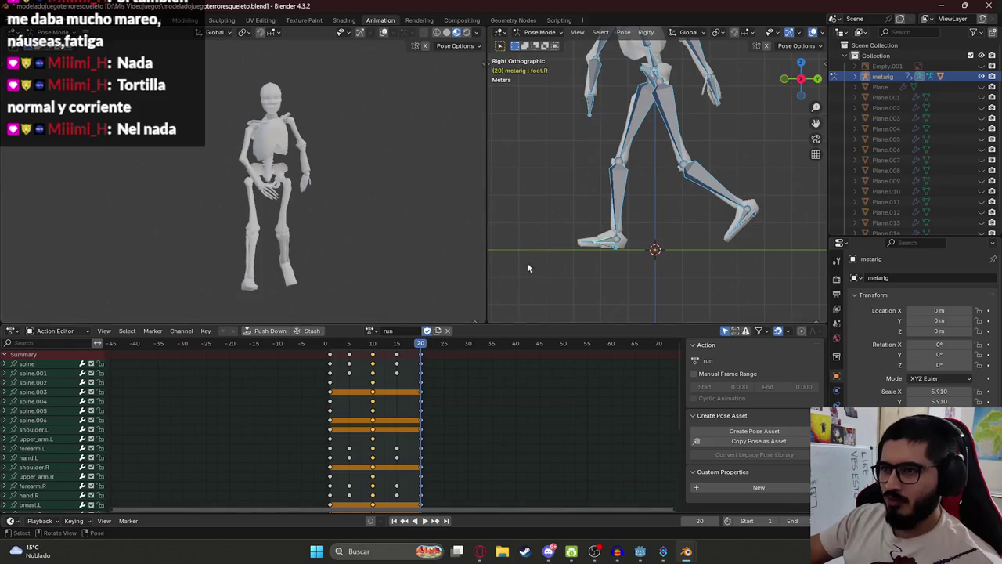
pyautogui.hotkey('ctrl', 'v')
pyautogui.hotkey('ctrl', 's')
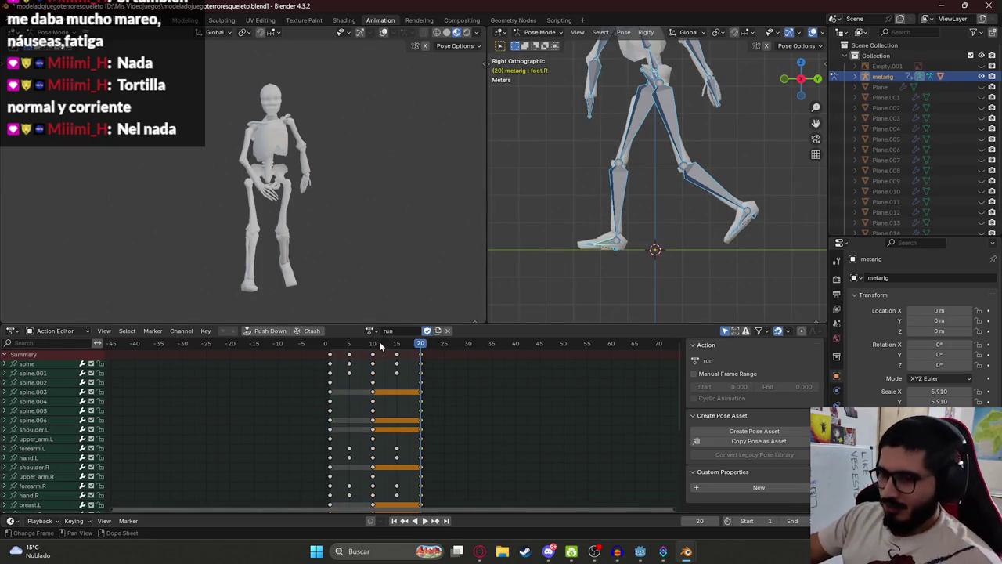
# Play and scrub through the run cycle, then return to frame 1
pyautogui.press('space')
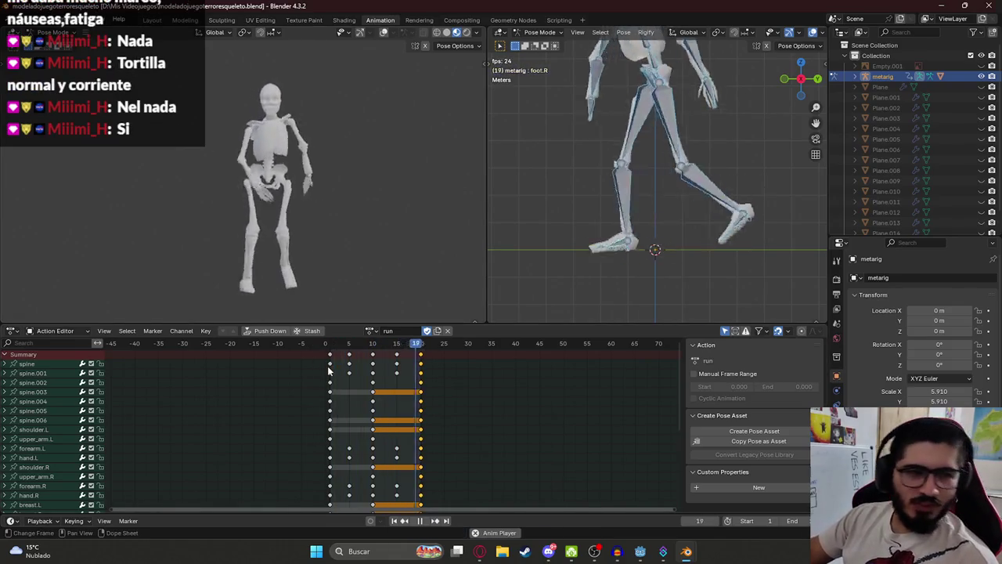
pyautogui.press('space')
pyautogui.moveTo(365, 361)
pyautogui.mouseDown()
pyautogui.moveTo(332, 360)
pyautogui.moveTo(342, 368)
pyautogui.mouseUp()
pyautogui.press('Escape')
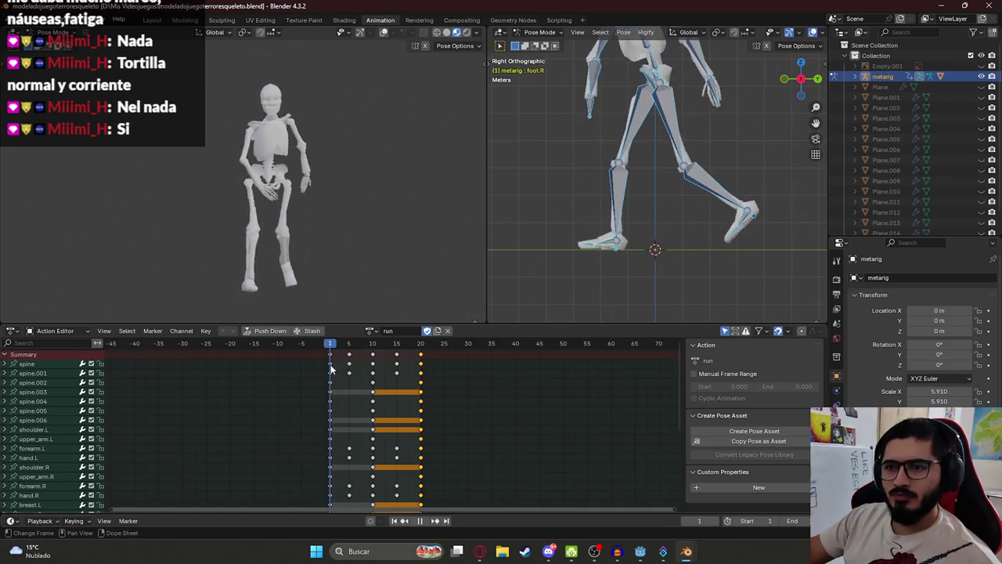
# Switch the right view to front, save again and replay the run animation
pyautogui.press('KP_1')
pyautogui.moveTo(289, 202)
pyautogui.mouseDown()
pyautogui.moveTo(298, 203)
pyautogui.moveTo(291, 188)
pyautogui.mouseUp()
pyautogui.hotkey('ctrl', 's')
pyautogui.press('space')
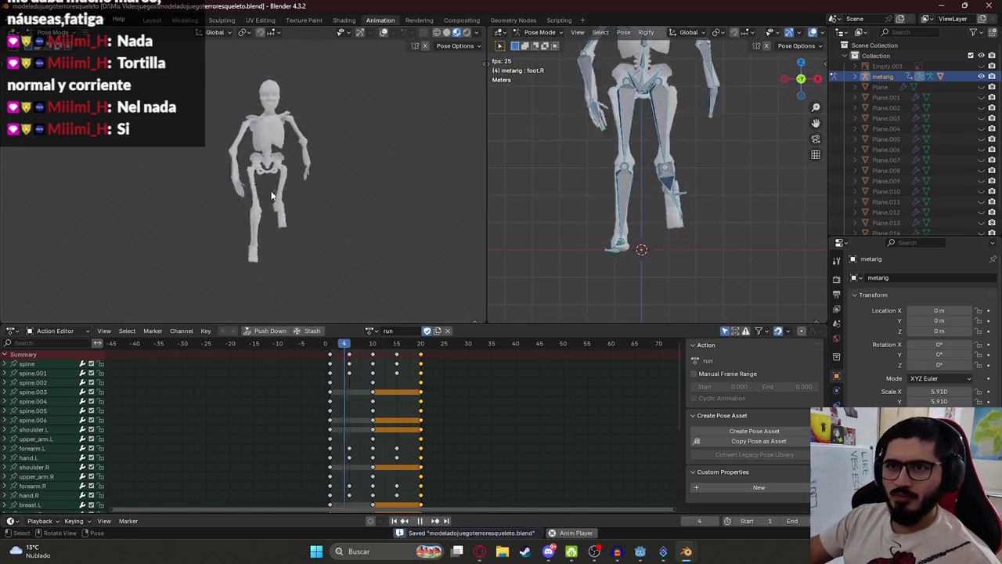
pyautogui.scroll(8, 605, 178)
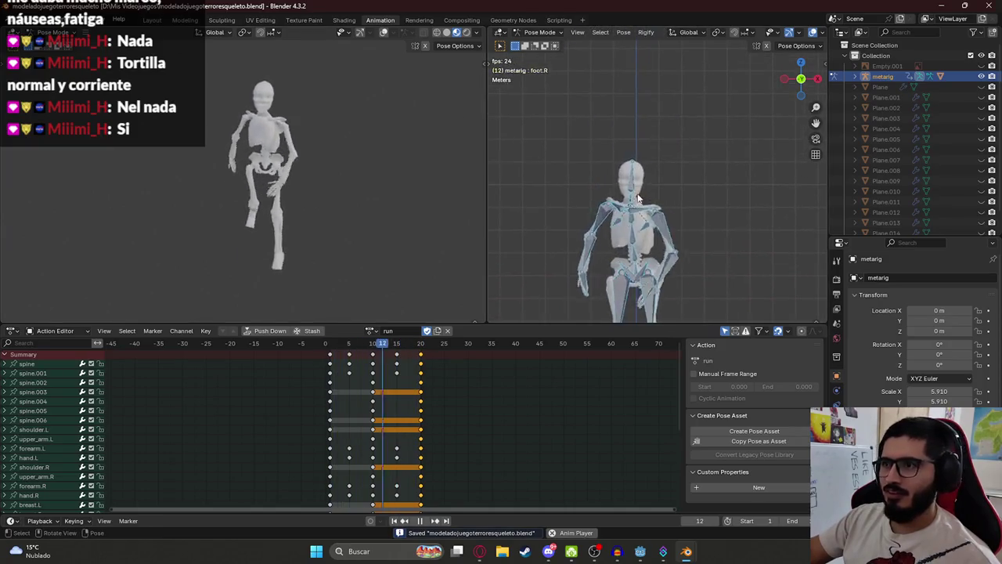
pyautogui.moveTo(398, 146)
pyautogui.mouseDown()
pyautogui.moveTo(258, 143)
pyautogui.moveTo(360, 151)
pyautogui.mouseUp()
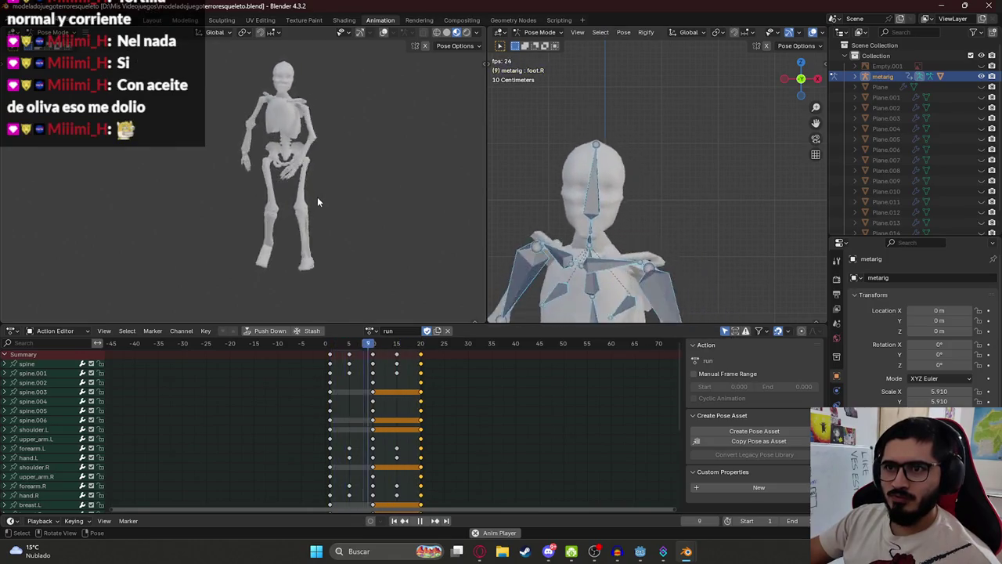
pyautogui.press('space')
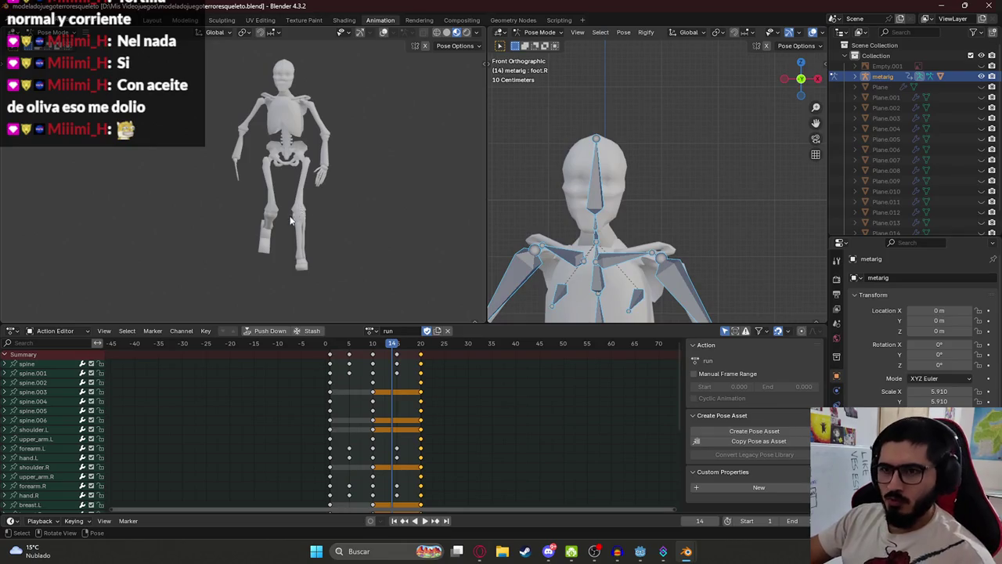
pyautogui.click(348, 345)
pyautogui.press('space')
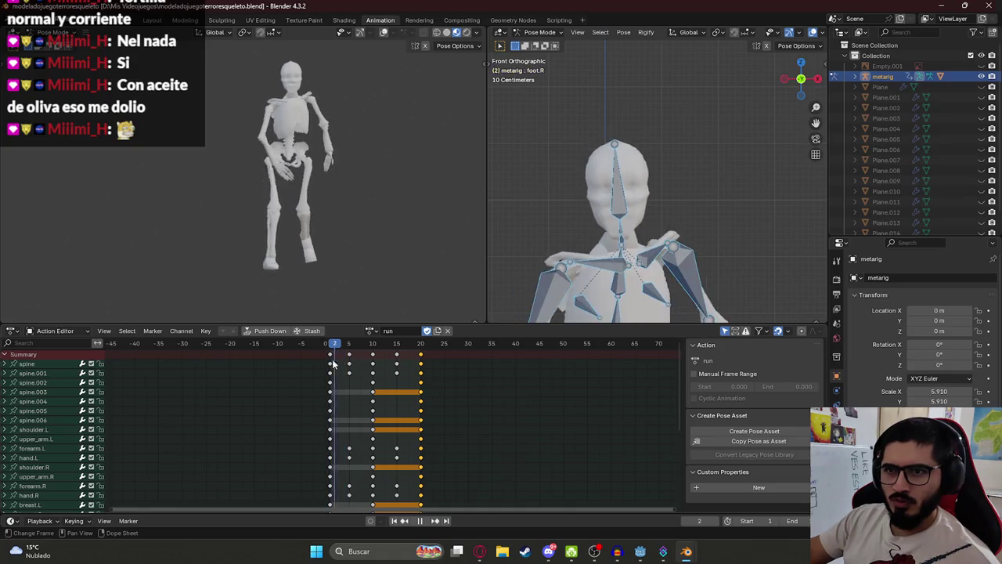
pyautogui.press('space')
pyautogui.scroll(-3, 604, 230)
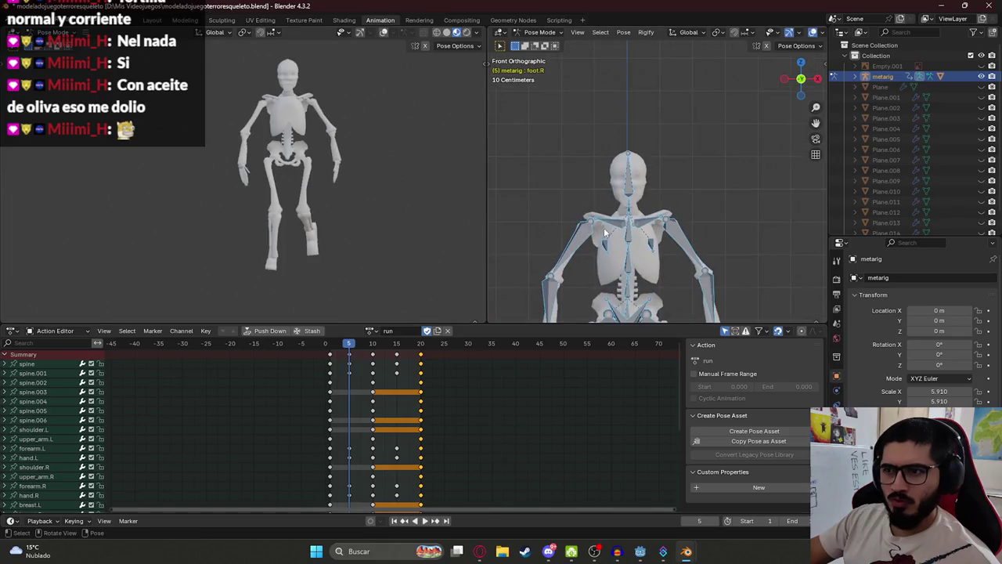
pyautogui.scroll(-4, 626, 229)
pyautogui.click(610, 202)
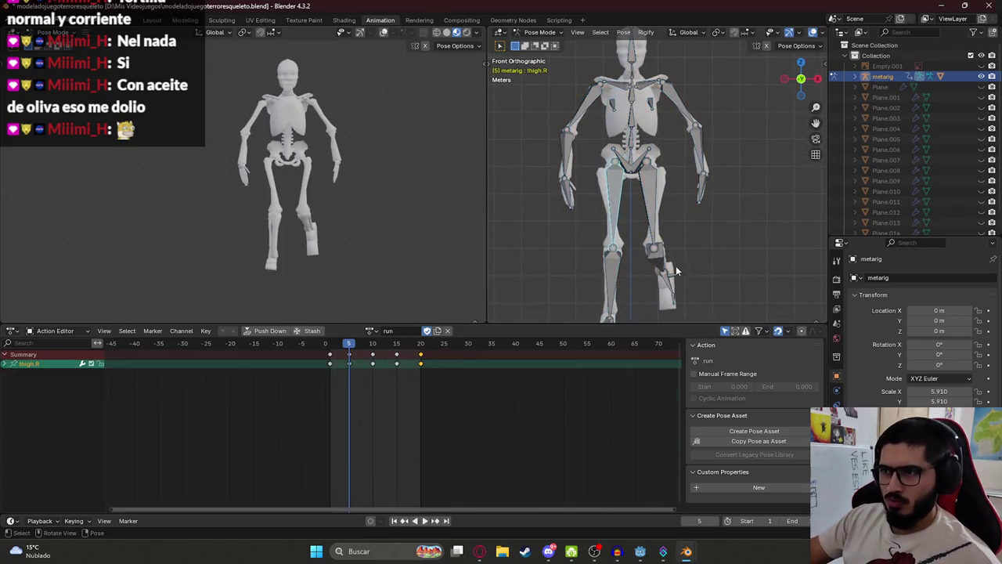
pyautogui.press('r')
pyautogui.press('x')
pyautogui.press('x')
pyautogui.press('z')
pyautogui.press('z')
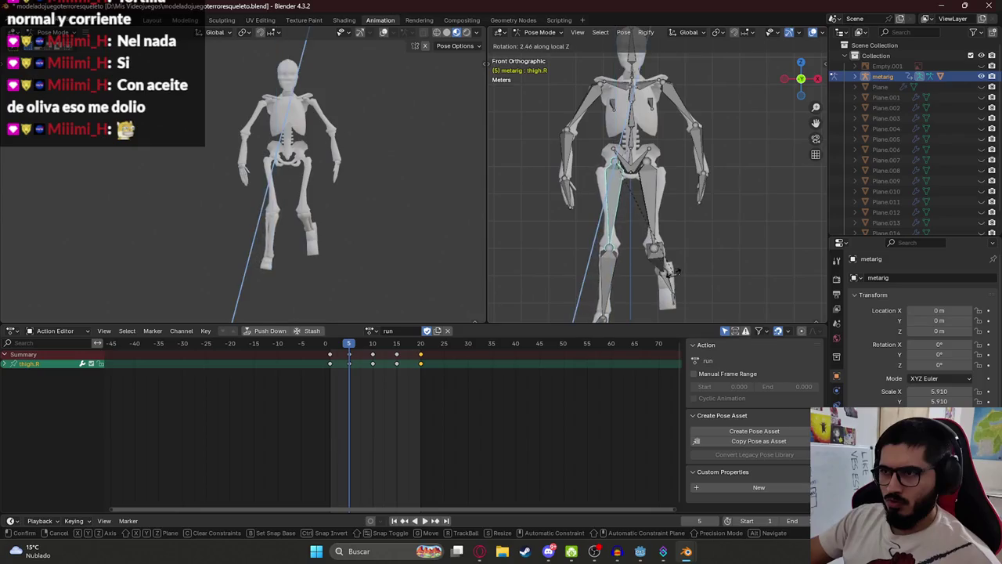
pyautogui.rightClick(668, 272)
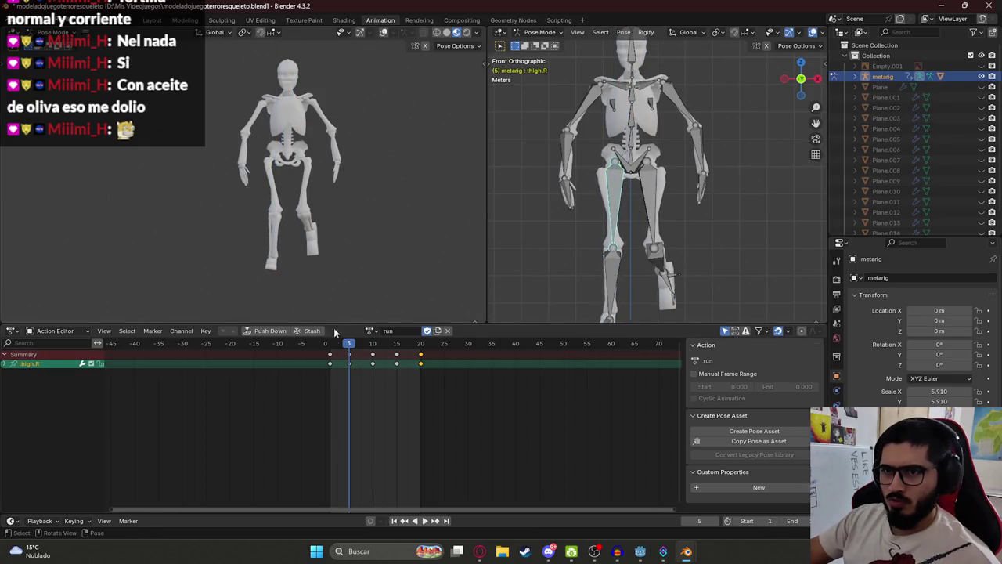
pyautogui.press('a')
pyautogui.hotkey('ctrl', 's')
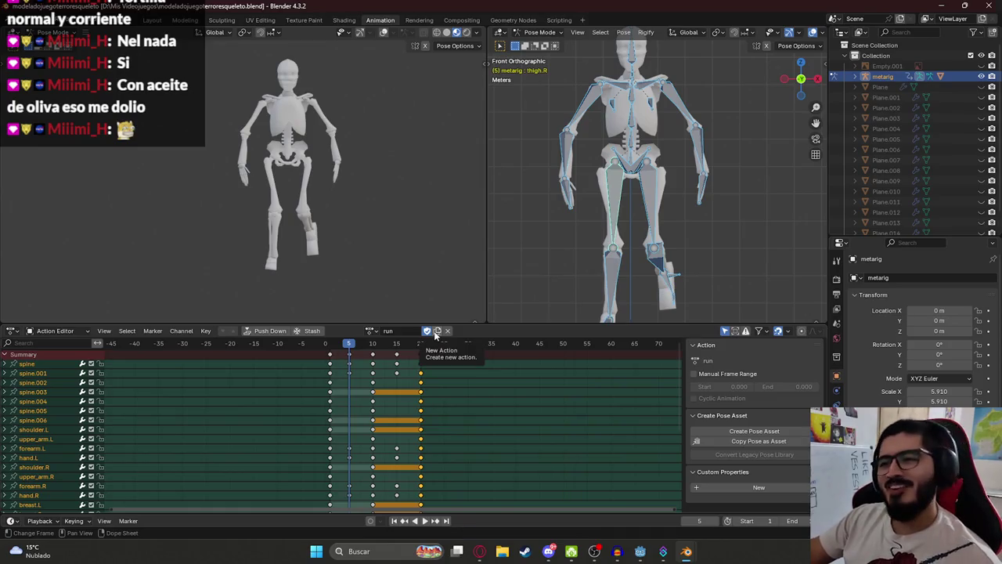
# Duplicate the run action as 'attack' and delete its keyframes after frame 1
pyautogui.click(436, 331)
pyautogui.write('attack')
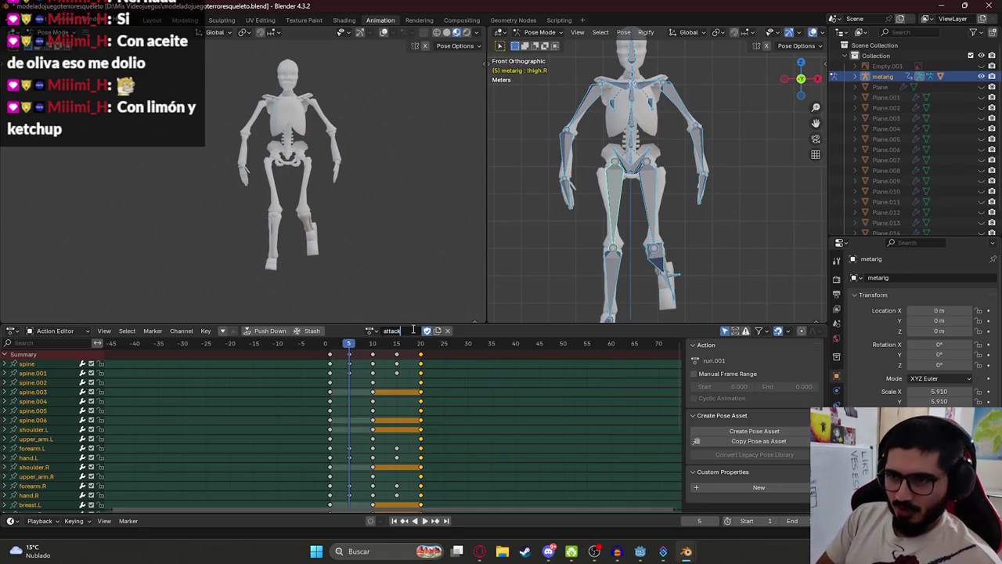
pyautogui.press('Return')
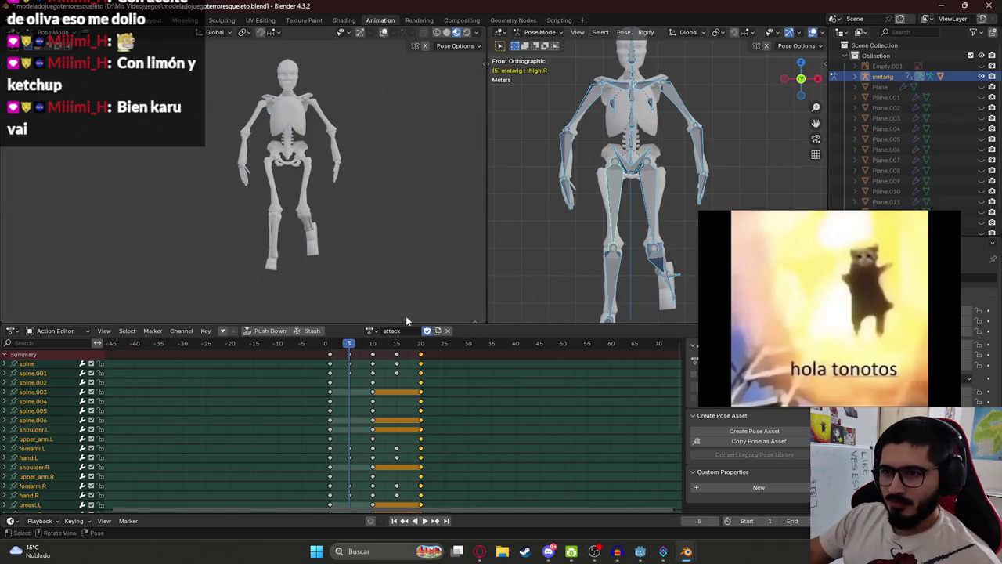
pyautogui.click(363, 360)
pyautogui.click(373, 355)
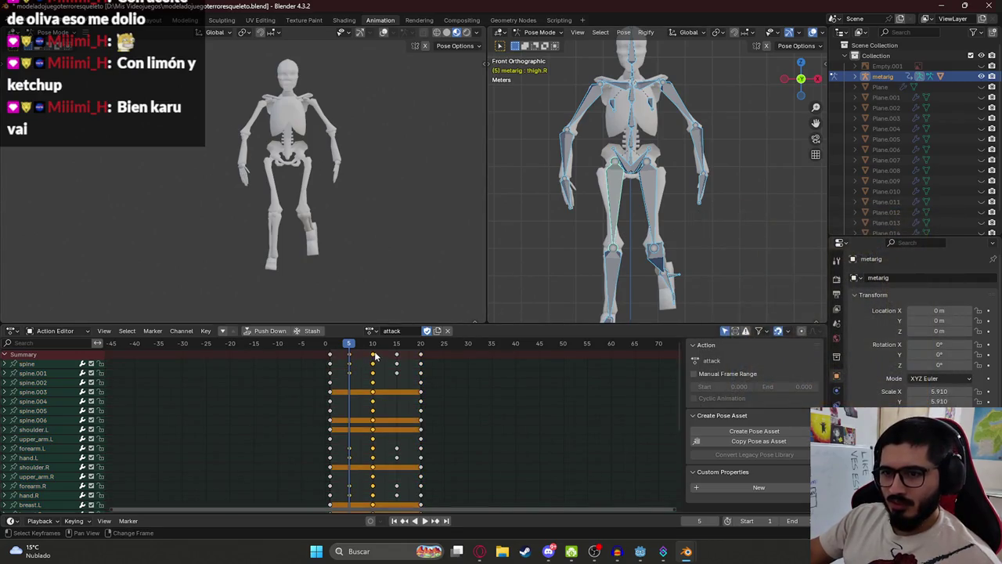
pyautogui.press('Delete')
pyautogui.hotkey('shift', 'Left')
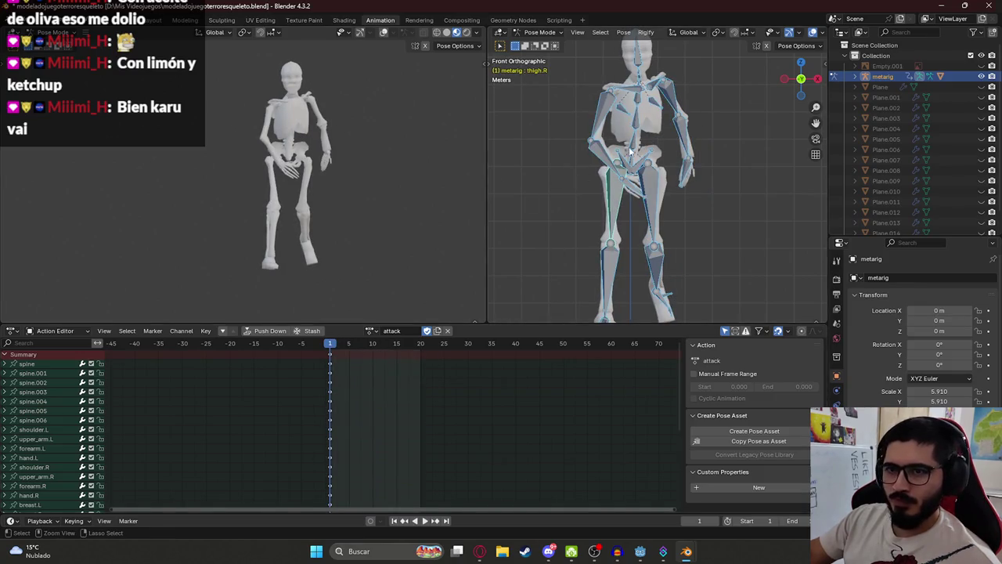
pyautogui.hotkey('ctrl', 's')
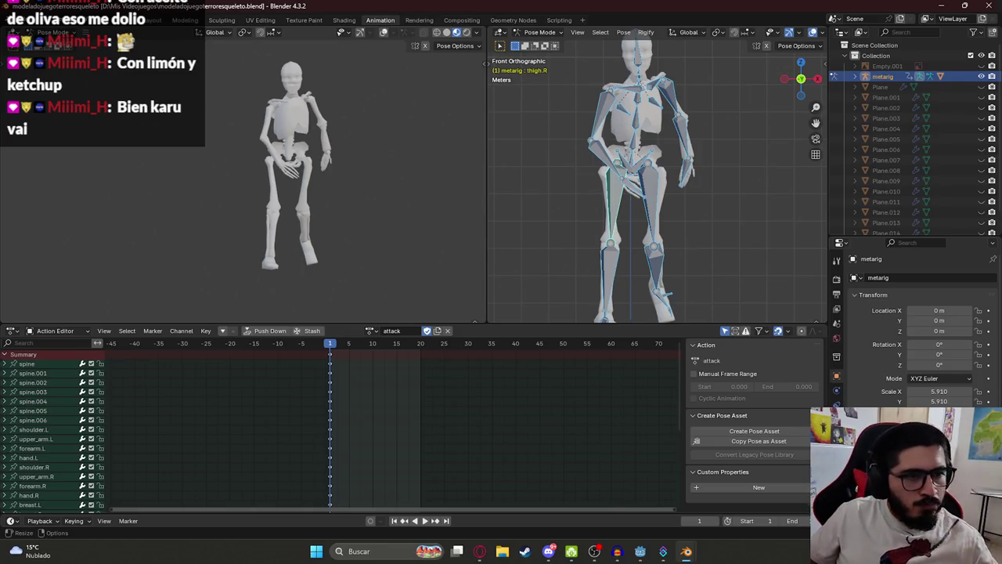
pyautogui.moveTo(336, 345); pyautogui.dragTo(330, 345)
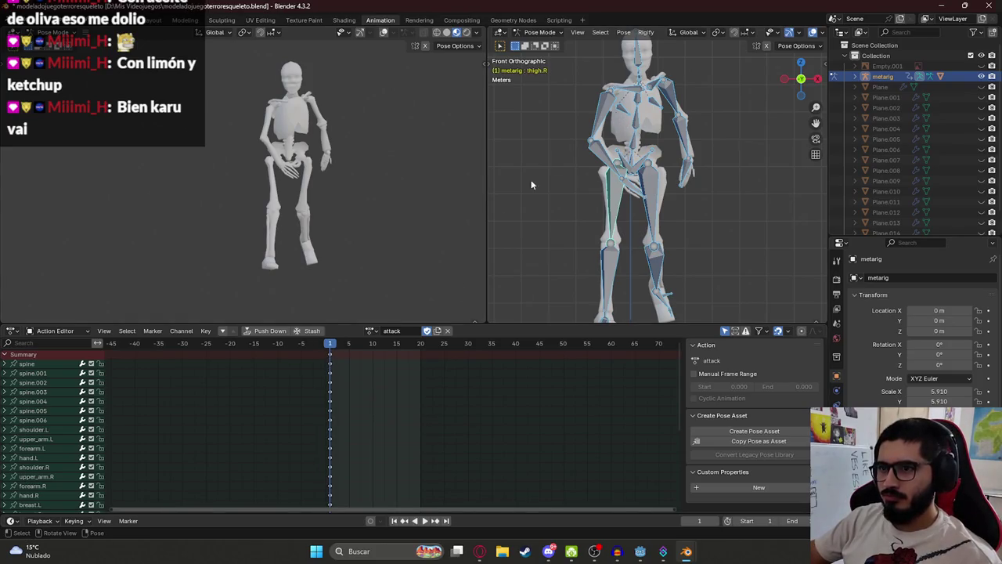
pyautogui.click(350, 346)
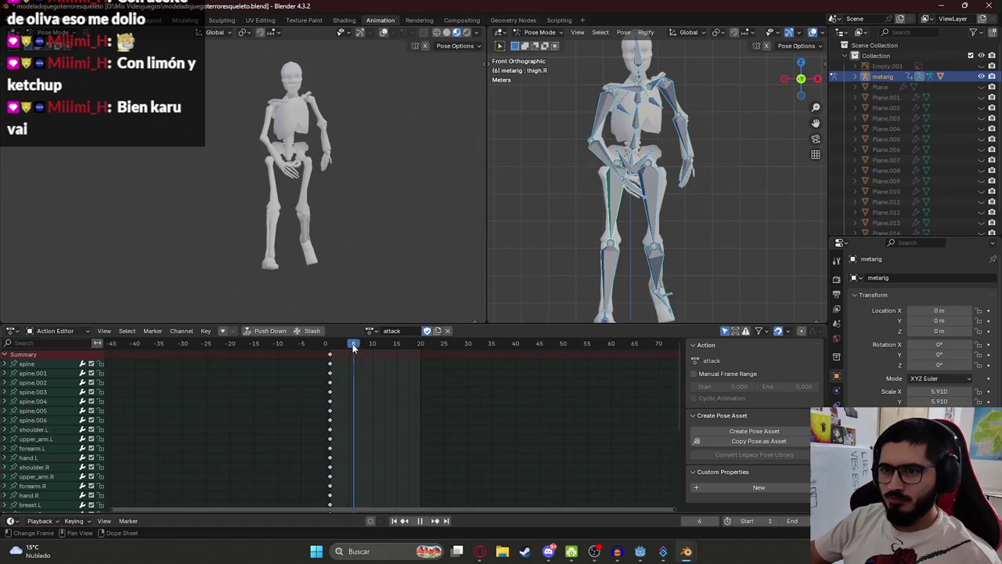
pyautogui.moveTo(650, 195)
pyautogui.mouseDown()
pyautogui.moveTo(551, 200)
pyautogui.moveTo(580, 182)
pyautogui.mouseUp()
pyautogui.press('KP_3')
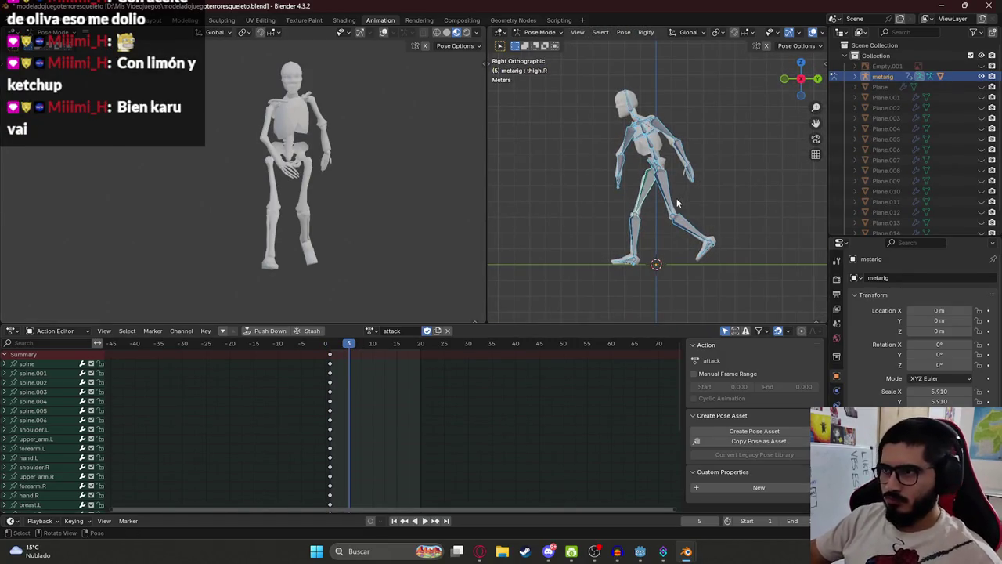
# Check the rest pose, then twist spine.001 around the global Z axis
pyautogui.hotkey('alt', 'r')
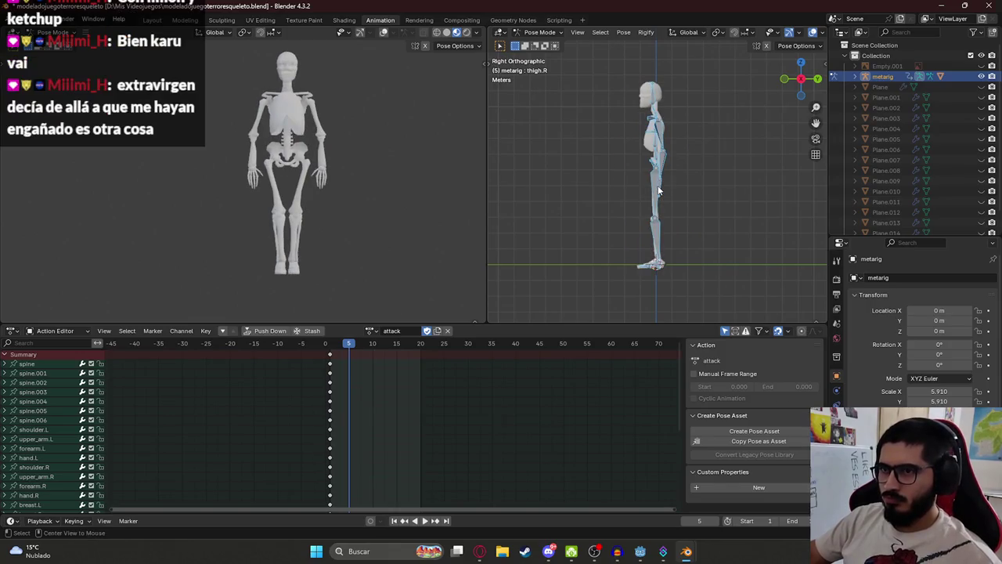
pyautogui.hotkey('ctrl', 'z')
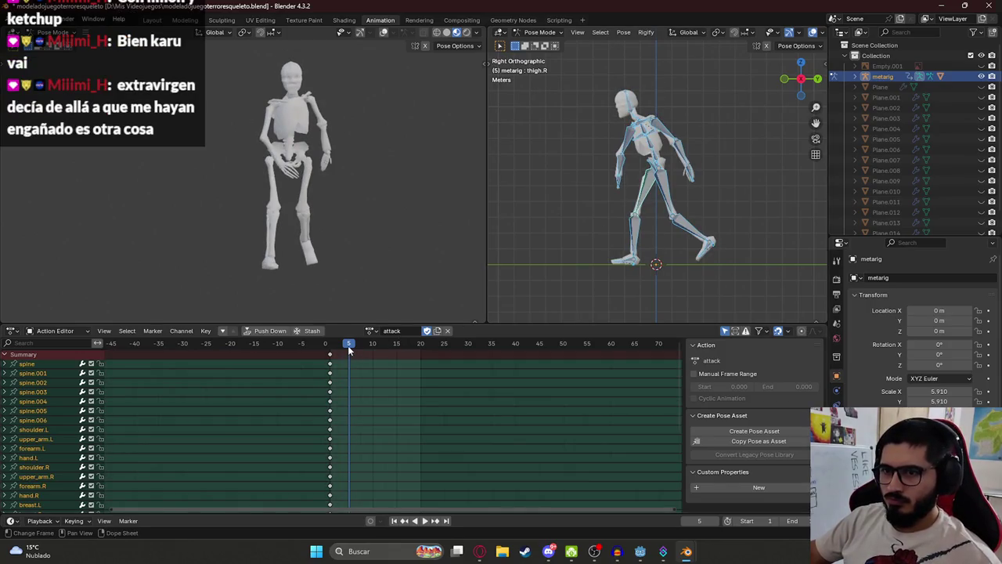
pyautogui.click(650, 157)
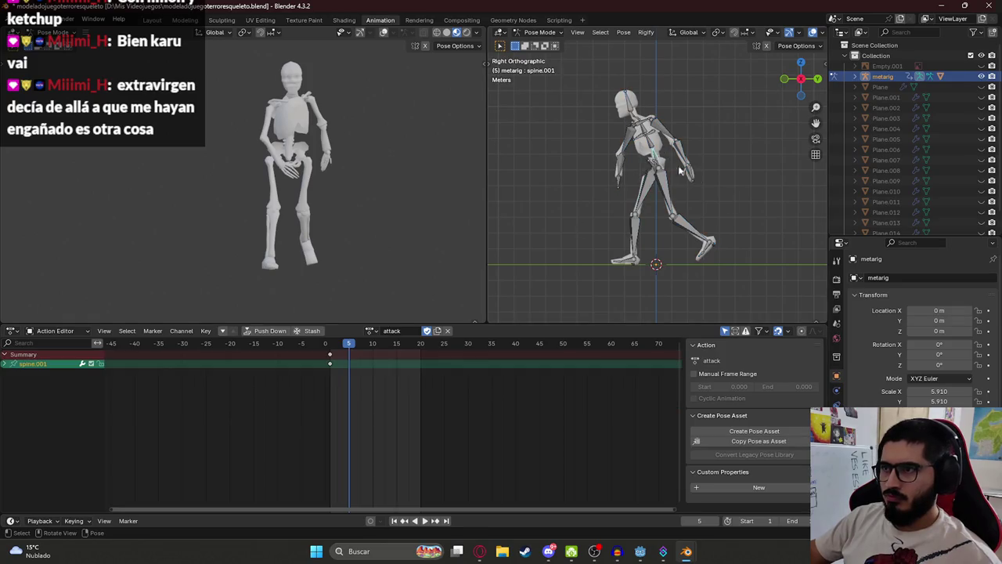
pyautogui.press('r')
pyautogui.press('z')
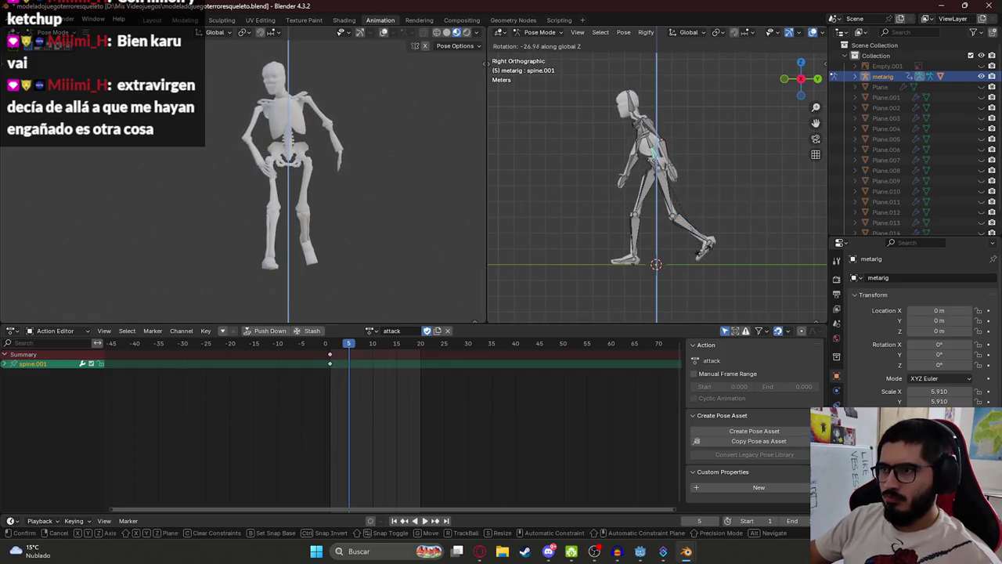
pyautogui.click(656, 150)
pyautogui.click(660, 141)
pyautogui.press('r')
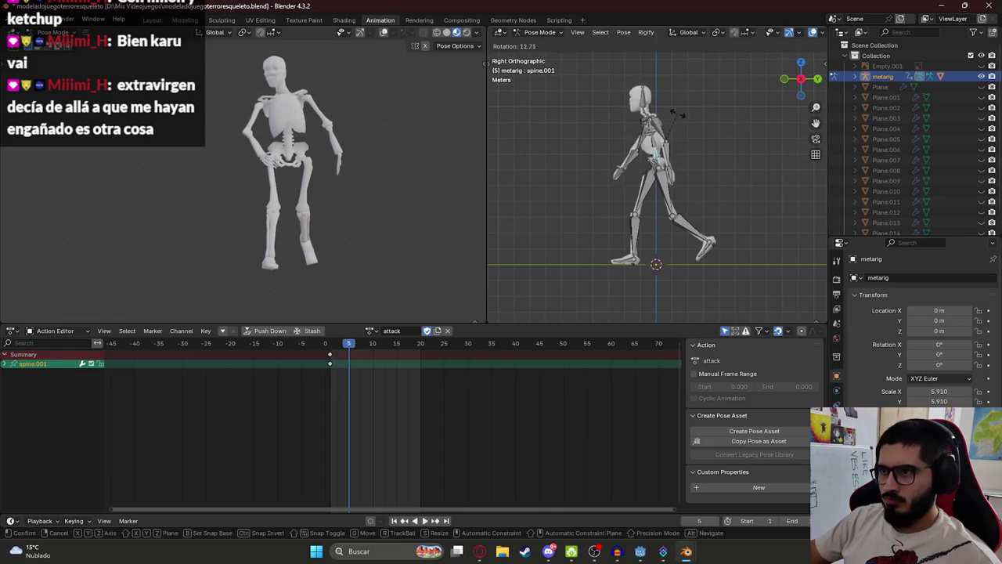
pyautogui.click(664, 138)
# Lean the upper body forward by rotating spine.002
pyautogui.click(660, 140)
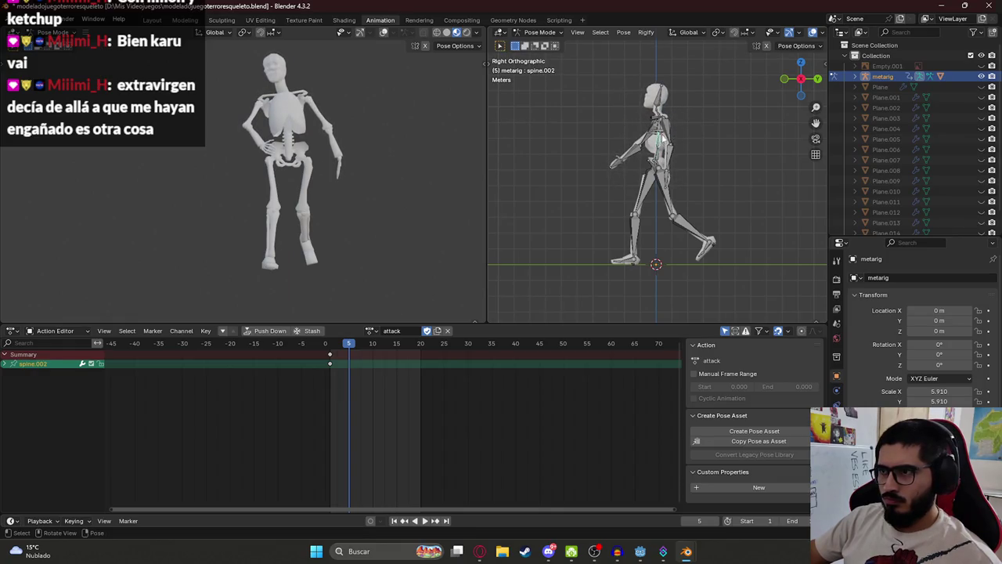
pyautogui.press('r')
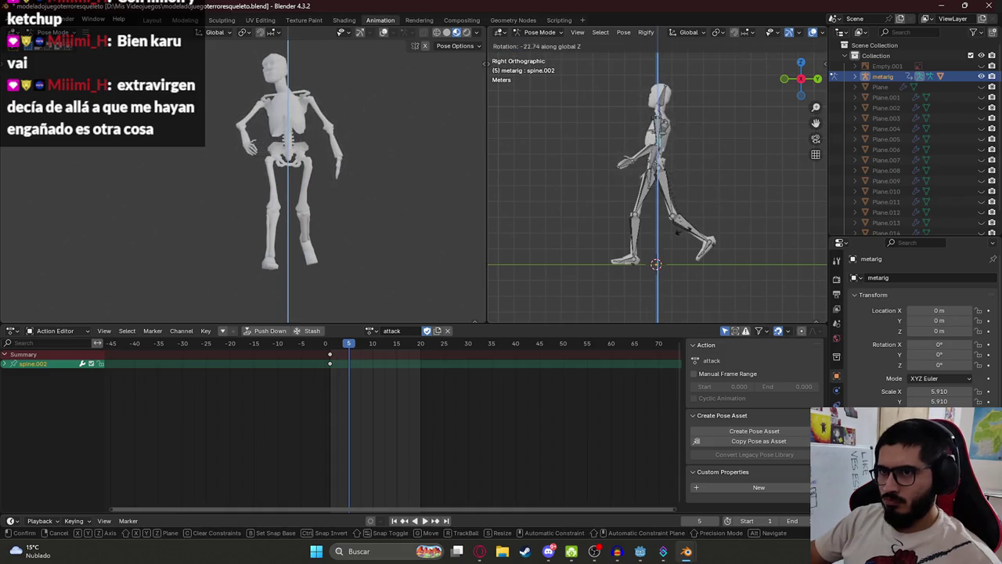
pyautogui.click(683, 220)
pyautogui.scroll(3, 662, 169)
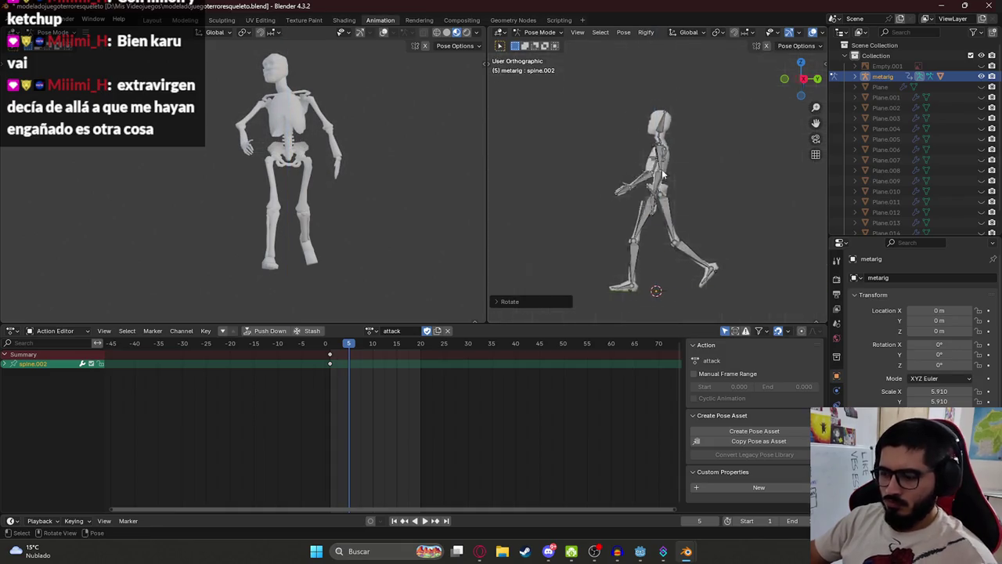
# Rotate the right upper arm, locked to global Z and then freely, to raise it
pyautogui.moveTo(661, 169)
pyautogui.mouseDown()
pyautogui.moveTo(722, 184)
pyautogui.moveTo(626, 196)
pyautogui.moveTo(708, 217)
pyautogui.moveTo(658, 216)
pyautogui.moveTo(634, 239)
pyautogui.mouseUp()
pyautogui.click(598, 201)
pyautogui.press('r')
pyautogui.press('x')
pyautogui.press('x')
pyautogui.press('z')
pyautogui.press('z')
pyautogui.press('z')
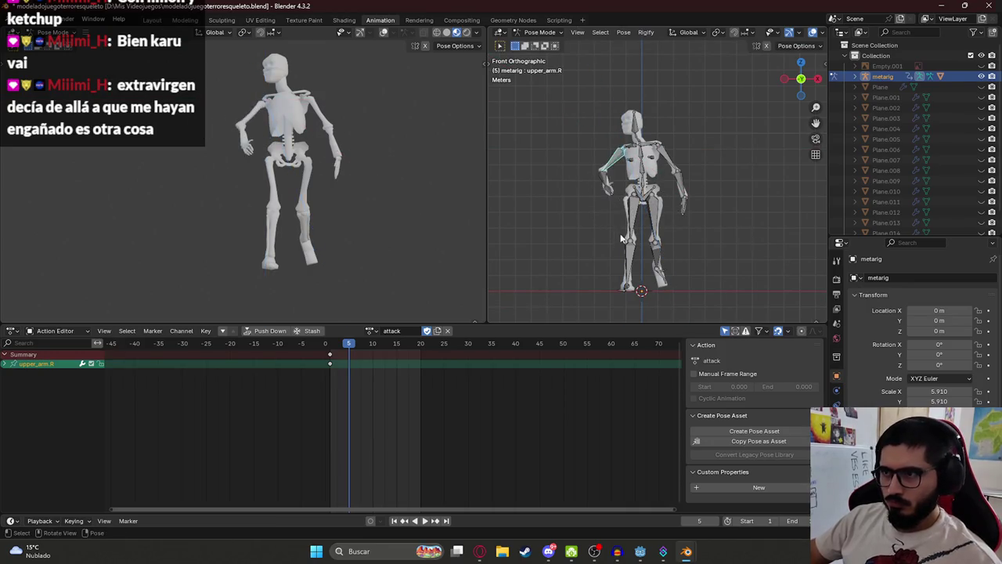
pyautogui.press('r')
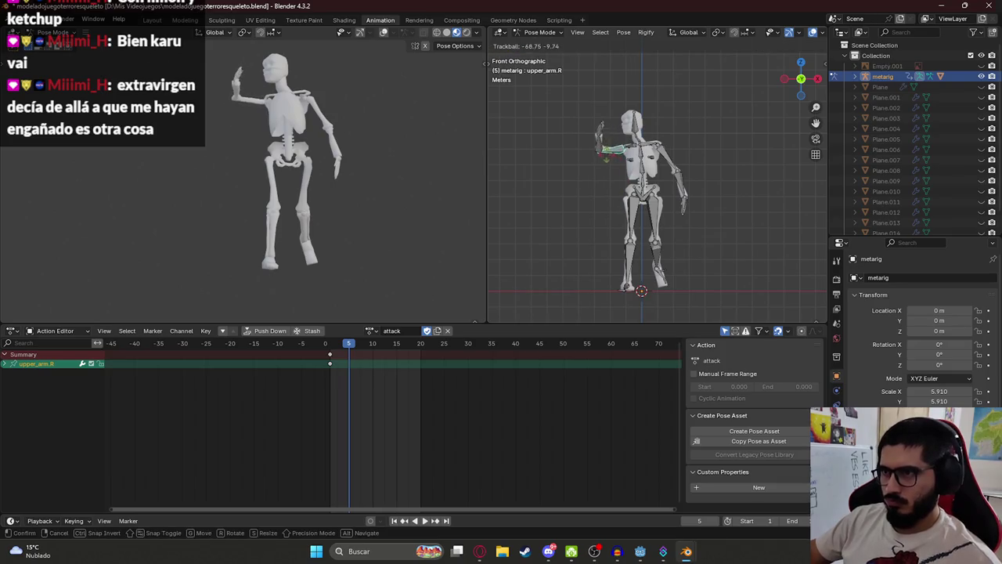
pyautogui.press('Return')
# From the top view, rotate the right upper arm further overhead
pyautogui.moveTo(689, 164); pyautogui.dragTo(702, 161)
pyautogui.press('KP_7')
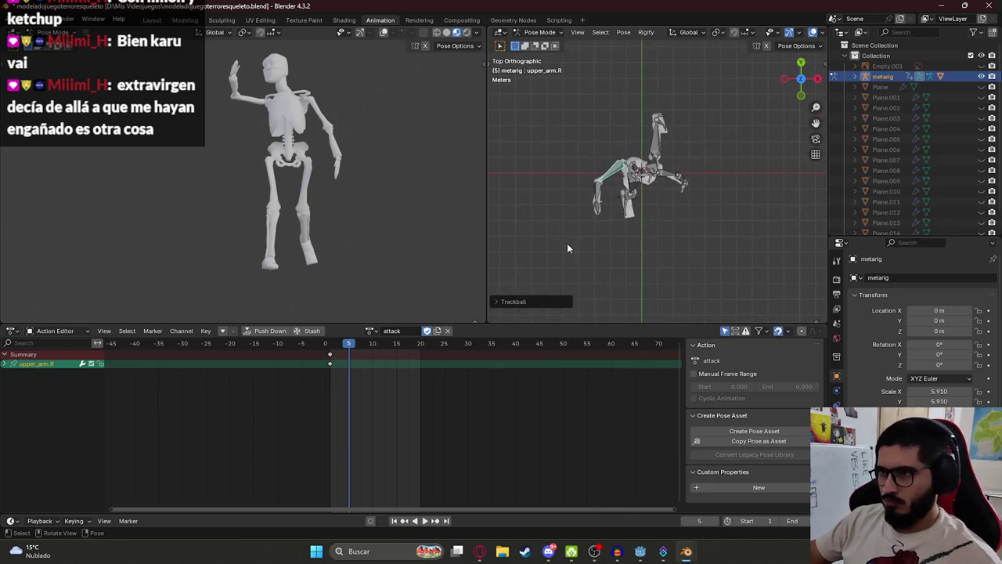
pyautogui.press('r')
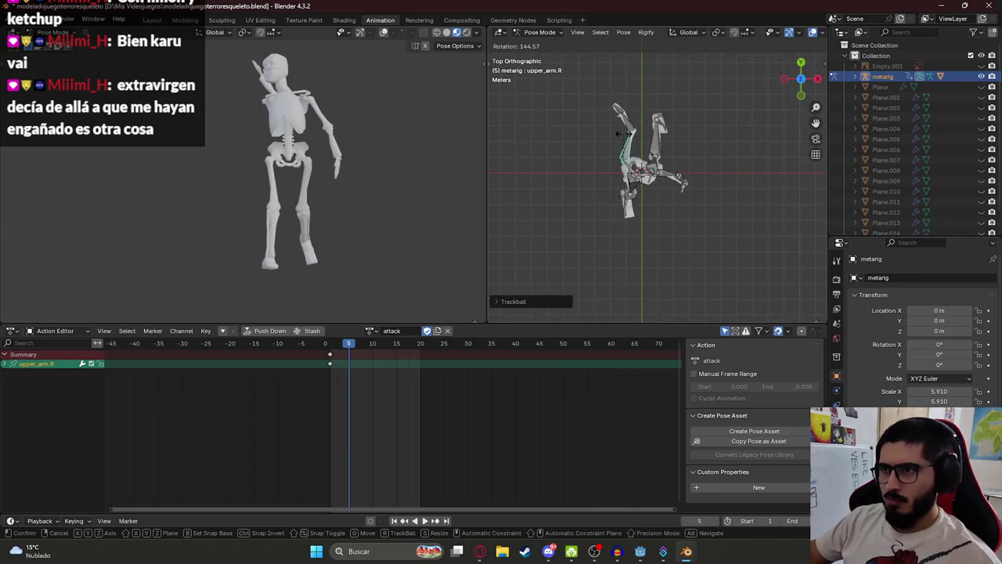
pyautogui.click(606, 145)
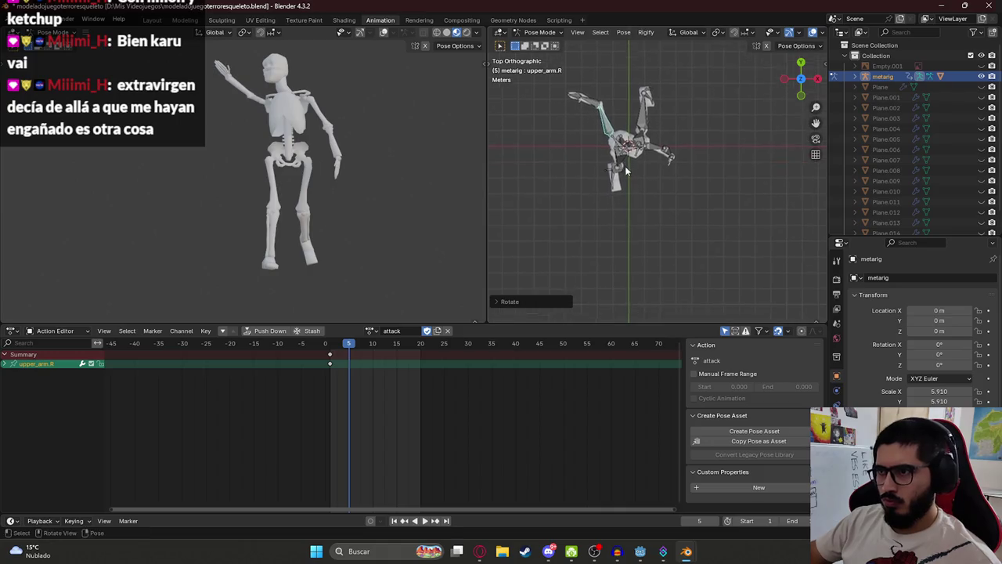
# Twist spine.001 around the vertical Z axis
pyautogui.moveTo(627, 170); pyautogui.dragTo(657, 184)
pyautogui.click(631, 192)
pyautogui.press('r')
pyautogui.press('z')
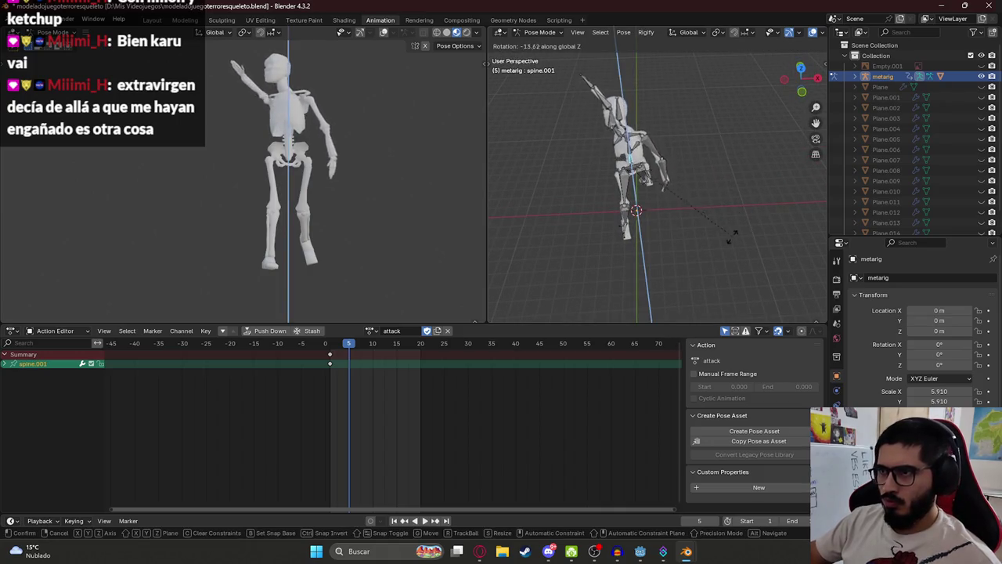
pyautogui.click(701, 244)
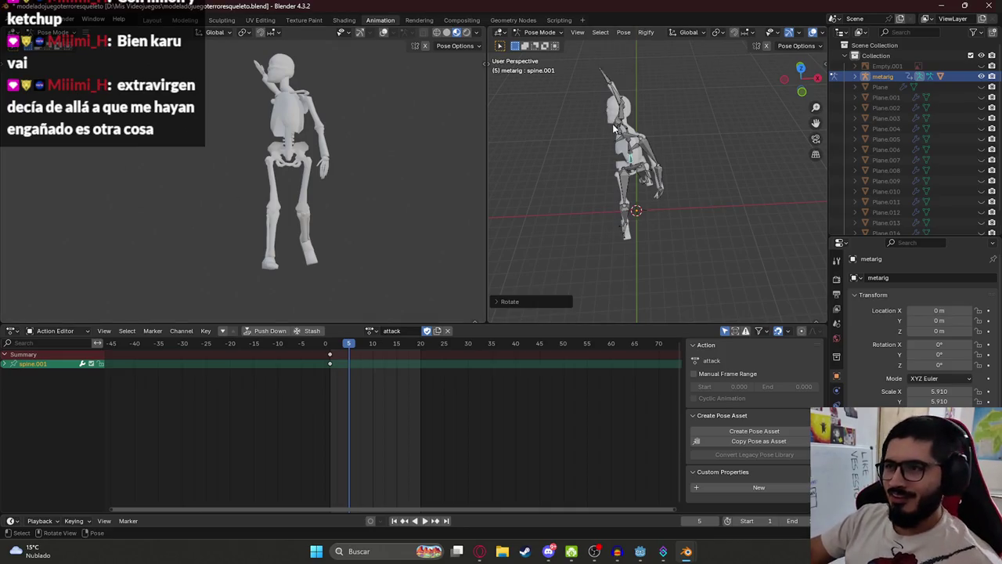
# From the right side view, try rotating the head and spine.002, undoing both
pyautogui.press('KP_3')
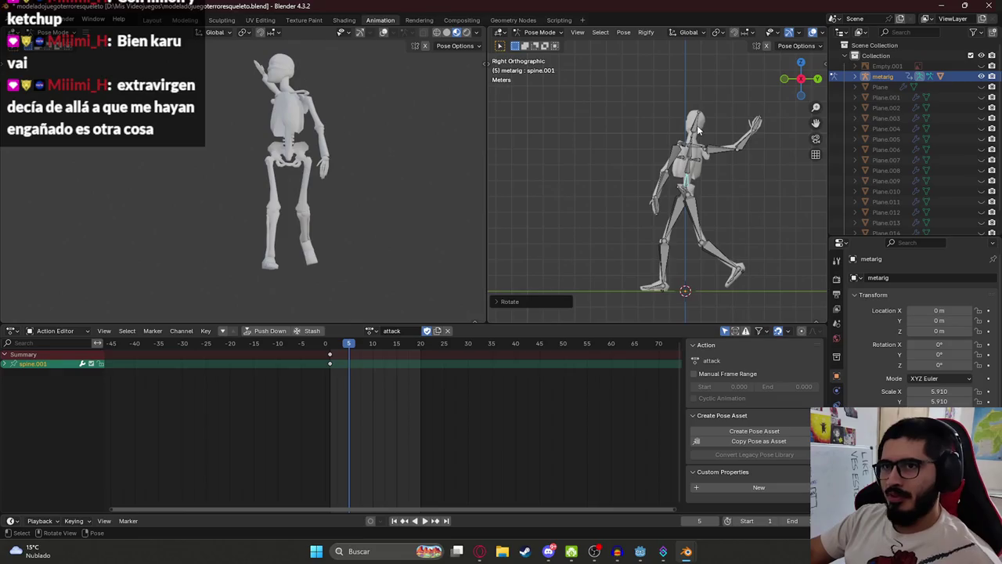
pyautogui.click(697, 130)
pyautogui.press('r')
pyautogui.press('r')
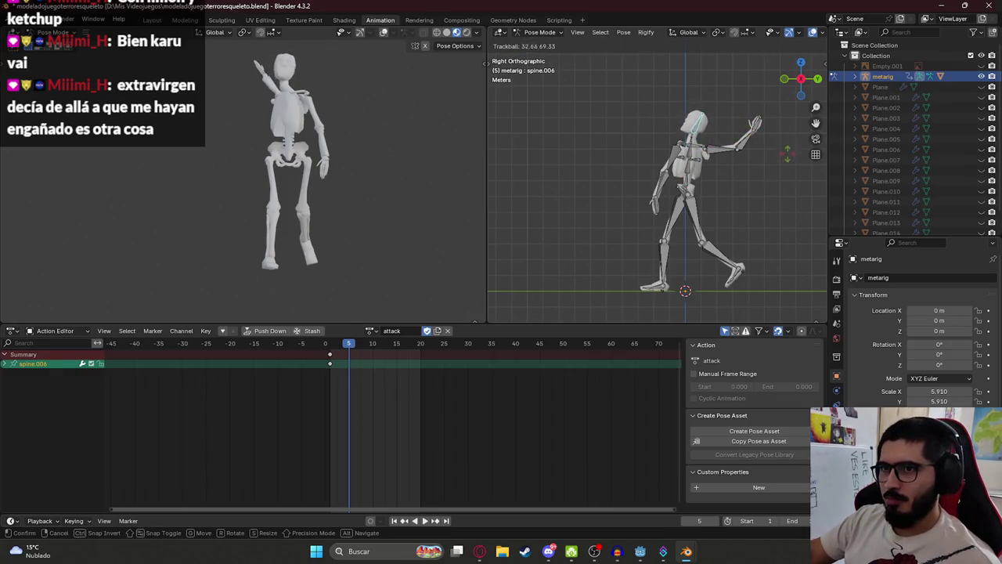
pyautogui.click(782, 163)
pyautogui.hotkey('ctrl', 'z')
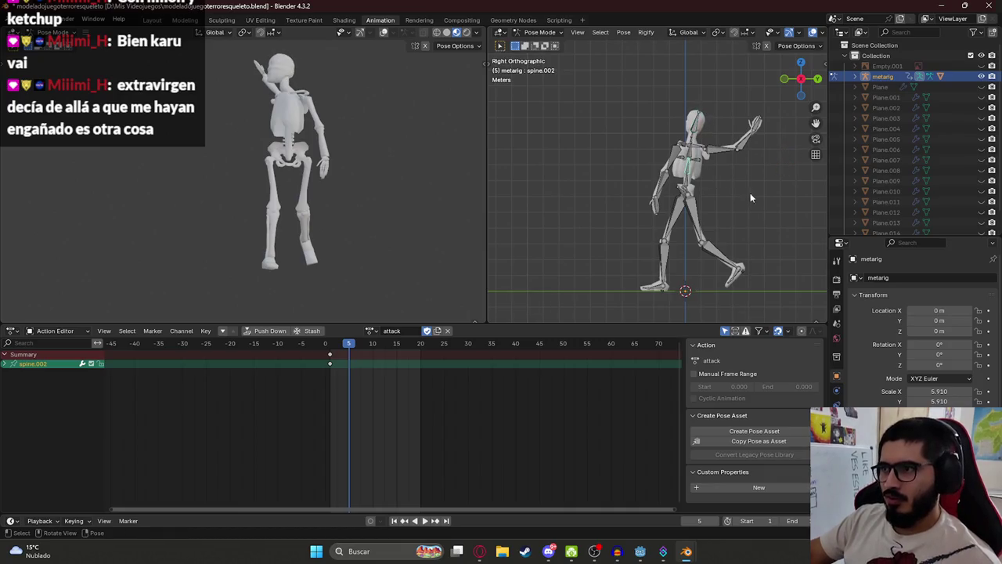
pyautogui.press('r')
pyautogui.click(767, 217)
pyautogui.hotkey('ctrl', 'z')
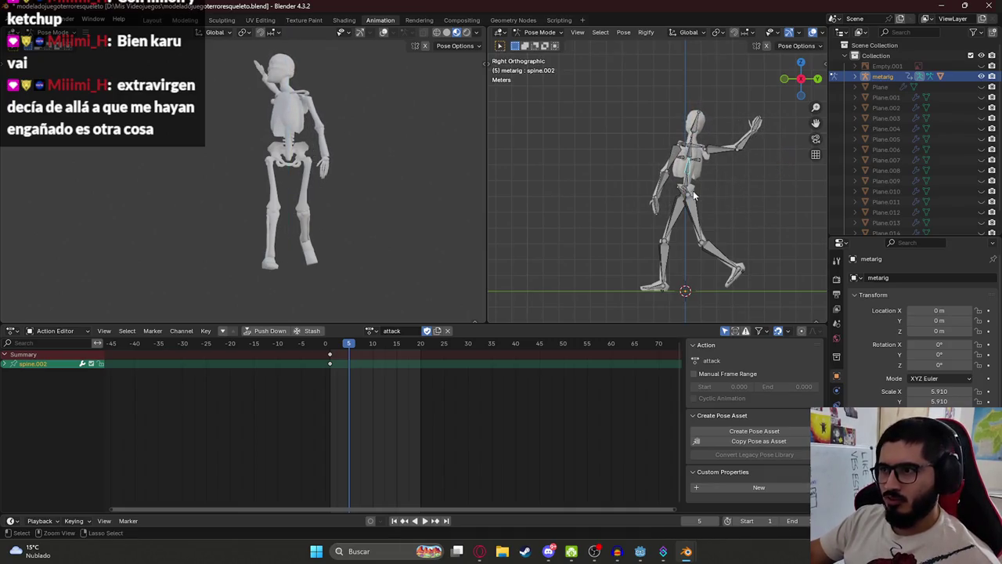
# Twist spine.001 twice more around the vertical axis
pyautogui.press('r')
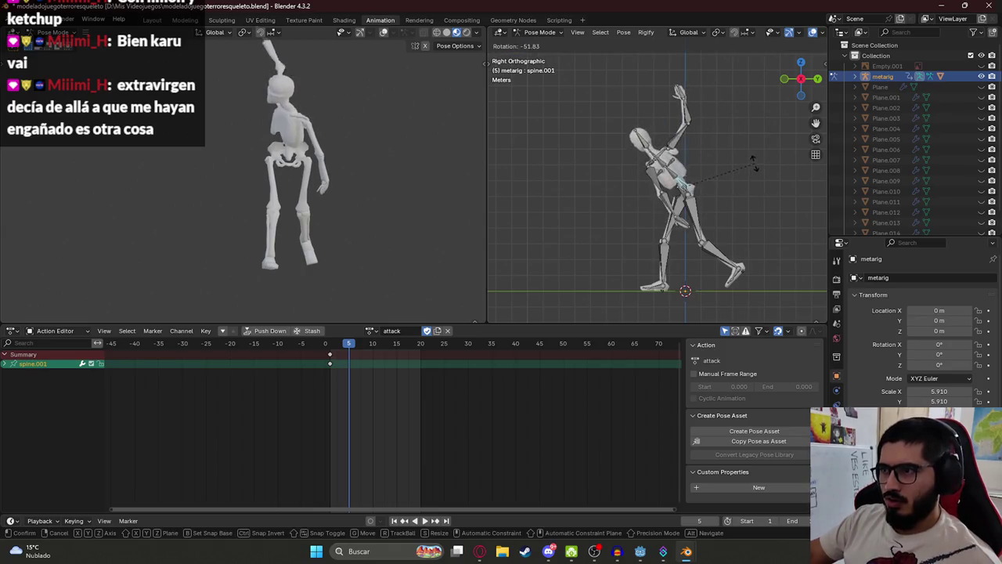
pyautogui.click(718, 230)
pyautogui.press('r')
pyautogui.click(729, 188)
# Rotate the chest bone spine.004 so the torso sits more upright
pyautogui.click(697, 130)
pyautogui.press('r')
pyautogui.click(696, 137)
pyautogui.hotkey('ctrl', 'z')
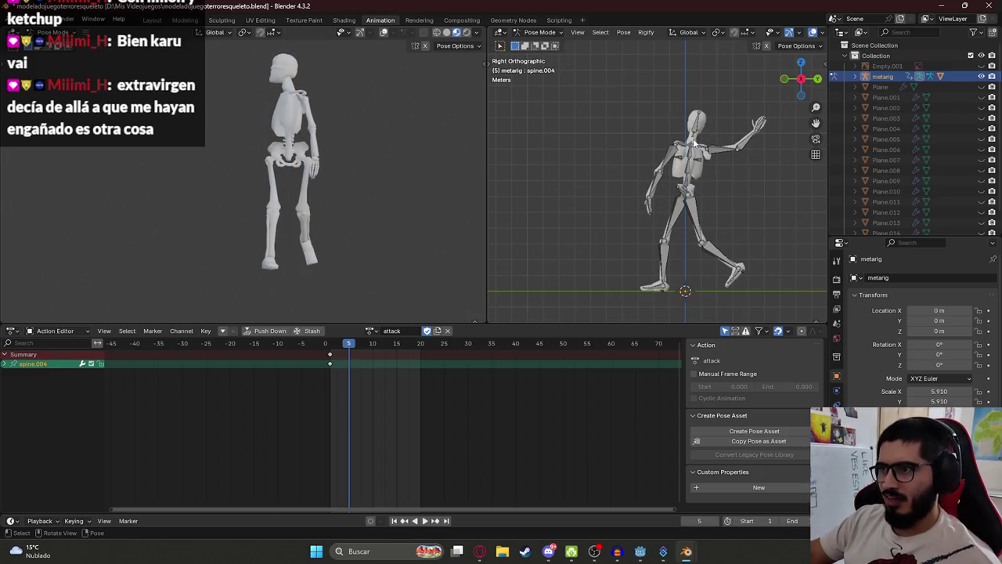
pyautogui.press('r')
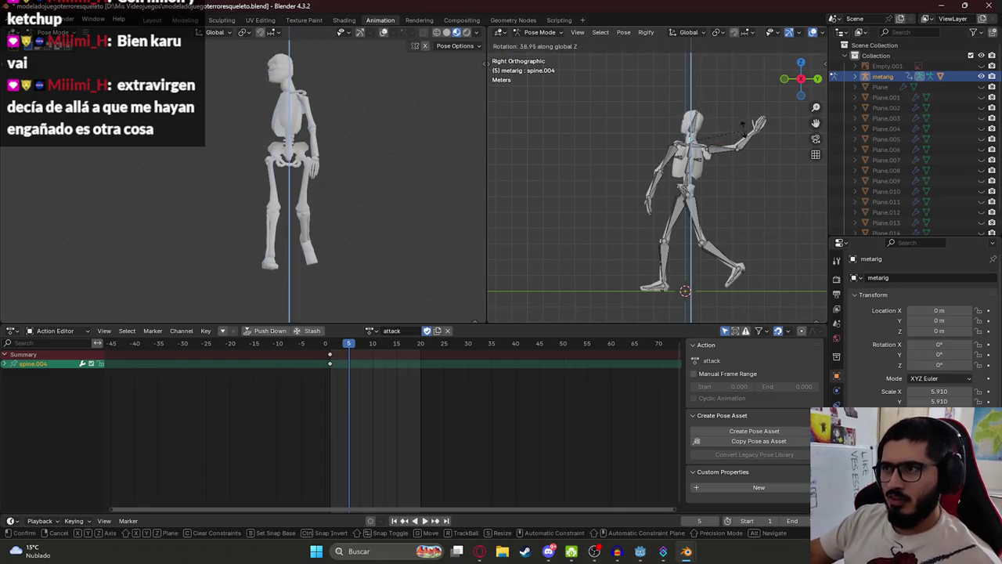
pyautogui.click(734, 184)
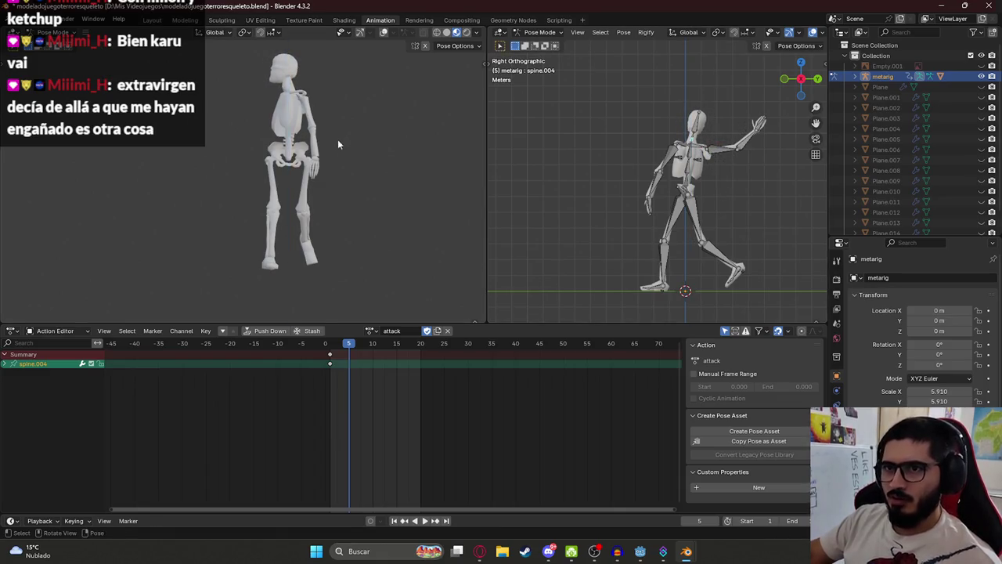
# Twist spine.002 and swing the left thigh backward
pyautogui.click(692, 169)
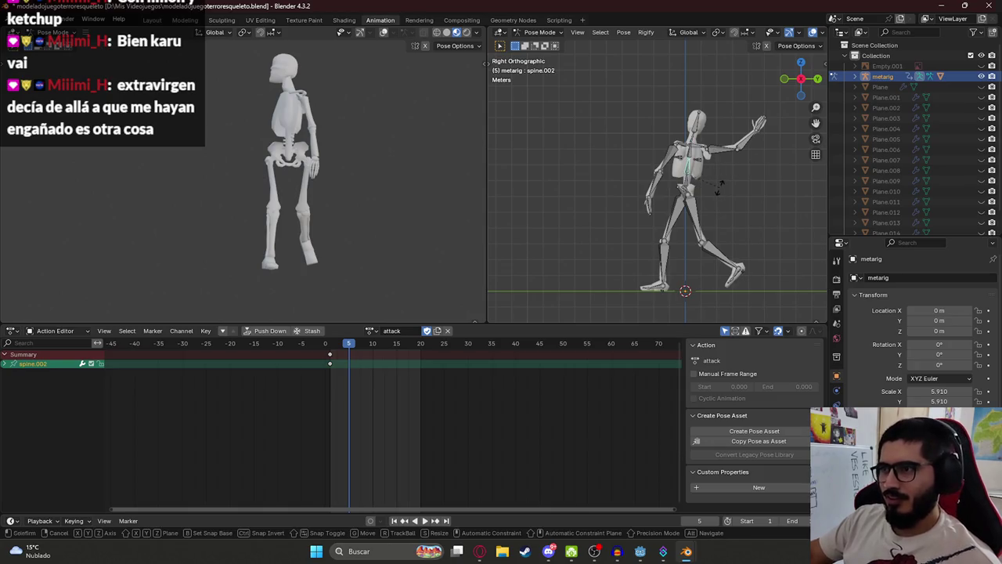
pyautogui.press('r')
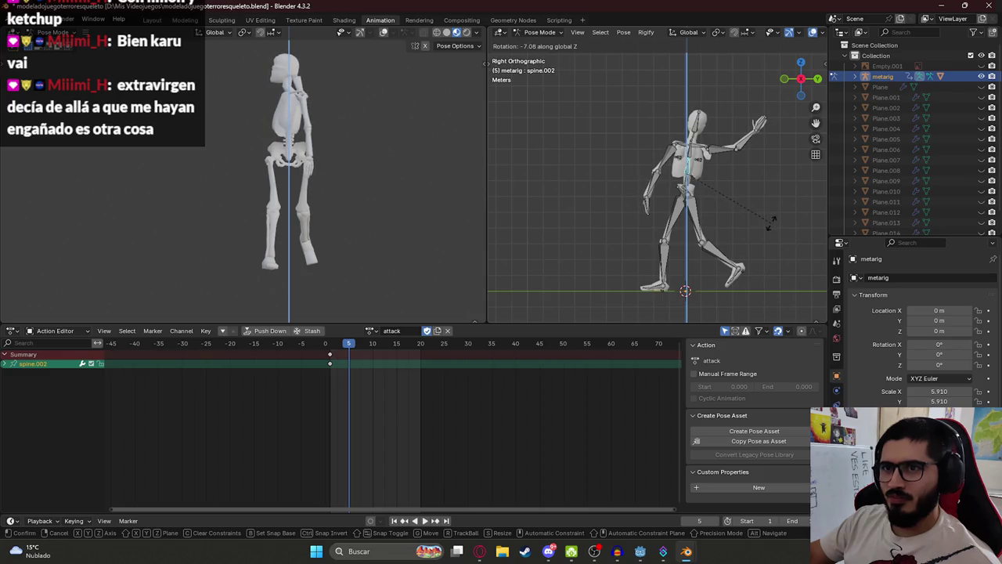
pyautogui.click(770, 220)
pyautogui.click(696, 219)
pyautogui.press('r')
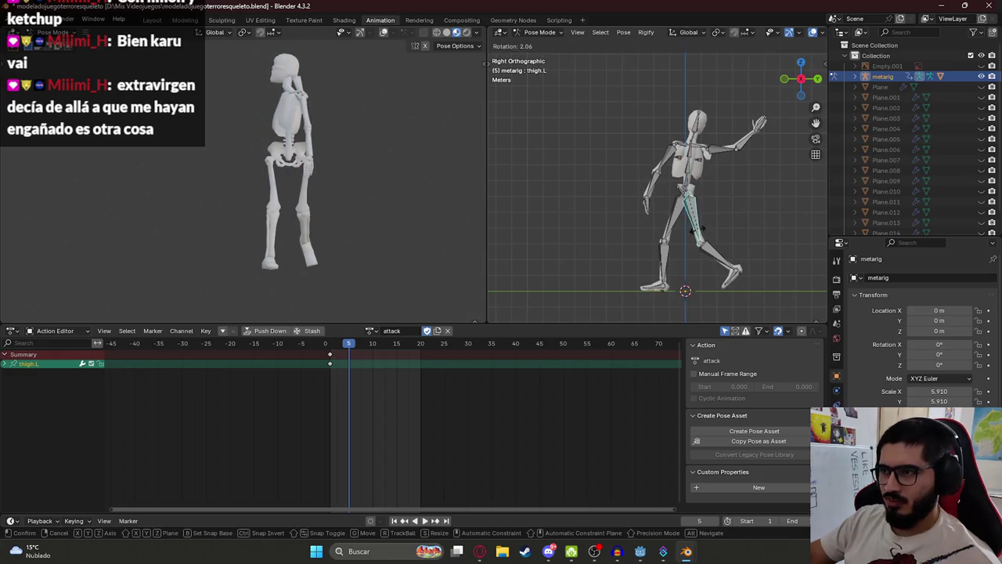
pyautogui.click(697, 241)
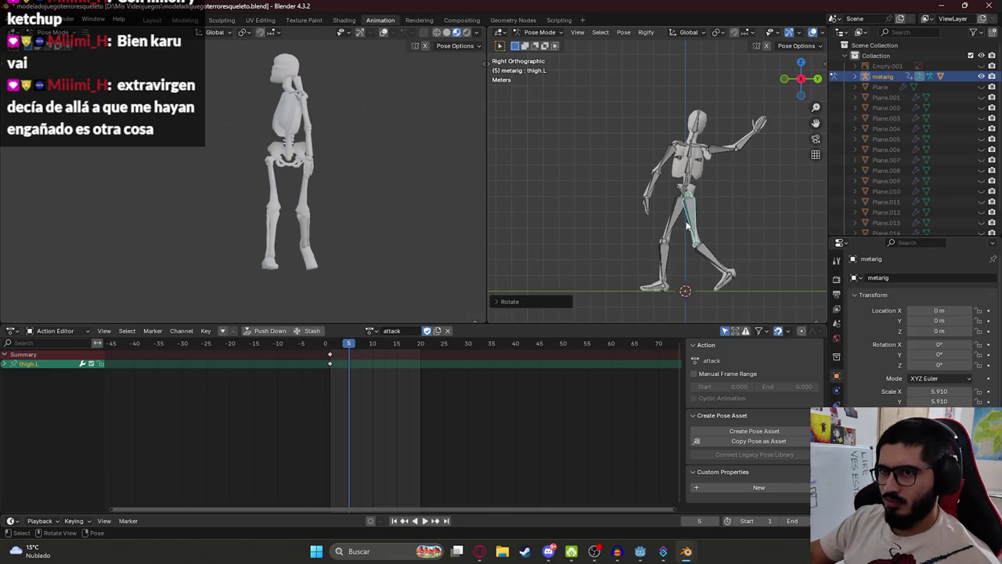
# Rotate the whole rig, copy the pose and keyframe all bones at frame 5
pyautogui.press('a')
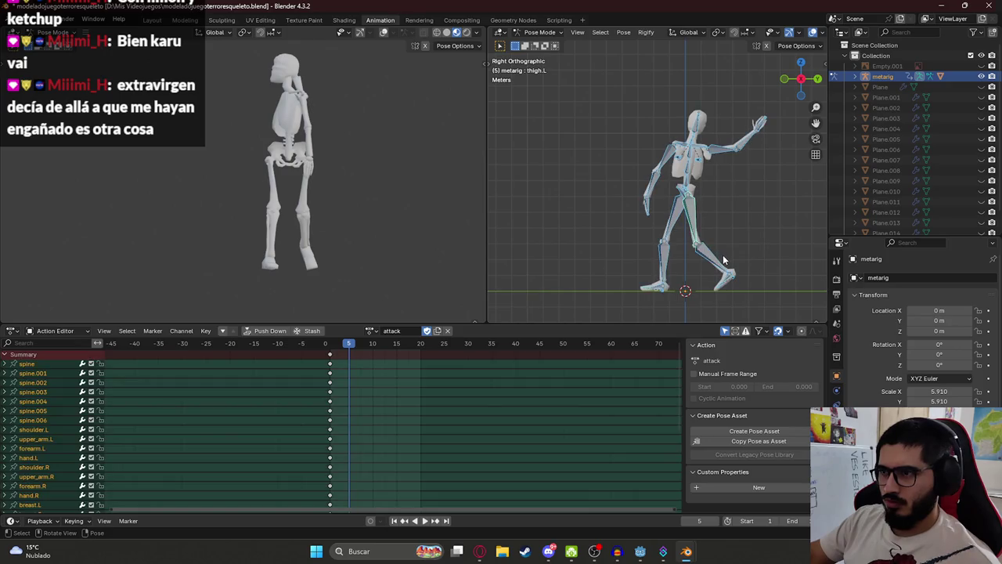
pyautogui.press('r')
pyautogui.click(726, 265)
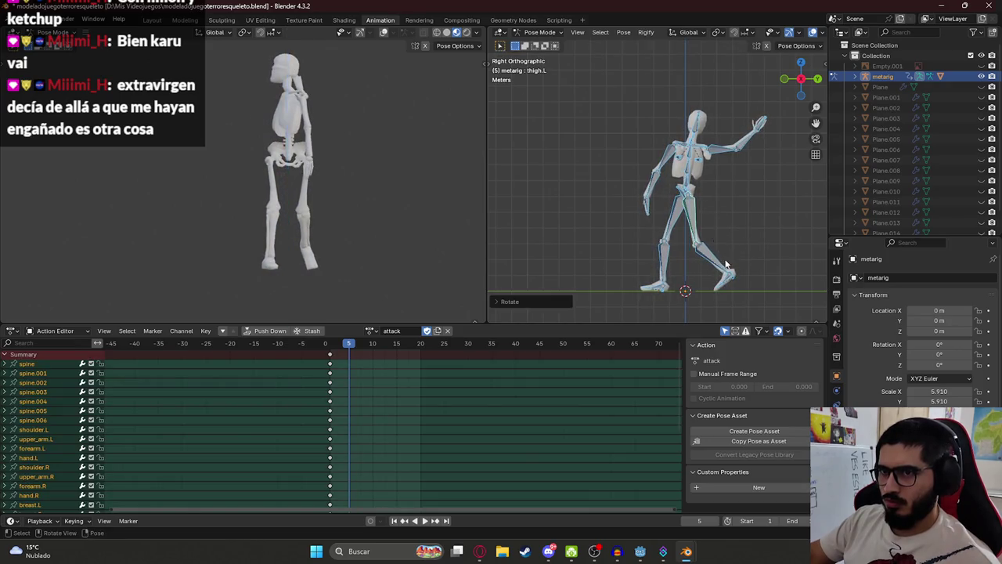
pyautogui.hotkey('ctrl', 'c')
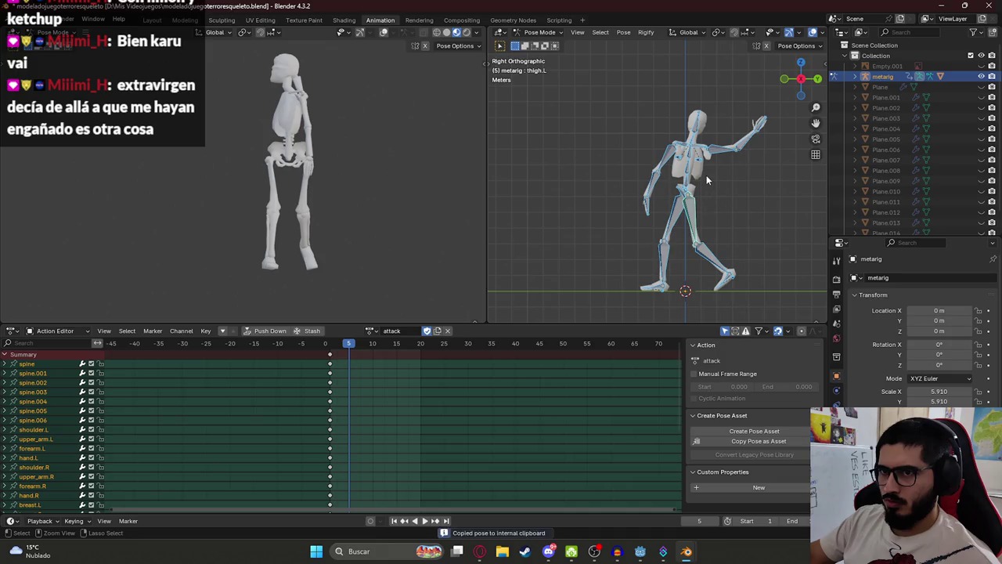
pyautogui.press('i')
# Play the attack animation, step back to frame 3 and select spine.002
pyautogui.press('space')
pyautogui.moveTo(354, 350)
pyautogui.mouseDown()
pyautogui.moveTo(331, 350)
pyautogui.moveTo(350, 353)
pyautogui.mouseUp()
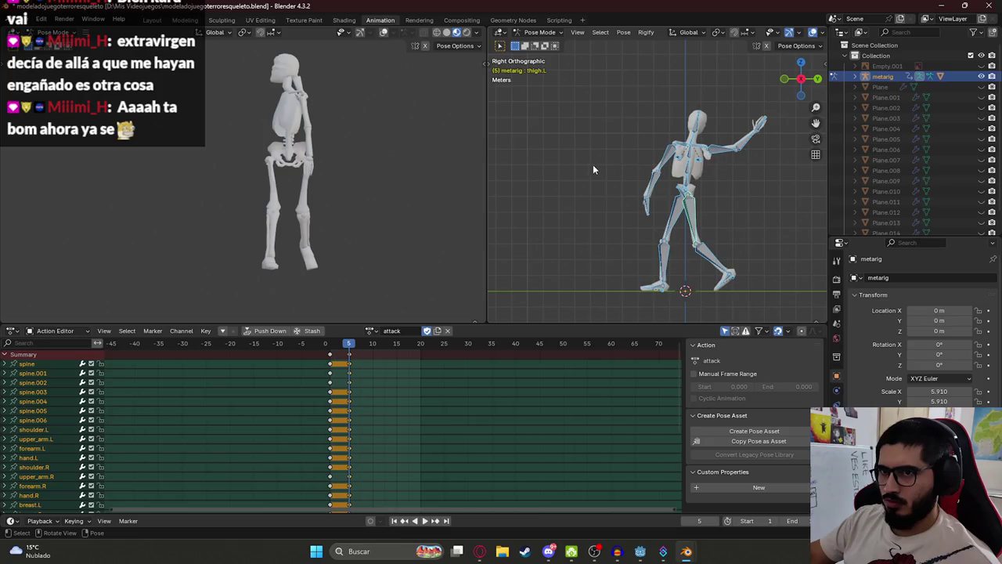
pyautogui.click(697, 155)
# Rotate spine.002 forward into the attack lean, then switch to the web browser
pyautogui.press('r')
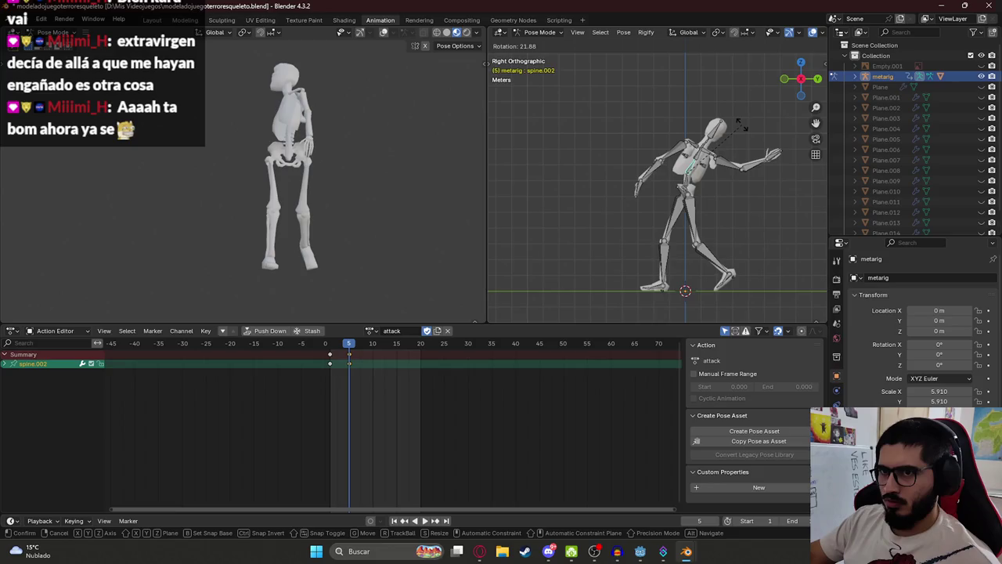
pyautogui.click(741, 126)
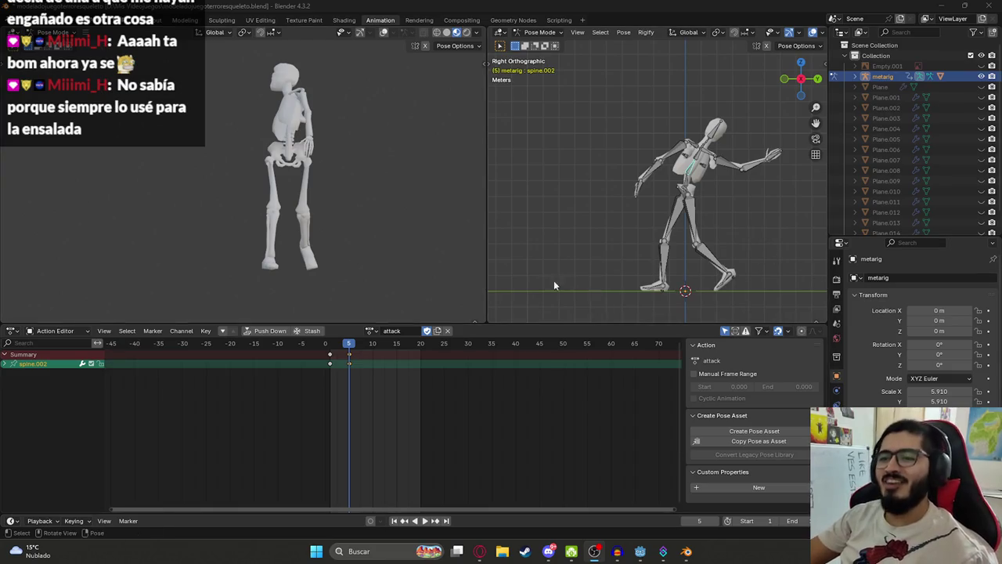
pyautogui.click(479, 551)
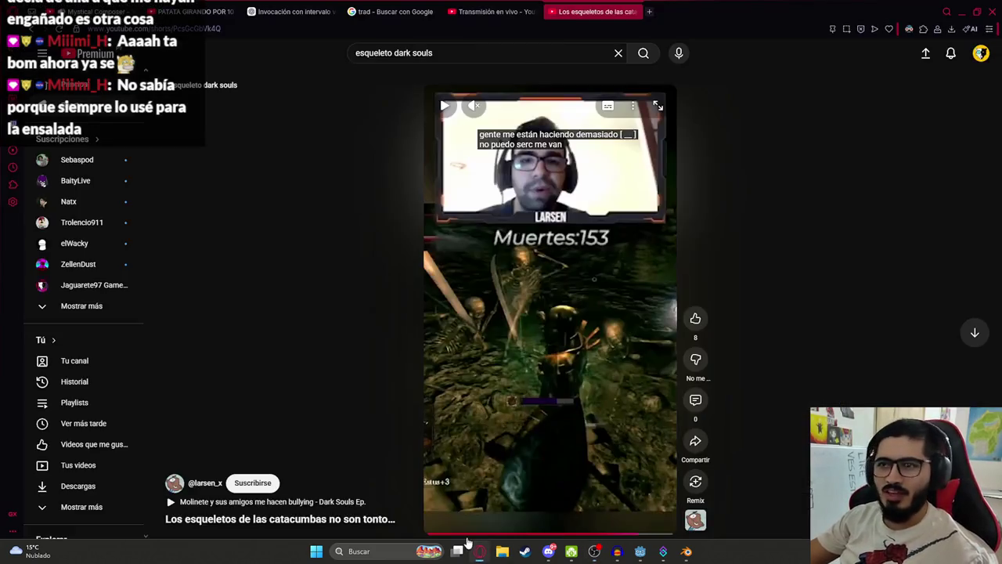
pyautogui.click(773, 23)
pyautogui.write('chatgpt.com')
pyautogui.press('Return')
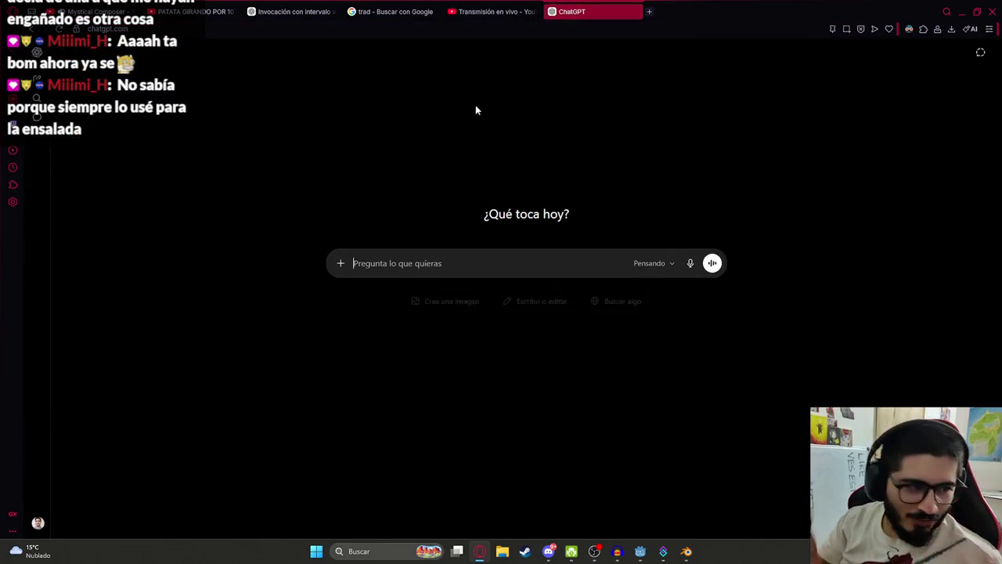
pyautogui.write('e')
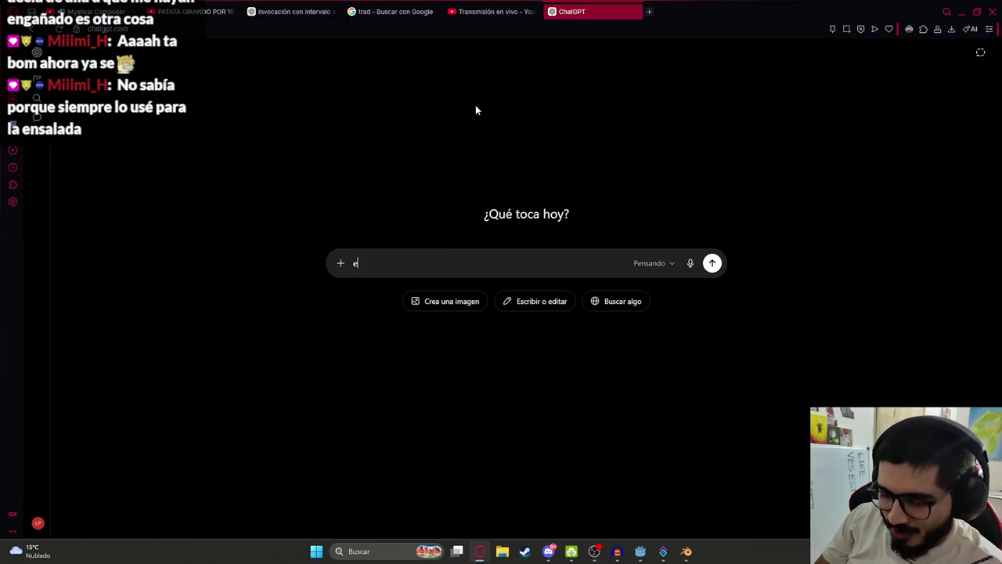
pyautogui.write('l aceite de ol')
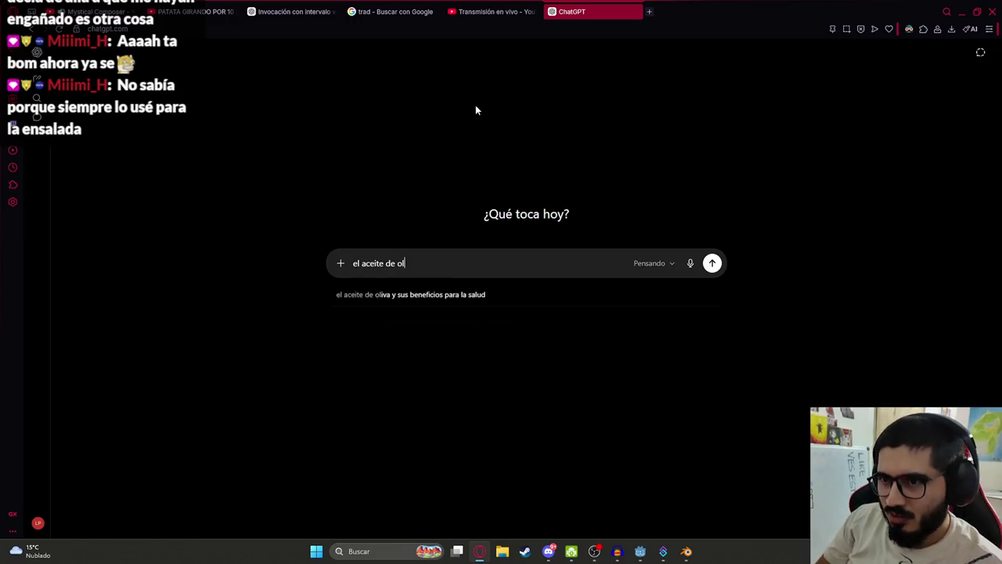
pyautogui.write('iva virgen se p')
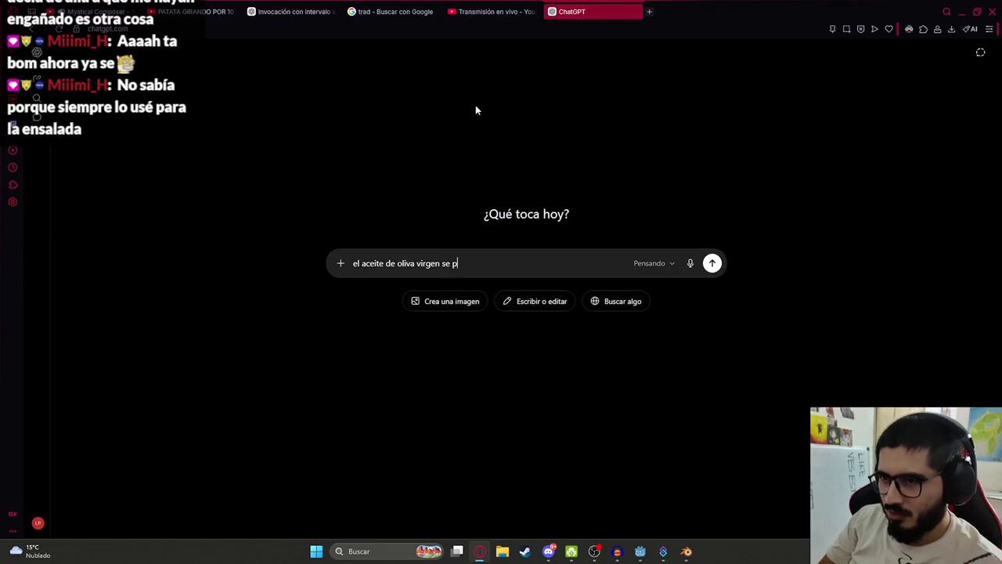
pyautogui.write('uede usar para cocinar? ')
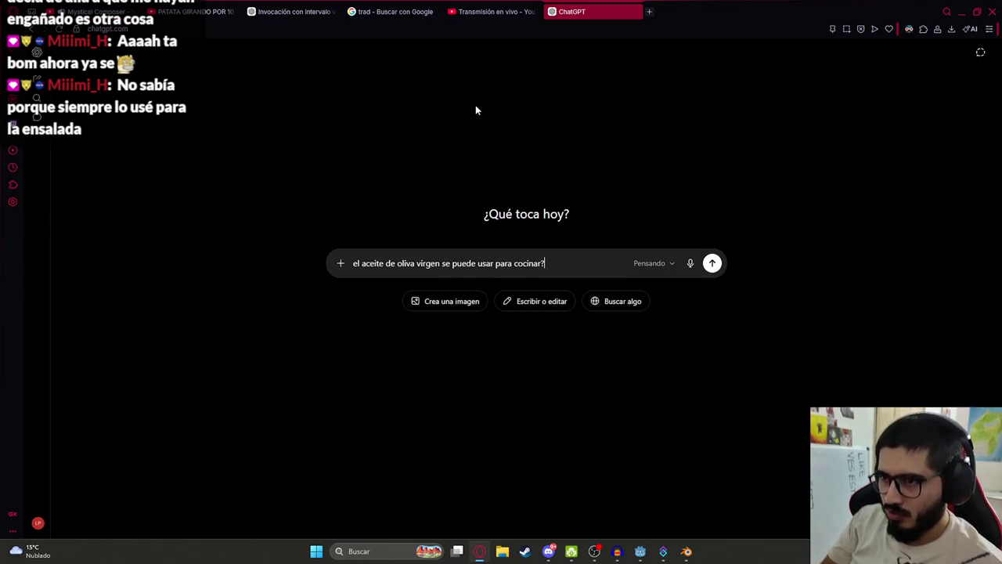
pyautogui.write('o mejor el aceit')
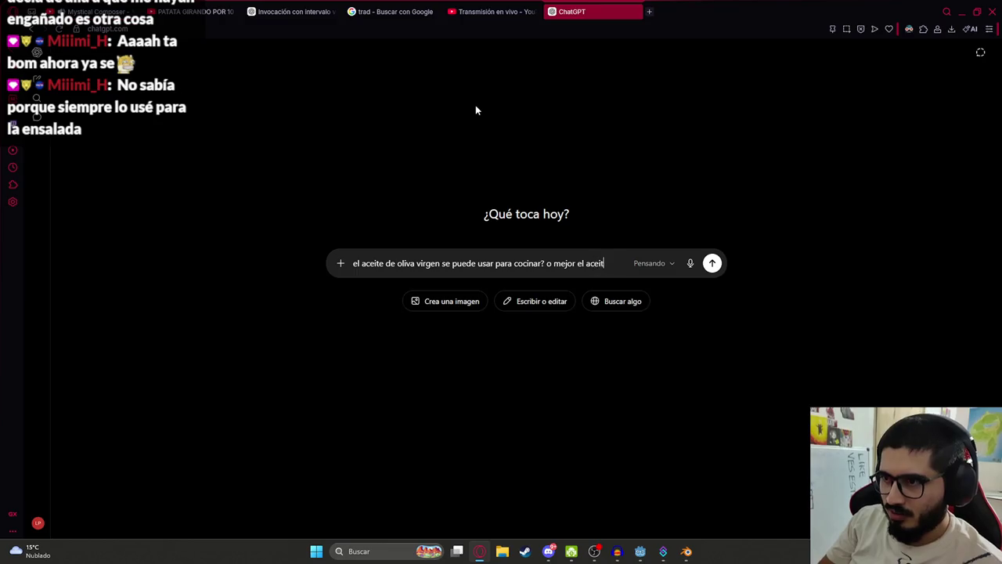
pyautogui.write('e de oliva no virgen?')
pyautogui.press('Return')
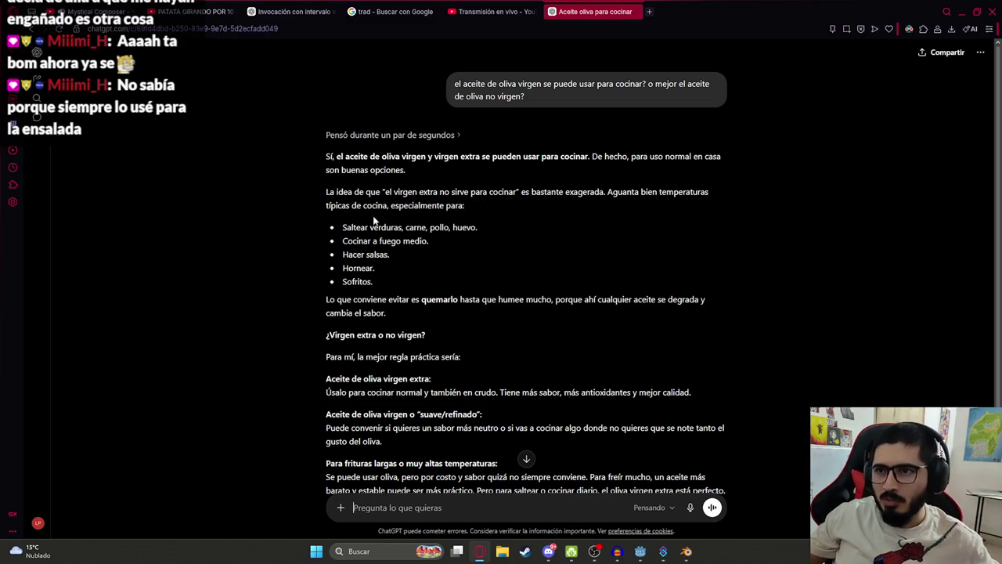
pyautogui.scroll(-2, 389, 294)
pyautogui.scroll(-1, 380, 298)
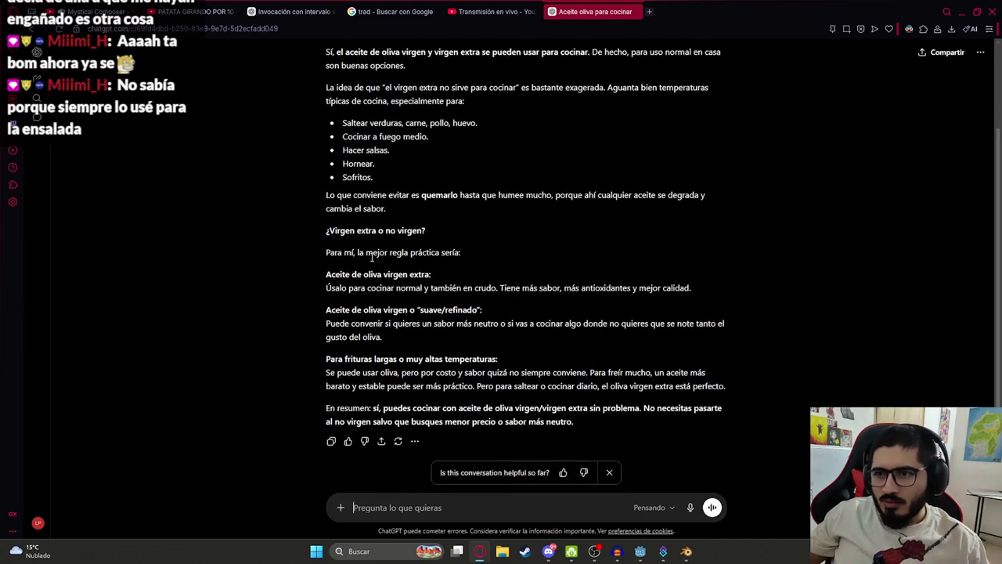
pyautogui.moveTo(320, 279); pyautogui.dragTo(464, 277)
pyautogui.click(422, 286)
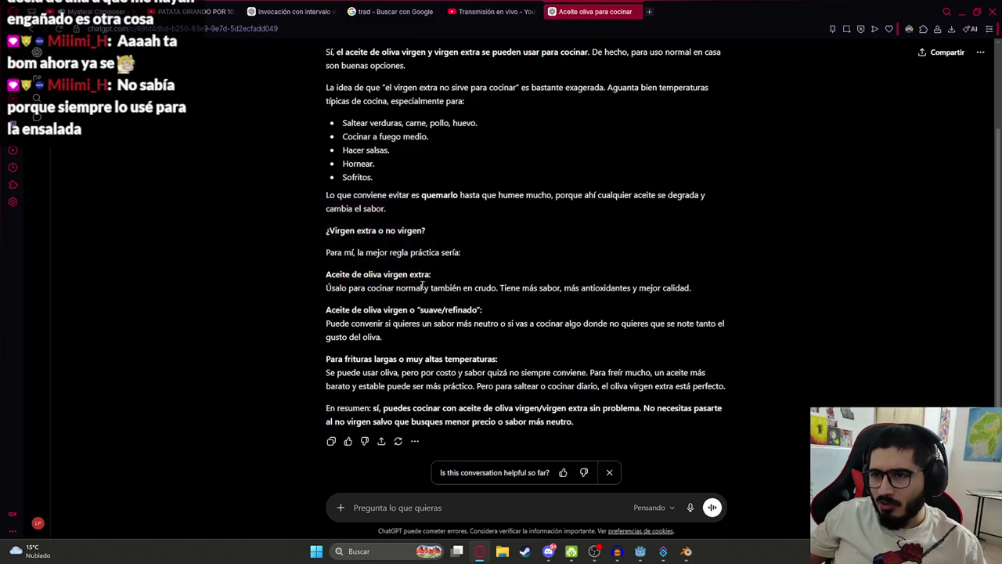
pyautogui.moveTo(564, 288); pyautogui.dragTo(690, 288)
pyautogui.click(420, 334)
pyautogui.moveTo(407, 358)
pyautogui.mouseDown()
pyautogui.moveTo(498, 359)
pyautogui.moveTo(315, 356)
pyautogui.mouseUp()
pyautogui.click(435, 364)
pyautogui.click(390, 375)
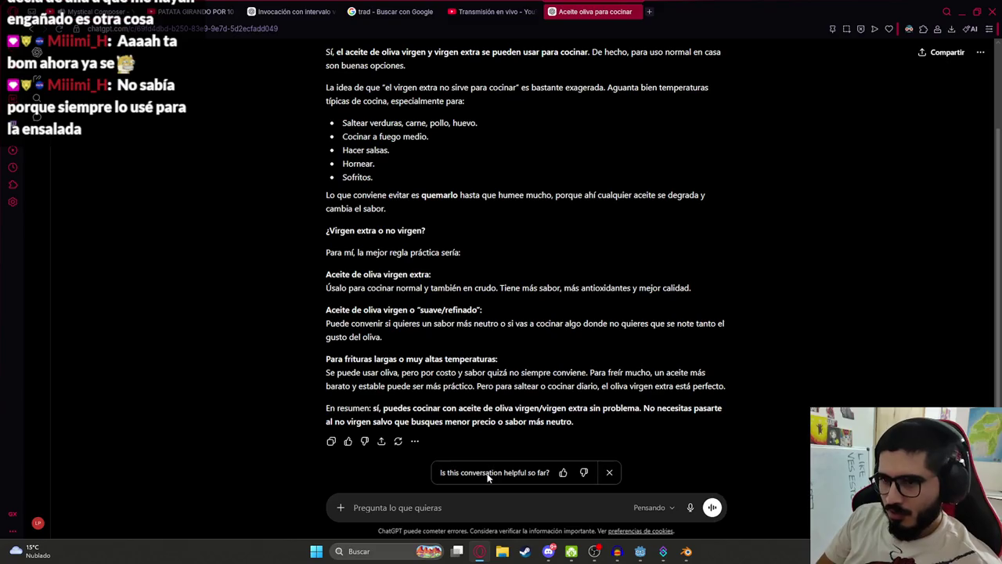
# Ask ChatGPT 'para fritar tortilla paraguaya' and highlight the olive-oil phrases in its reply
pyautogui.write('para fritar tortilla paraguaya?')
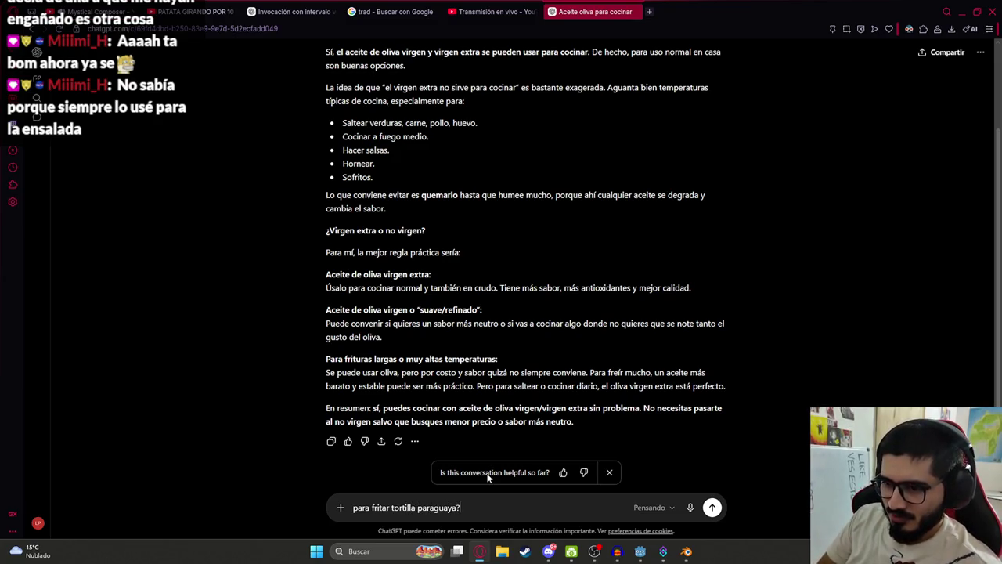
pyautogui.press('Return')
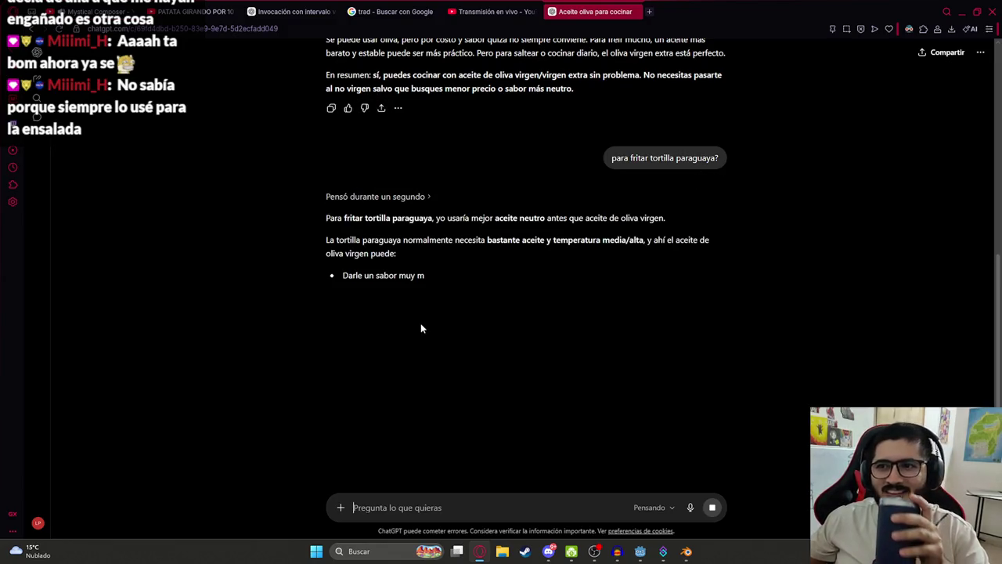
pyautogui.moveTo(345, 218)
pyautogui.mouseDown()
pyautogui.moveTo(336, 239)
pyautogui.moveTo(468, 223)
pyautogui.mouseUp()
pyautogui.click(468, 223)
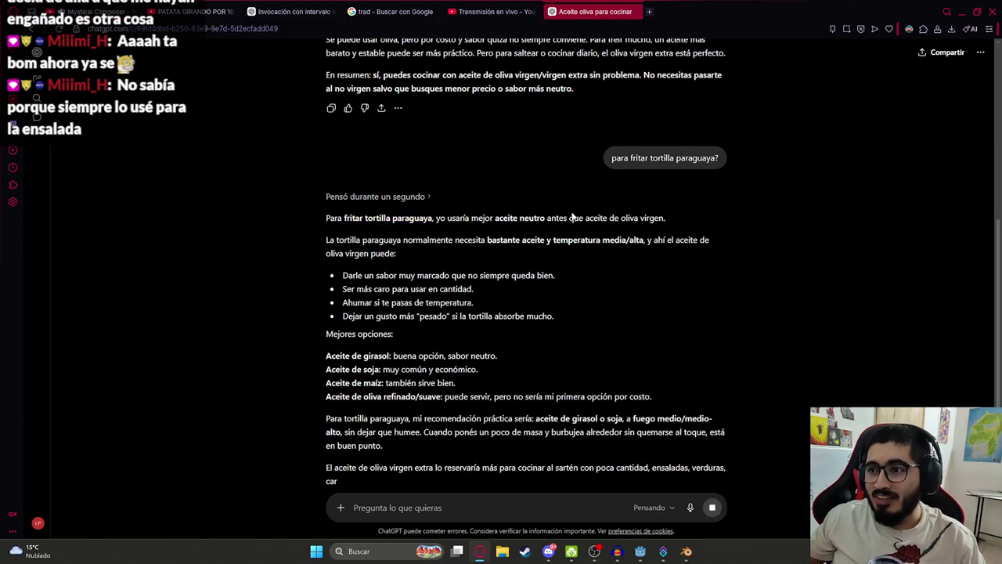
pyautogui.moveTo(667, 222); pyautogui.dragTo(565, 223)
pyautogui.click(425, 266)
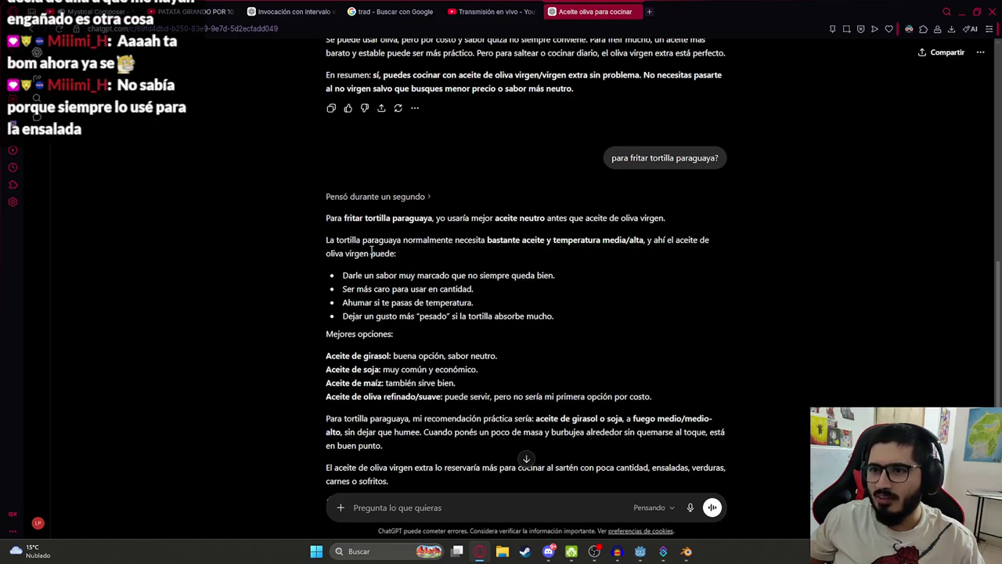
pyautogui.moveTo(347, 255); pyautogui.dragTo(396, 256)
pyautogui.click(430, 272)
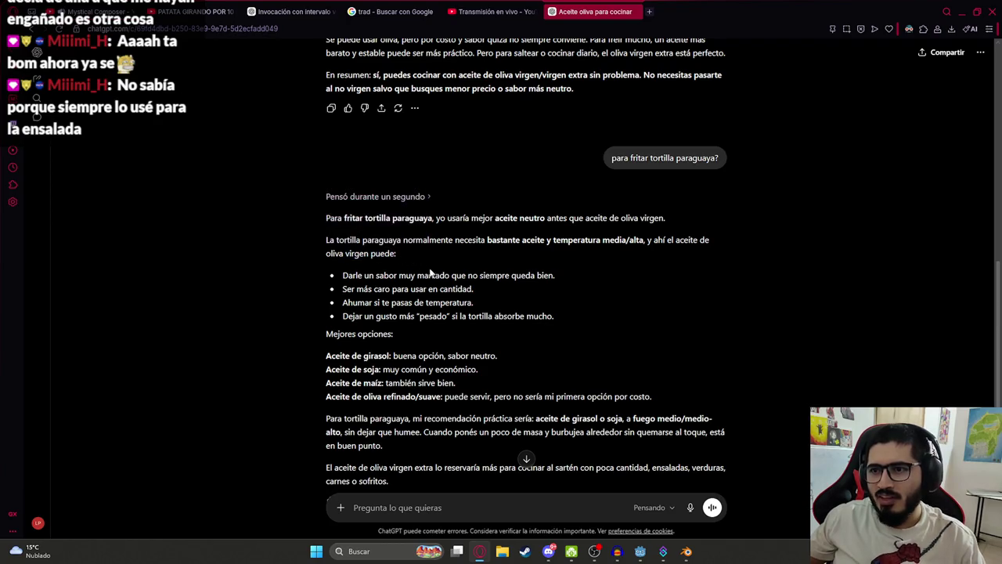
# Read the bullets on strong flavour, smoking and cost, then minimize the browser
pyautogui.moveTo(554, 275)
pyautogui.mouseDown()
pyautogui.moveTo(342, 275)
pyautogui.moveTo(583, 302)
pyautogui.mouseUp()
pyautogui.click(347, 288)
pyautogui.click(470, 310)
pyautogui.doubleClick(357, 302)
pyautogui.click(359, 330)
pyautogui.moveTo(354, 317); pyautogui.dragTo(555, 317)
pyautogui.click(561, 361)
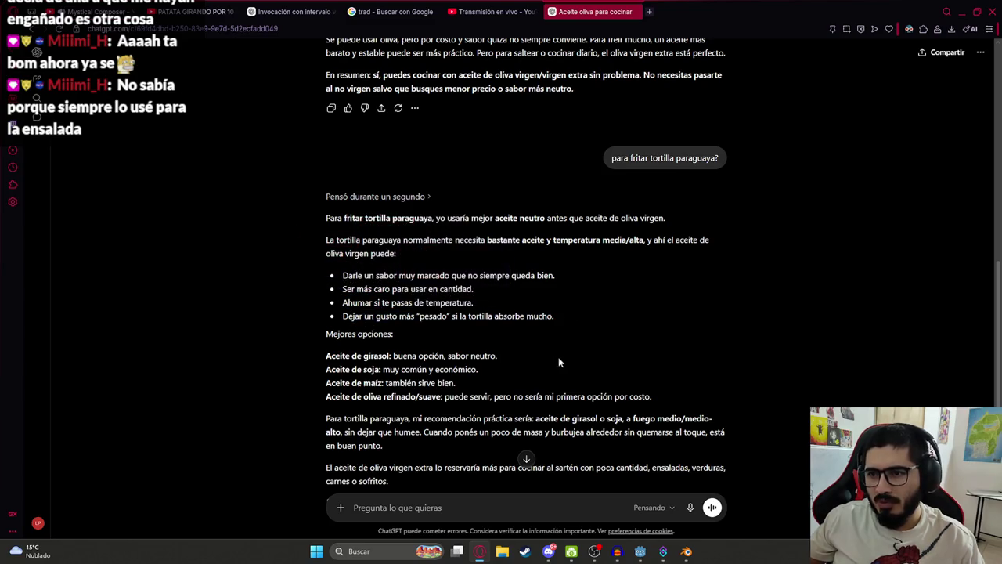
pyautogui.scroll(-1, 485, 374)
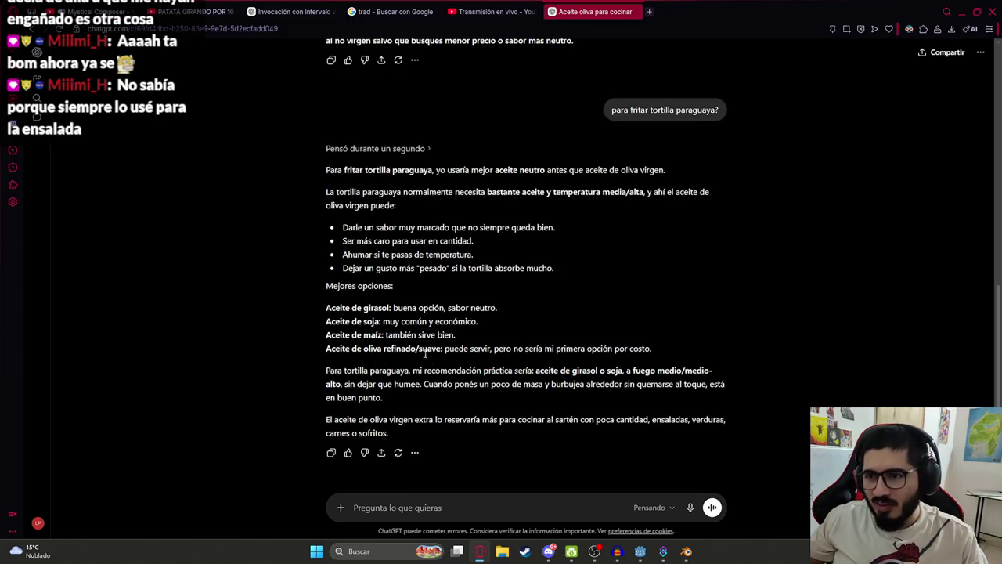
pyautogui.moveTo(681, 353); pyautogui.dragTo(519, 348)
pyautogui.click(465, 398)
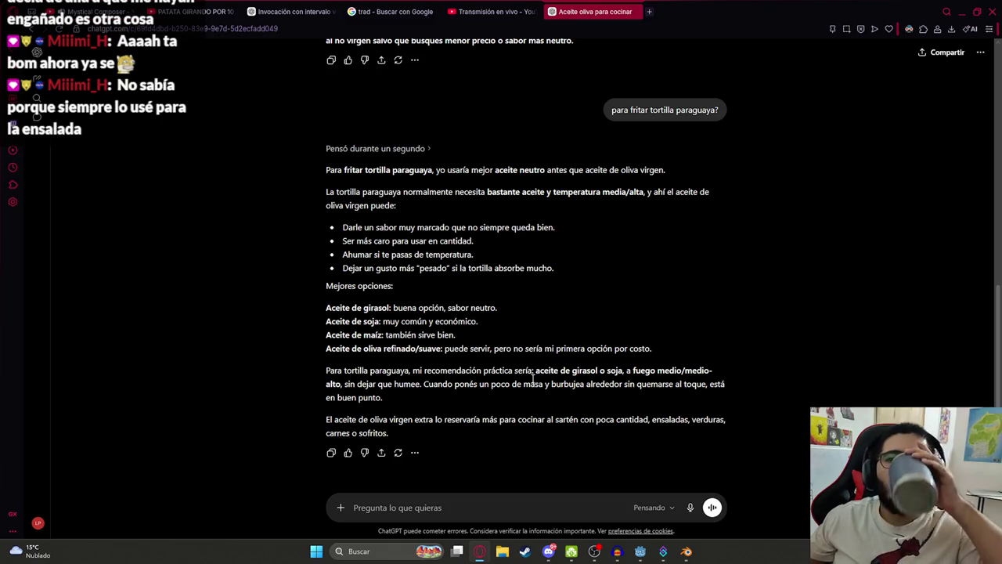
pyautogui.click(961, 15)
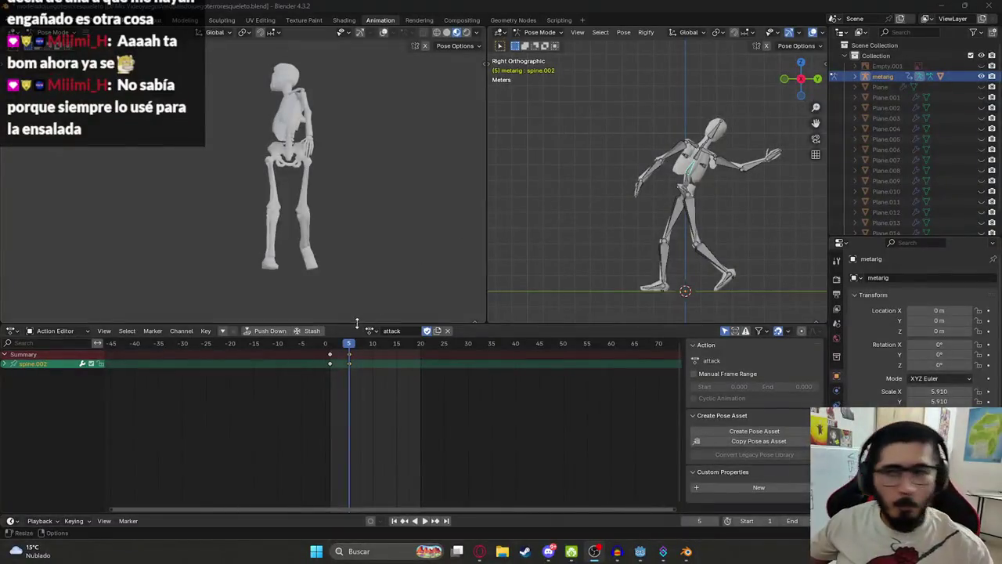
# Copy the frame-1 pose of all bones and paste it at frame 10
pyautogui.press('space')
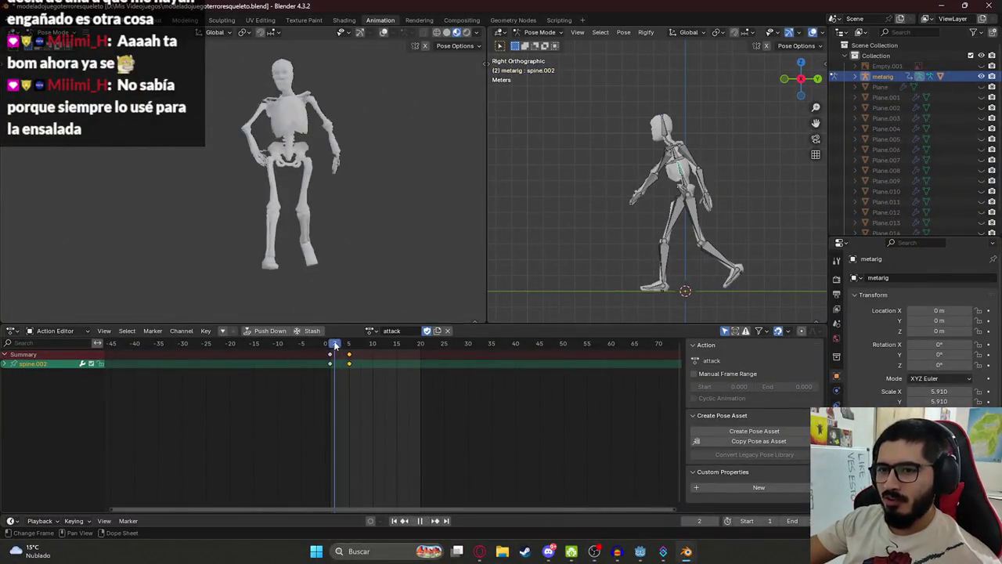
pyautogui.press('space')
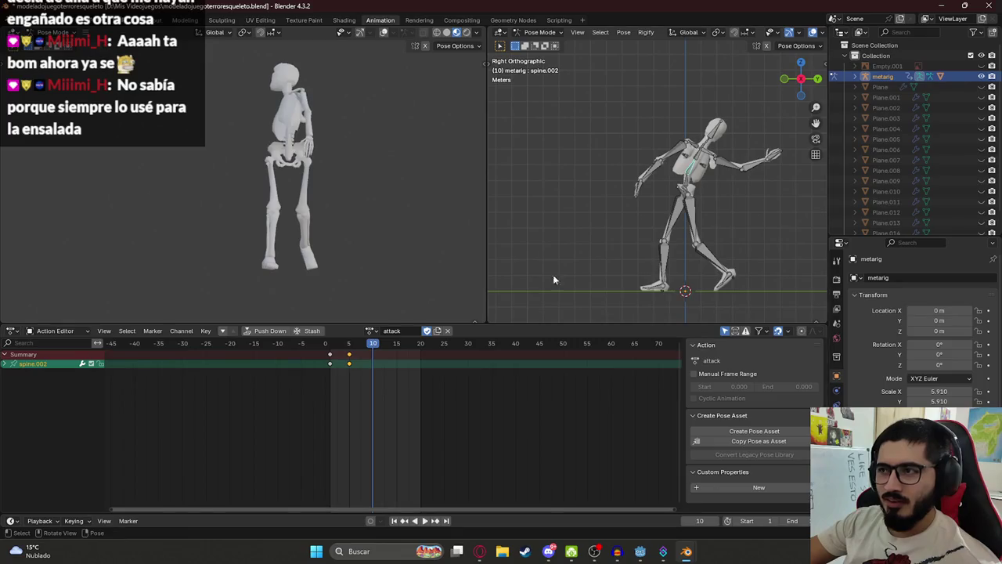
pyautogui.hotkey('shift', 'Left')
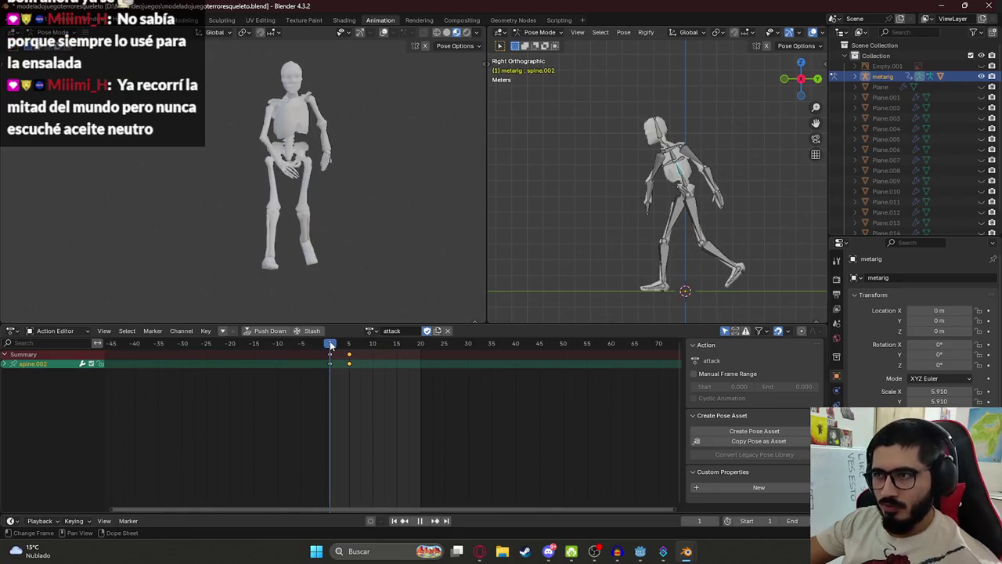
pyautogui.press('a')
pyautogui.hotkey('ctrl', 'c')
pyautogui.hotkey('shift', 'Right')
pyautogui.hotkey('ctrl', 'v')
# From the right side view, bend spine.001 forward
pyautogui.hotkey('alt', 'a')
pyautogui.click(660, 168)
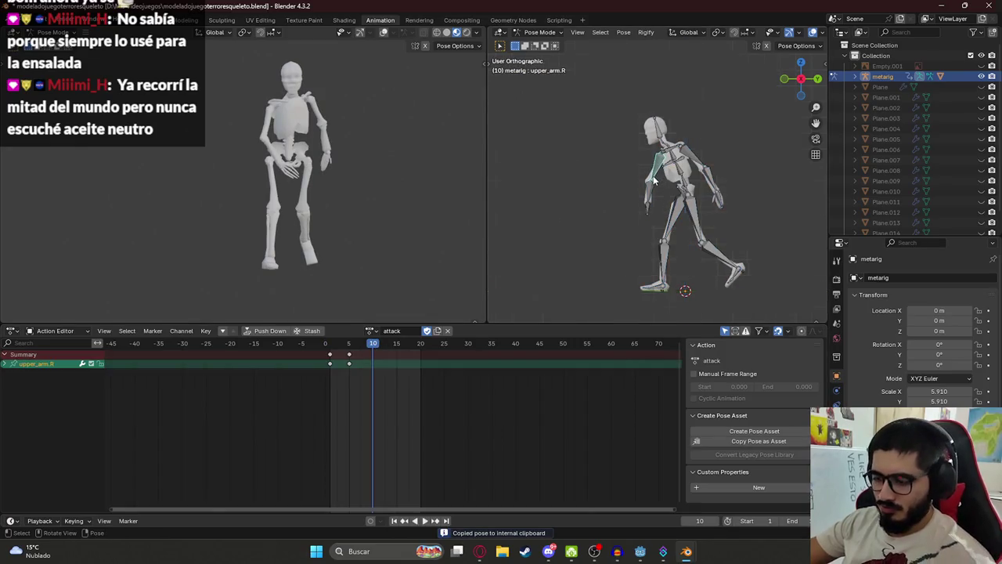
pyautogui.press('KP_1')
pyautogui.press('KP_3')
pyautogui.click(685, 188)
pyautogui.click(683, 179)
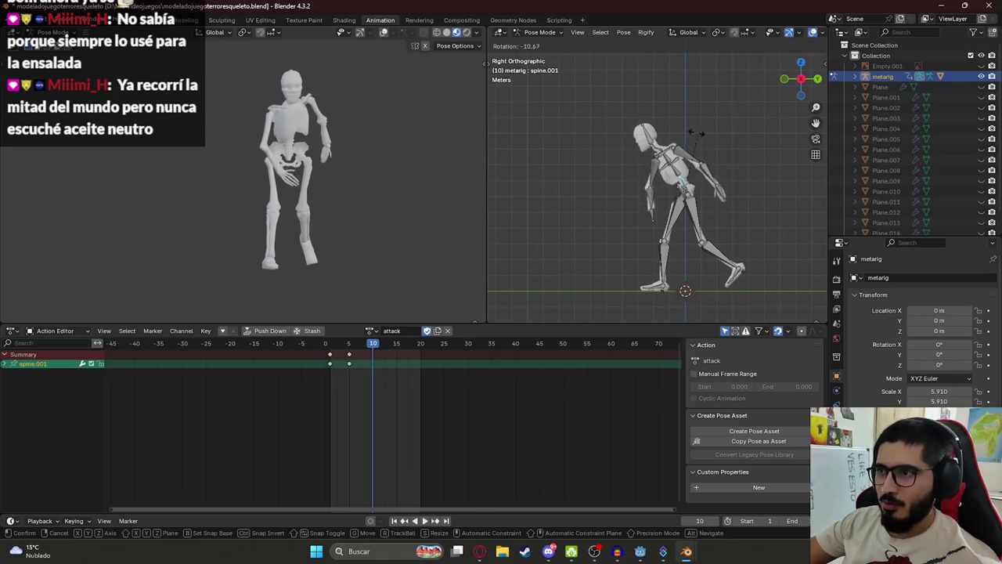
pyautogui.press('r')
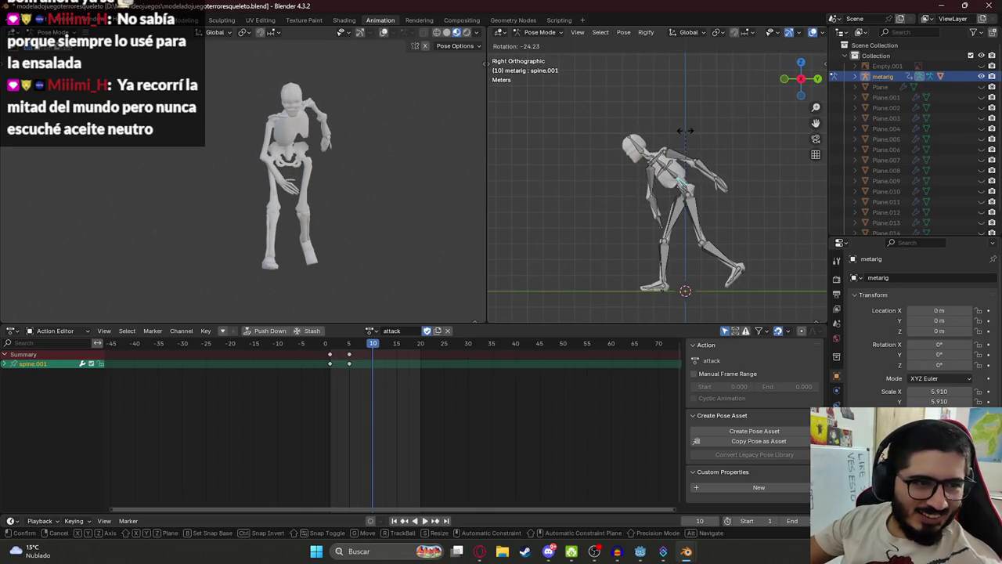
pyautogui.click(685, 130)
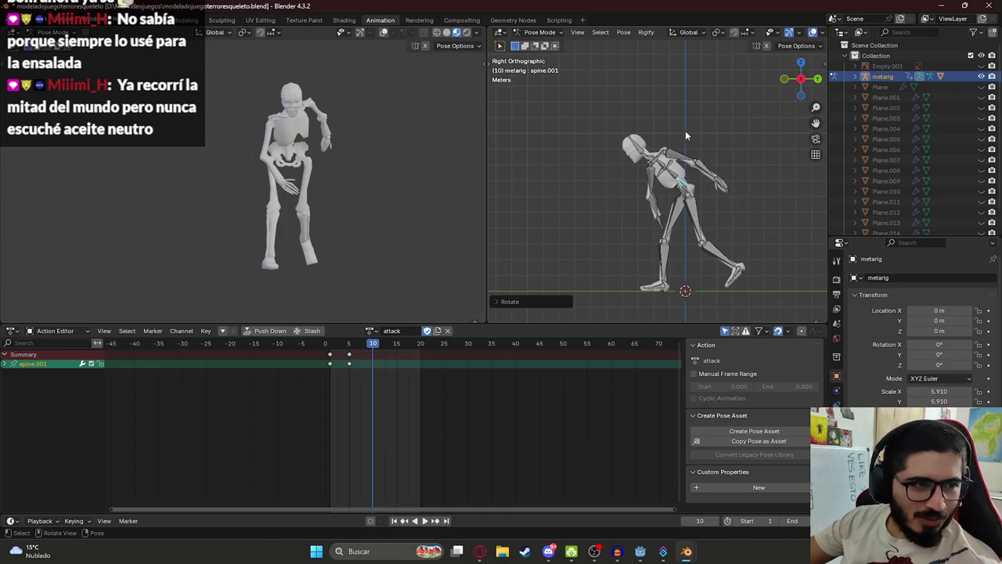
# Rotate spine.002 to deepen the forward lean
pyautogui.scroll(2, 697, 200)
pyautogui.click(692, 185)
pyautogui.press('r')
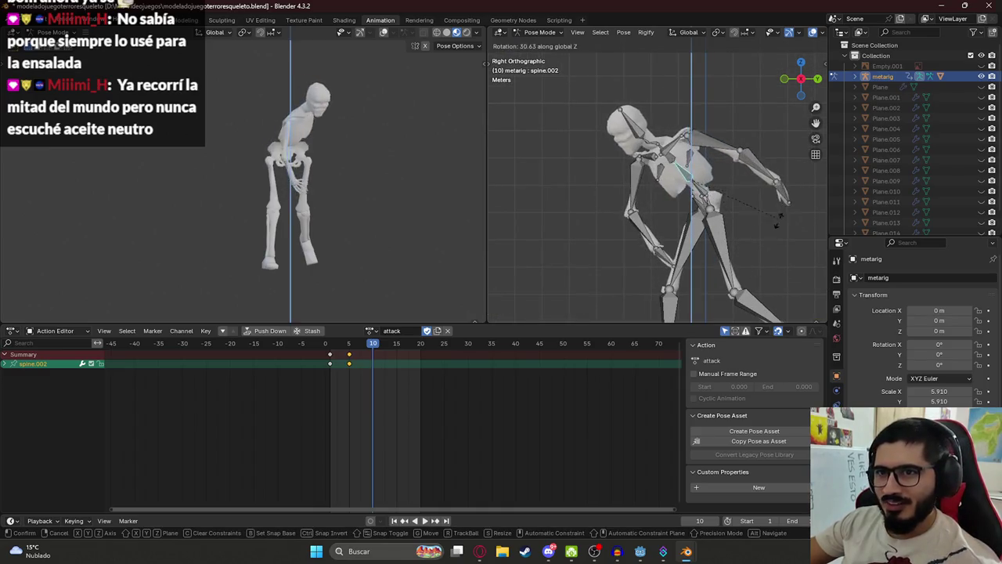
pyautogui.click(684, 208)
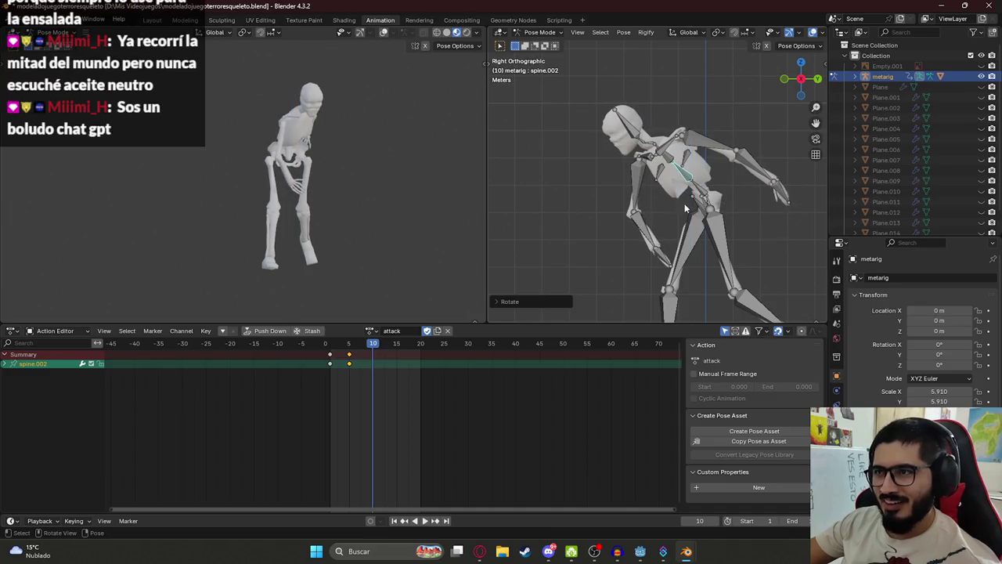
# Swing the right shoulder down around its local X axis
pyautogui.click(639, 189)
pyautogui.click(644, 159)
pyautogui.press('r')
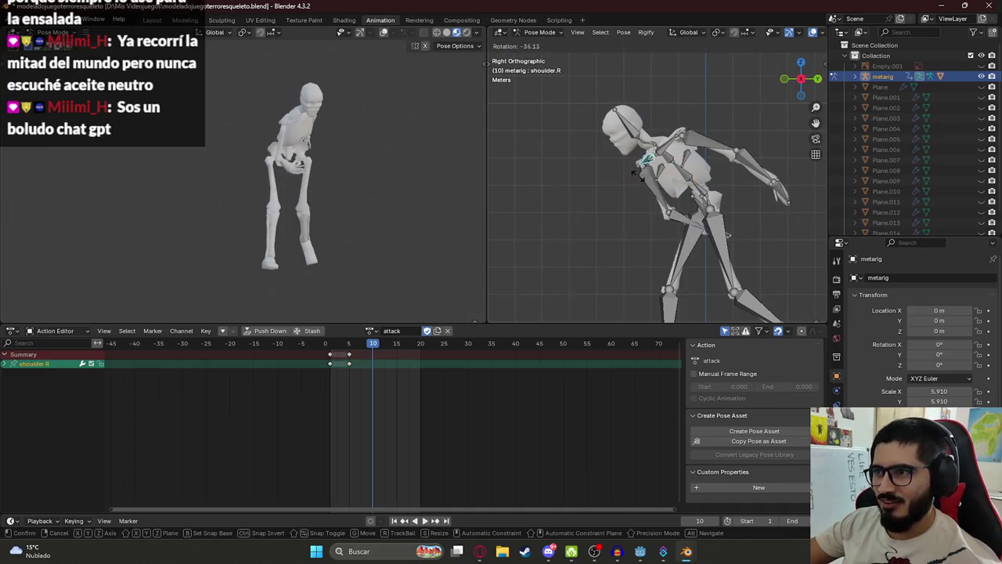
pyautogui.press('x')
pyautogui.press('x')
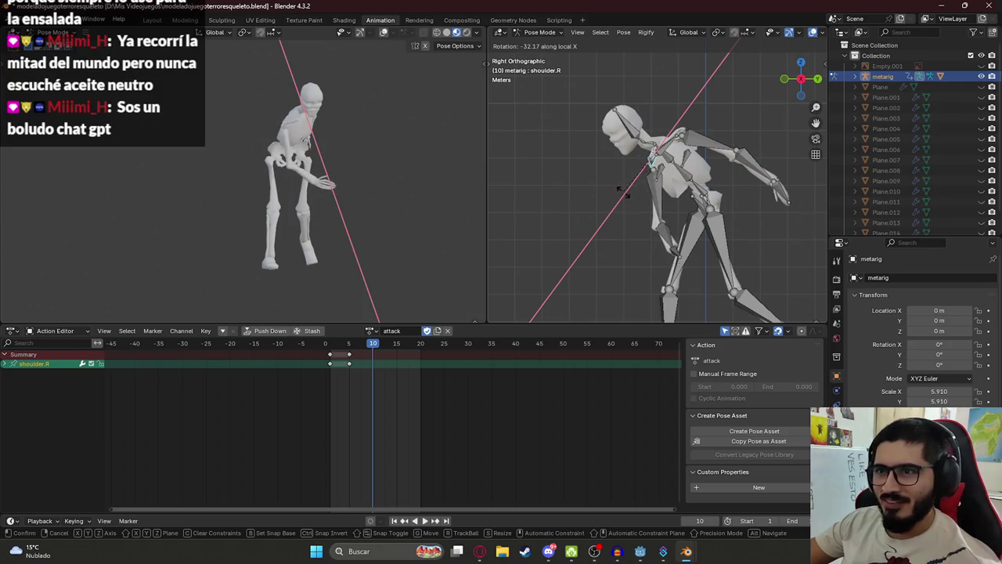
pyautogui.click(613, 187)
# Select all bones and play back the three-key attack
pyautogui.moveTo(612, 194)
pyautogui.mouseDown()
pyautogui.moveTo(697, 180)
pyautogui.moveTo(684, 199)
pyautogui.mouseUp()
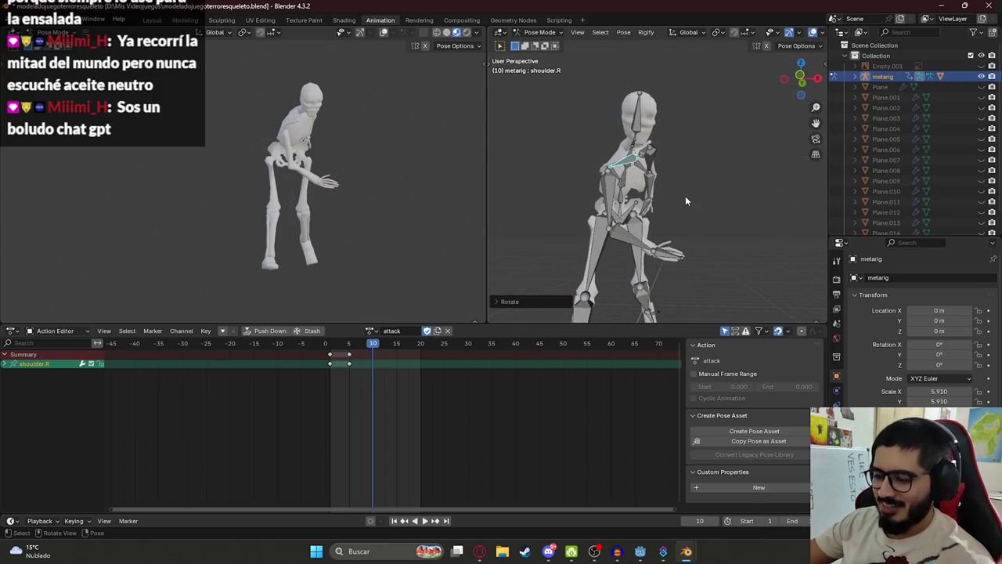
pyautogui.press('KP_3')
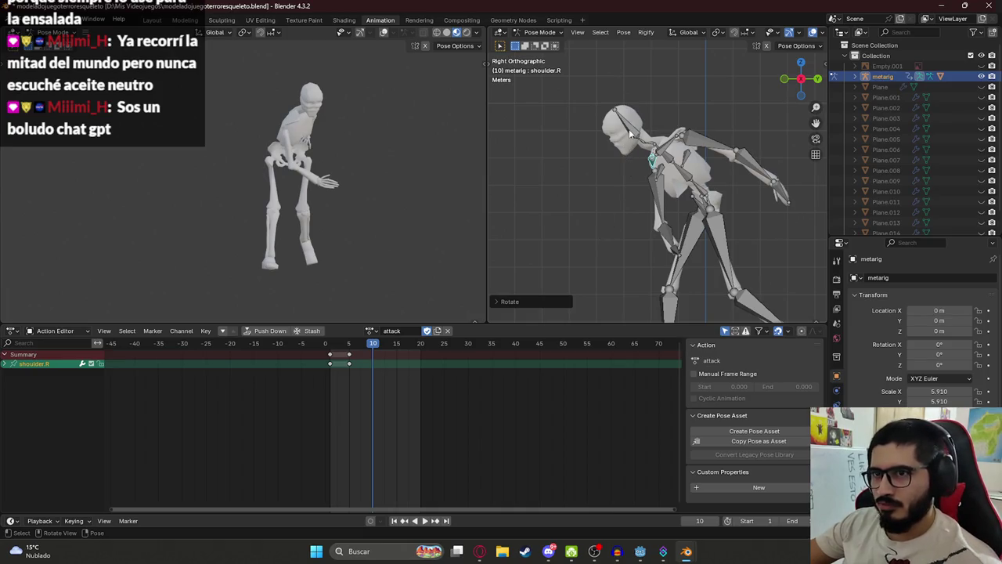
pyautogui.press('a')
pyautogui.press('space')
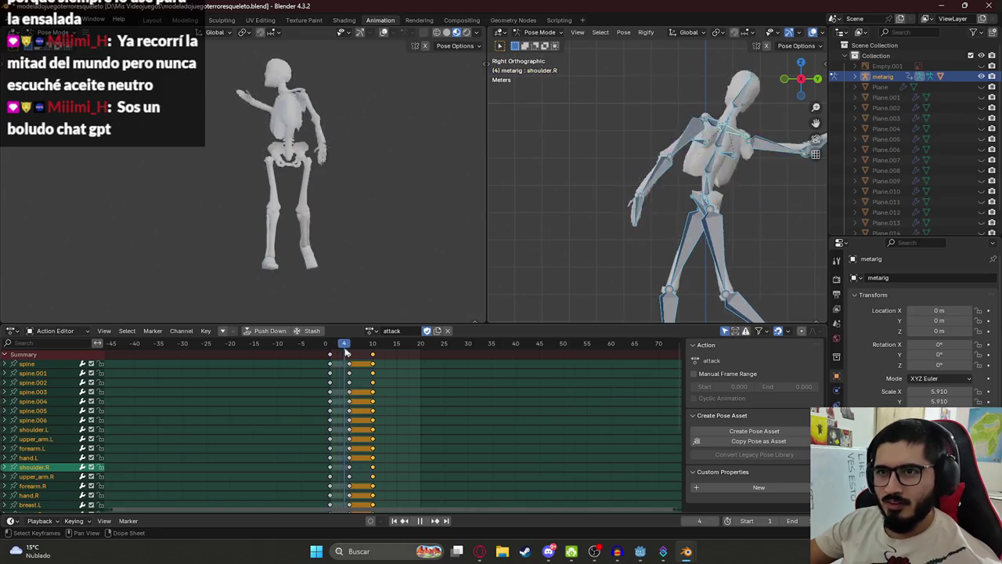
pyautogui.press('space')
pyautogui.press('space')
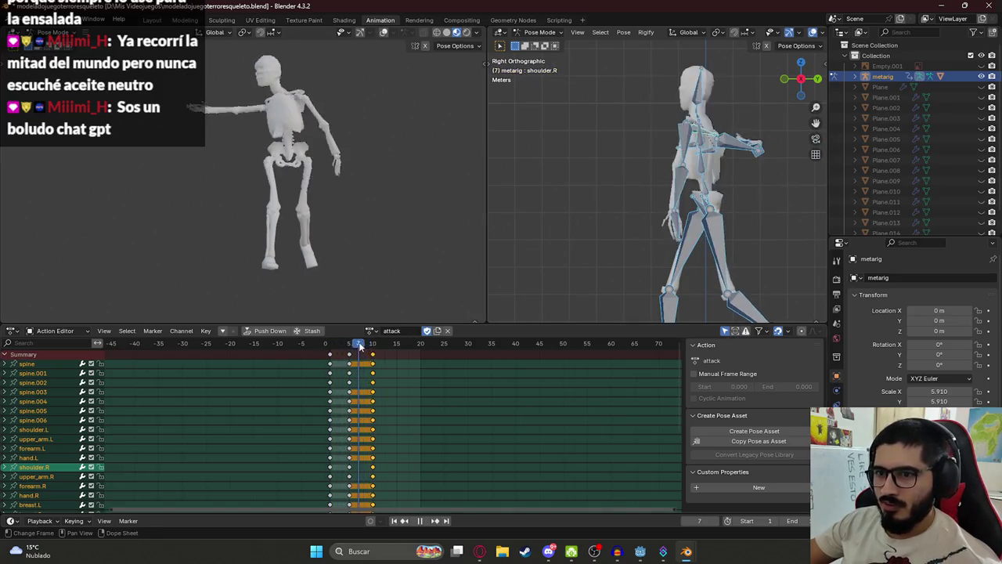
pyautogui.click(327, 350)
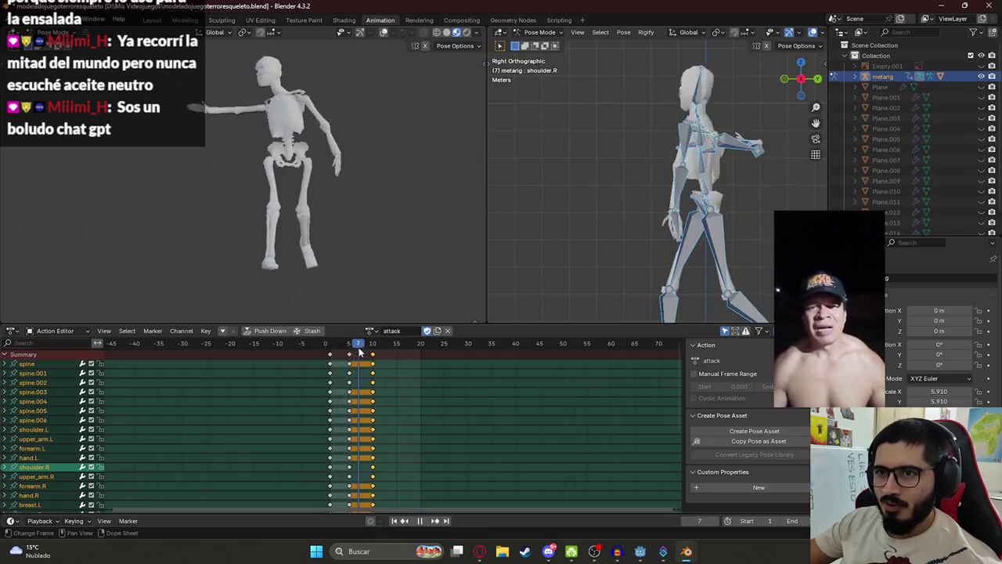
pyautogui.press('space')
pyautogui.scroll(-2, 695, 241)
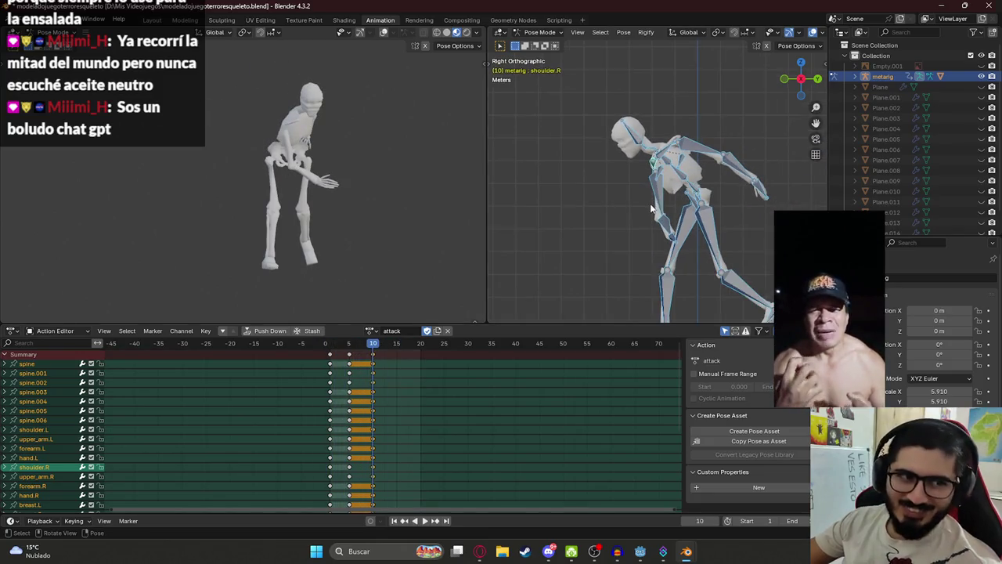
pyautogui.moveTo(617, 191); pyautogui.dragTo(618, 223)
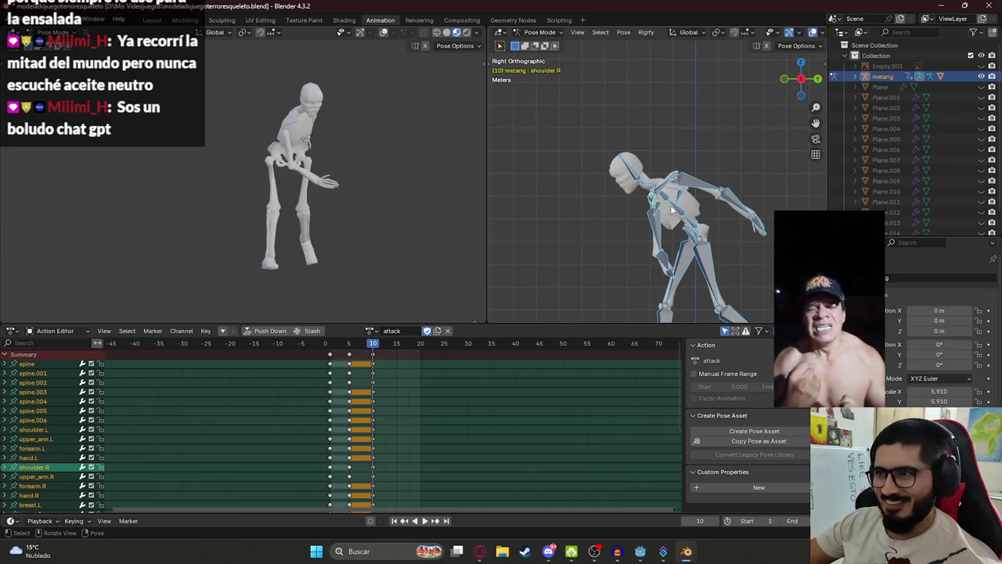
pyautogui.click(662, 205)
pyautogui.press('r')
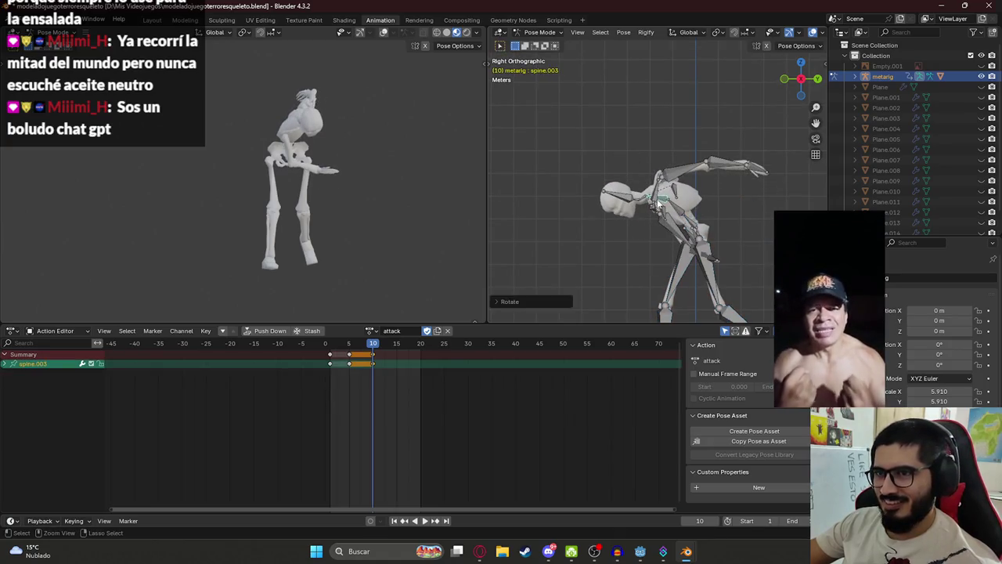
pyautogui.press('Escape')
pyautogui.click(687, 225)
pyautogui.press('r')
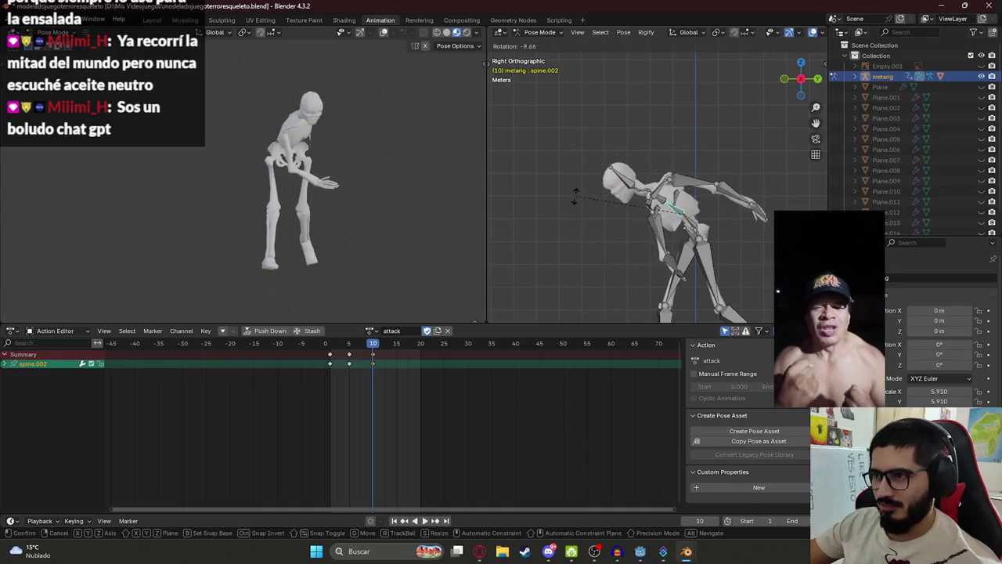
# Confirm the spine.002 forward bend, keyframe it at frame 10 and play it back
pyautogui.click(636, 236)
pyautogui.press('i')
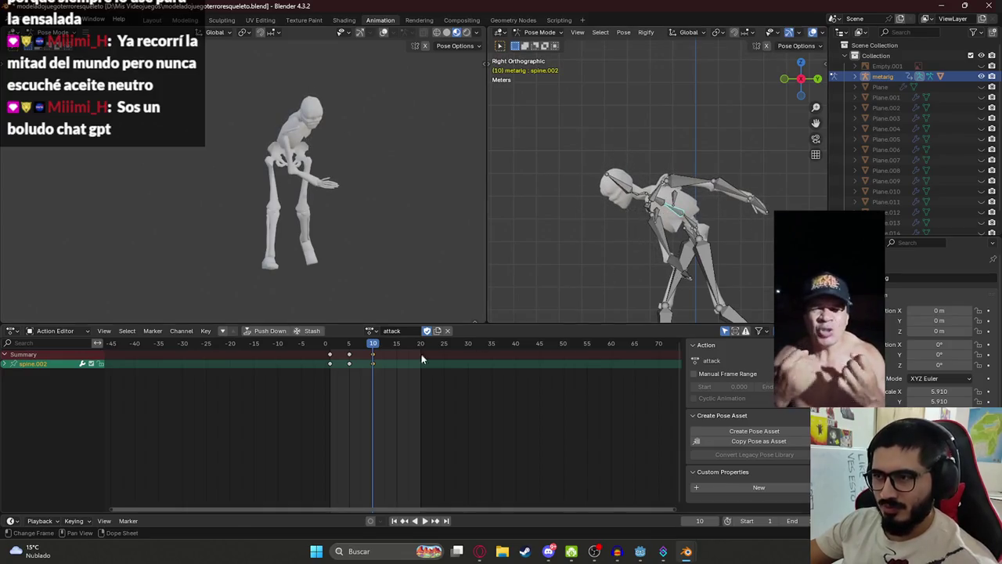
pyautogui.press('space')
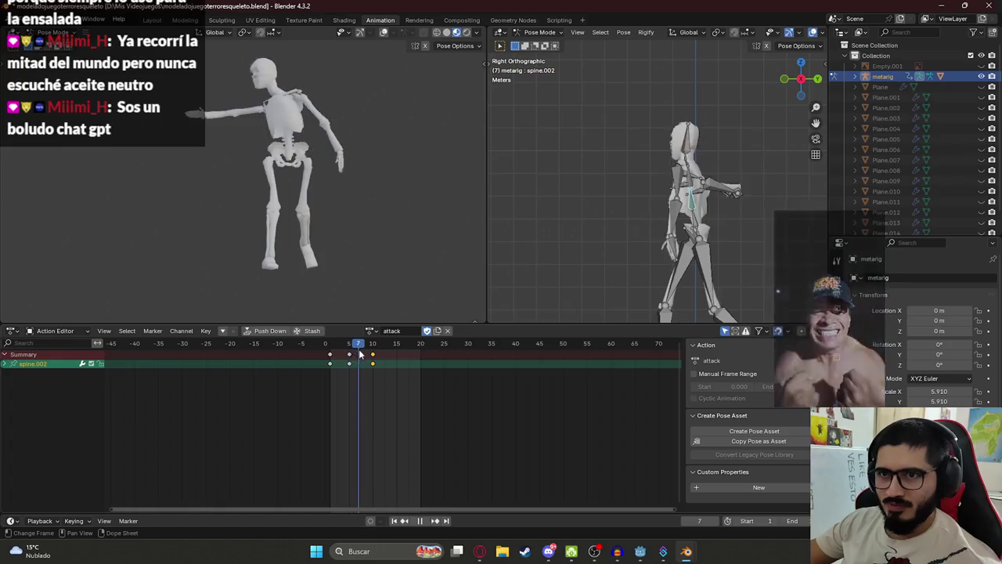
pyautogui.press('space')
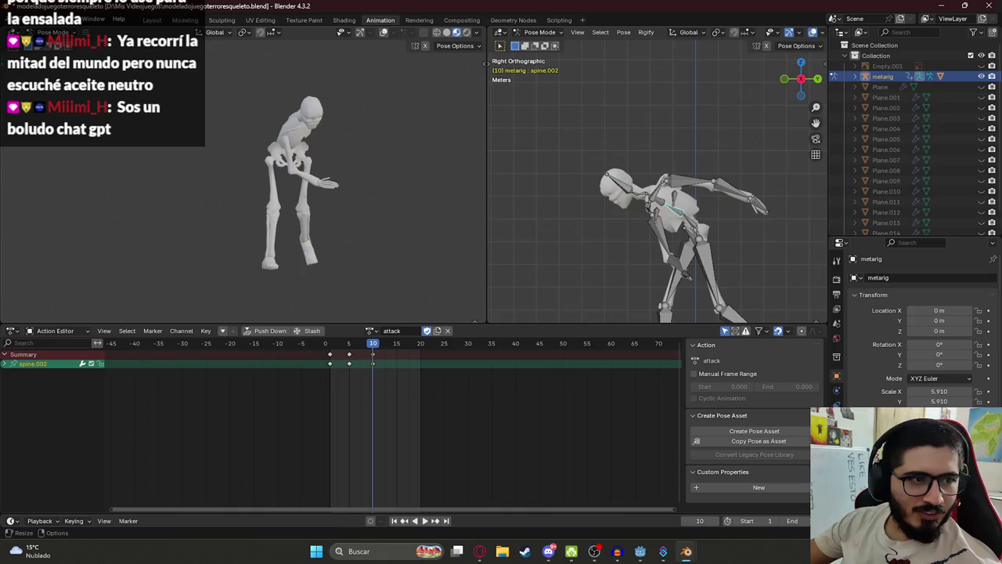
# Select all bones, save modeladojuegoterroresqueleto.blend and replay the attack
pyautogui.moveTo(565, 205)
pyautogui.mouseDown()
pyautogui.moveTo(641, 217)
pyautogui.moveTo(647, 243)
pyautogui.mouseUp()
pyautogui.press('a')
pyautogui.hotkey('ctrl', 's')
pyautogui.press('space')
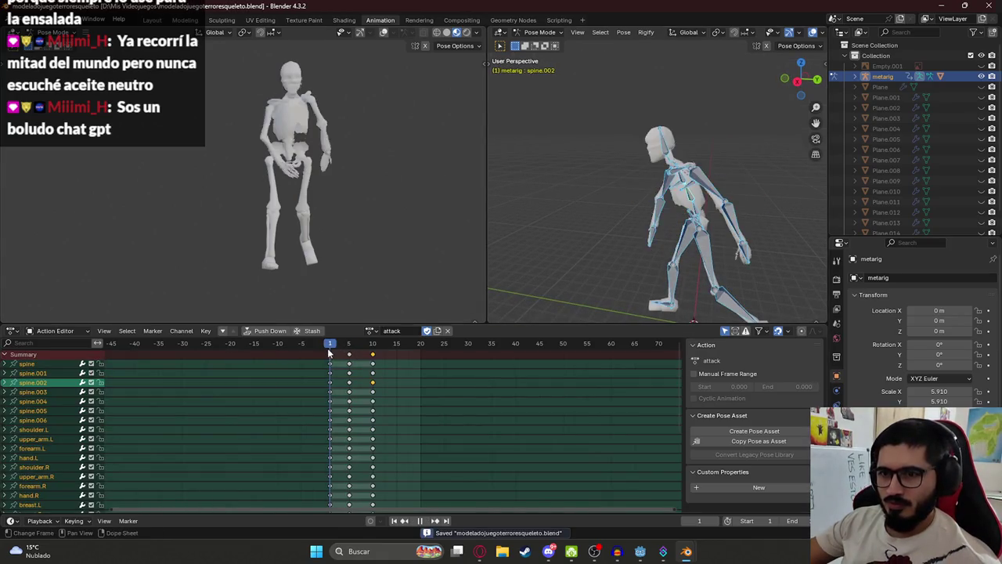
# Copy the skeleton's frame-1 pose and key it again at frame 15
pyautogui.moveTo(387, 363); pyautogui.dragTo(329, 373)
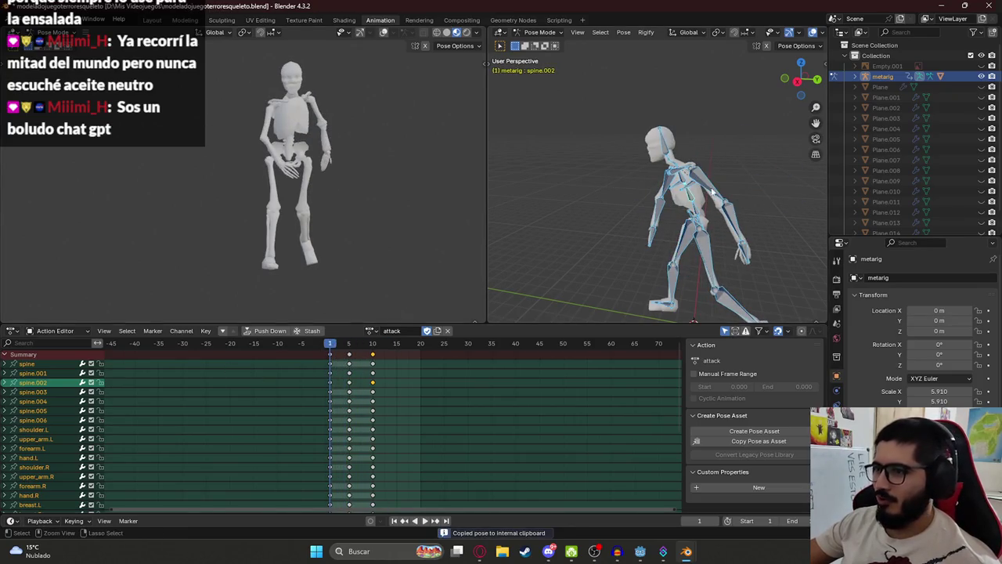
pyautogui.press('KP_3')
pyautogui.press('KP_1')
pyautogui.press('KP_3')
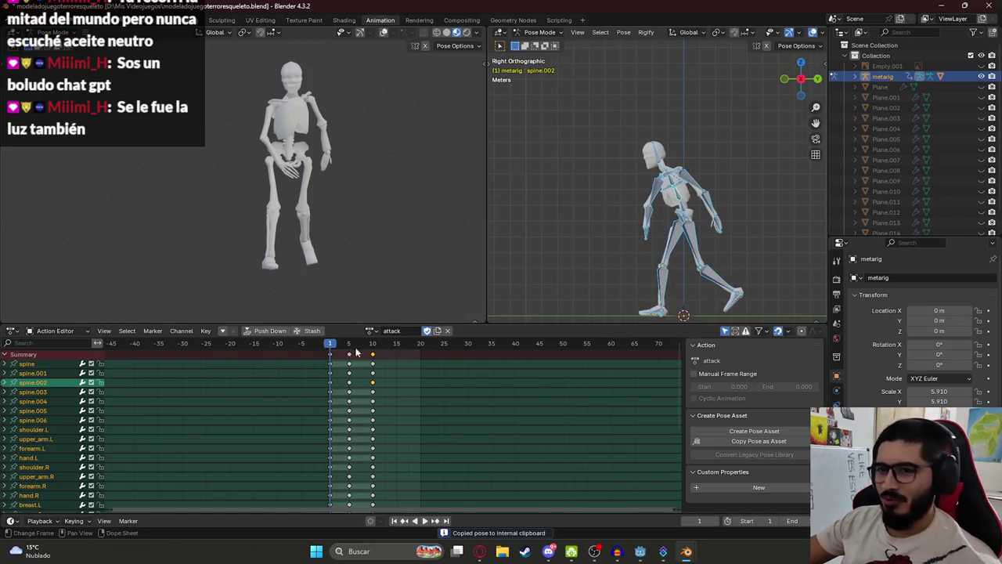
pyautogui.press('space')
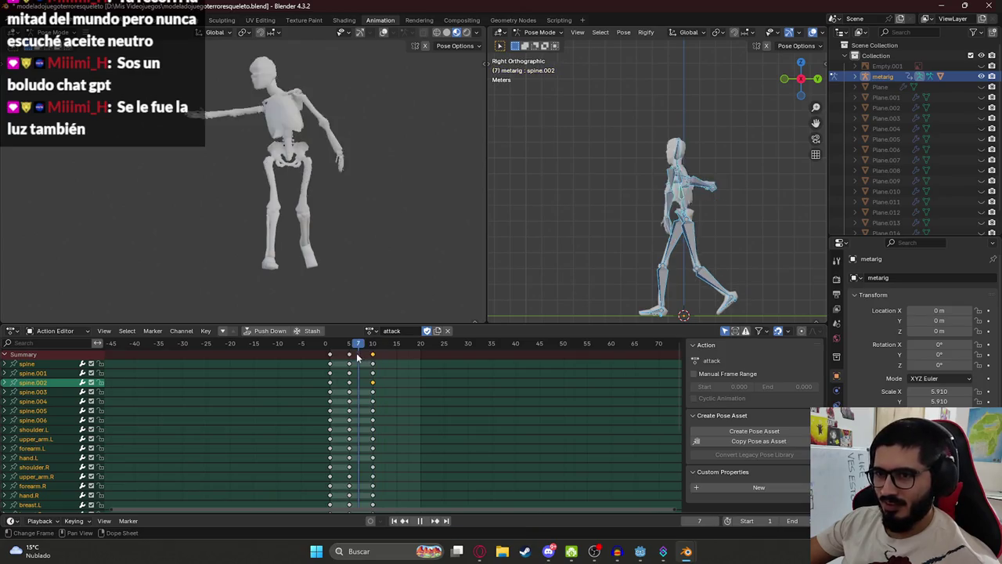
pyautogui.moveTo(613, 182); pyautogui.dragTo(686, 196)
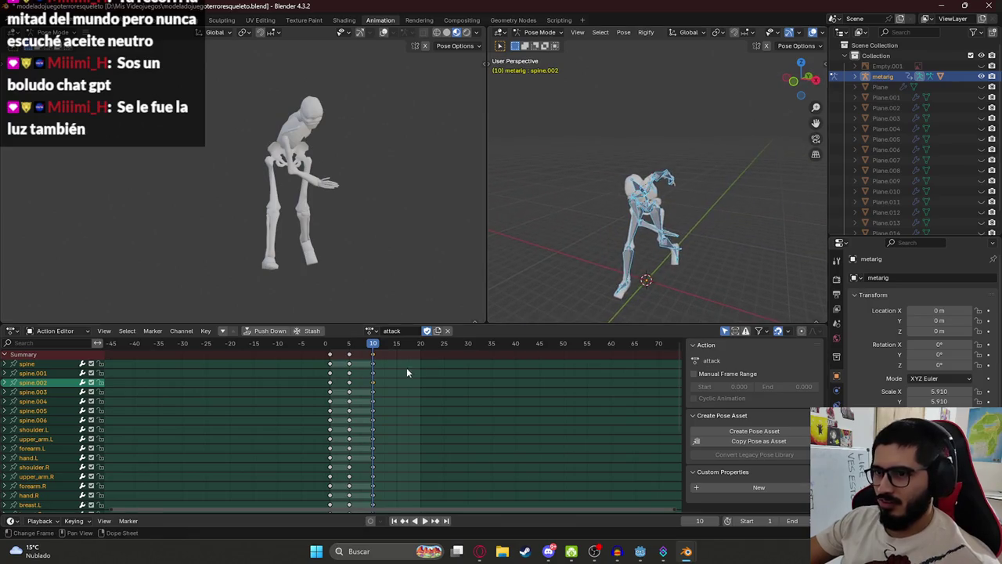
pyautogui.click(330, 342)
pyautogui.click(396, 343)
pyautogui.hotkey('ctrl', 'v')
pyautogui.press('i')
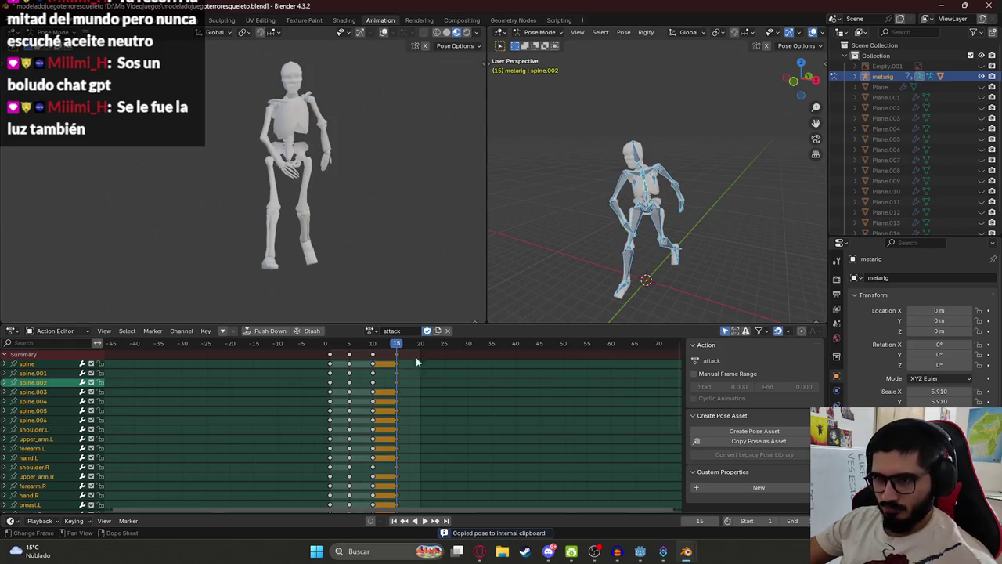
# Preview the attack, adjust the left thigh's rotation, and recheck playback from frame 1
pyautogui.press('space')
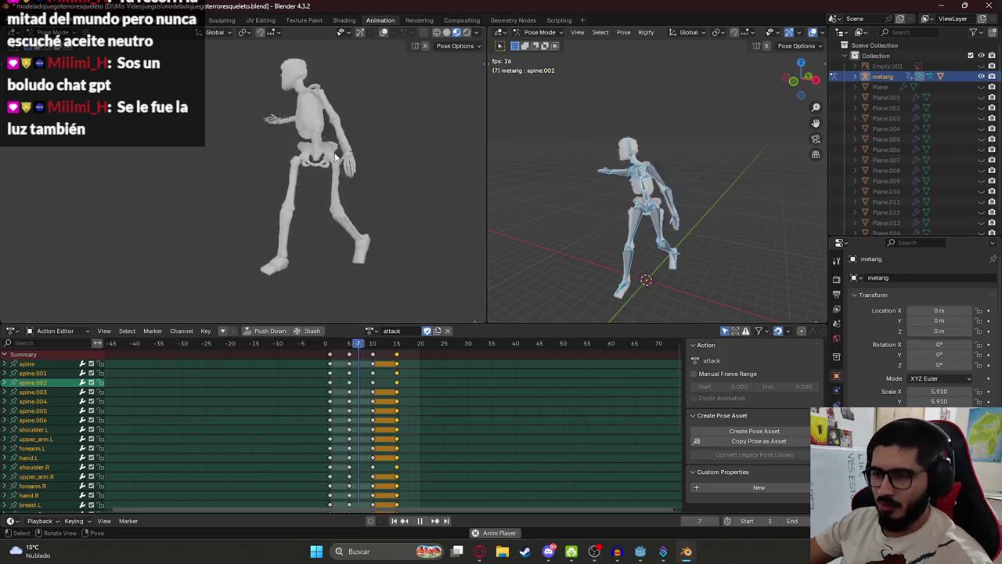
pyautogui.moveTo(325, 345); pyautogui.dragTo(344, 348)
pyautogui.press('KP_3')
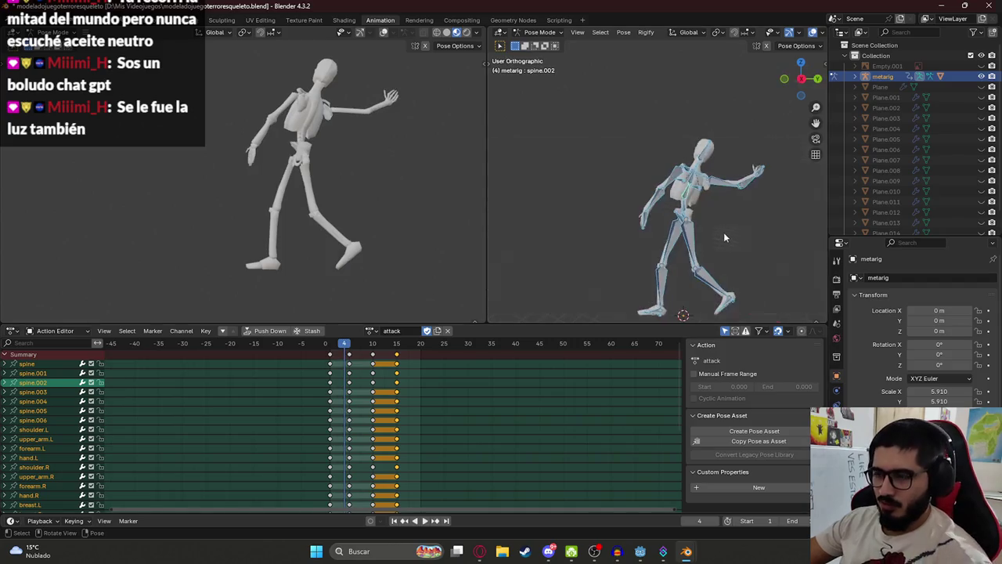
pyautogui.press('space')
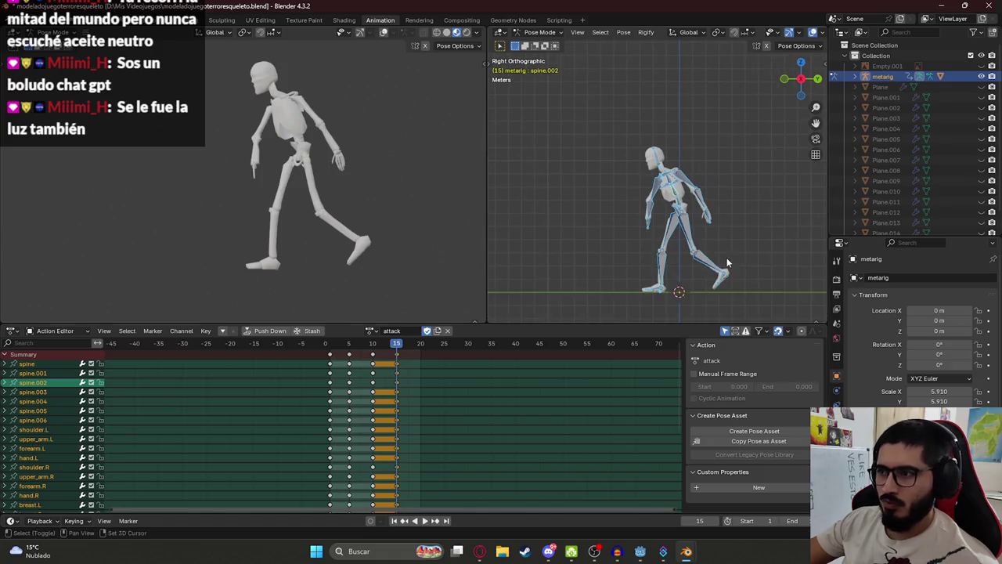
pyautogui.click(634, 201)
pyautogui.press('r')
pyautogui.click(630, 204)
pyautogui.press('a')
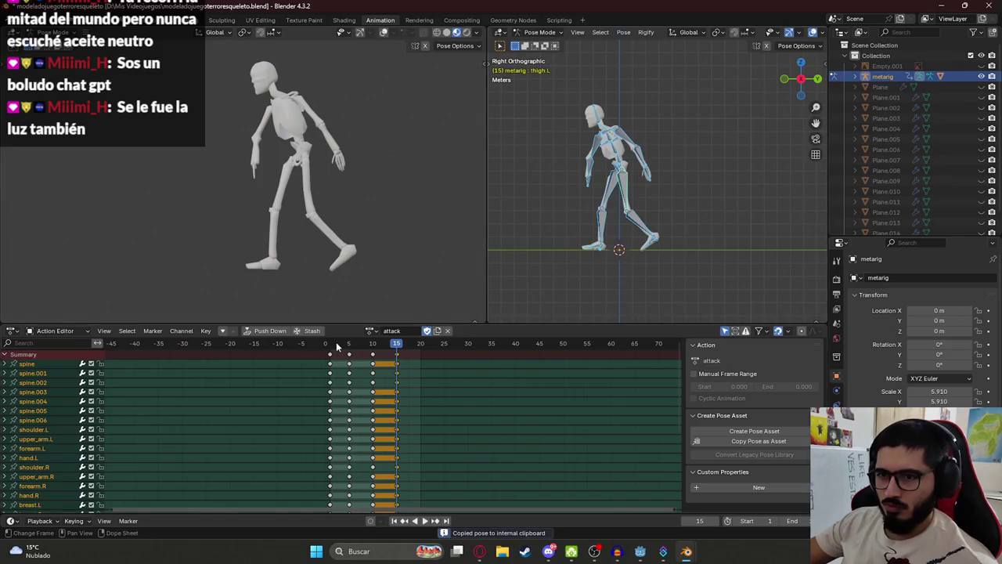
pyautogui.press('space')
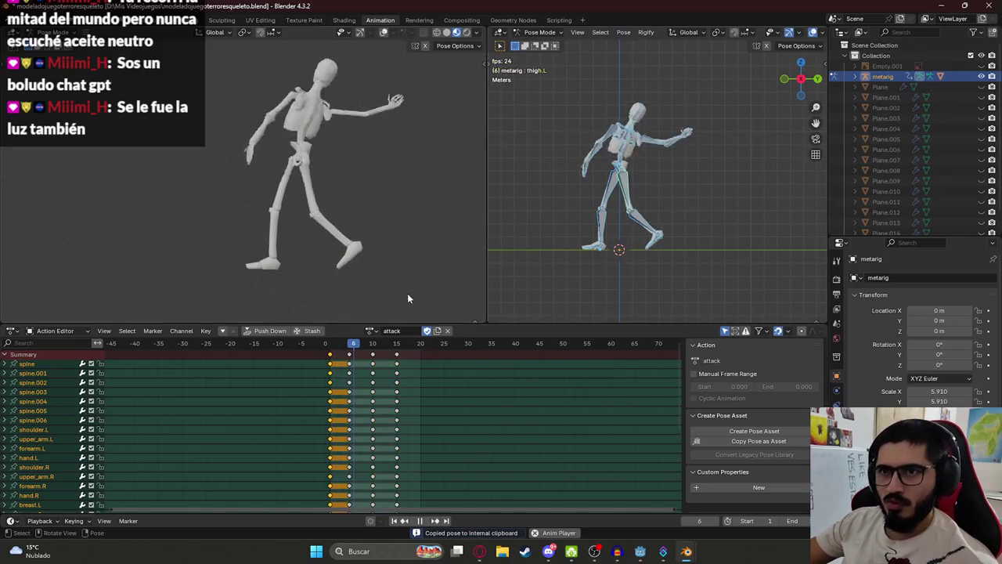
pyautogui.press('space')
pyautogui.click(348, 346)
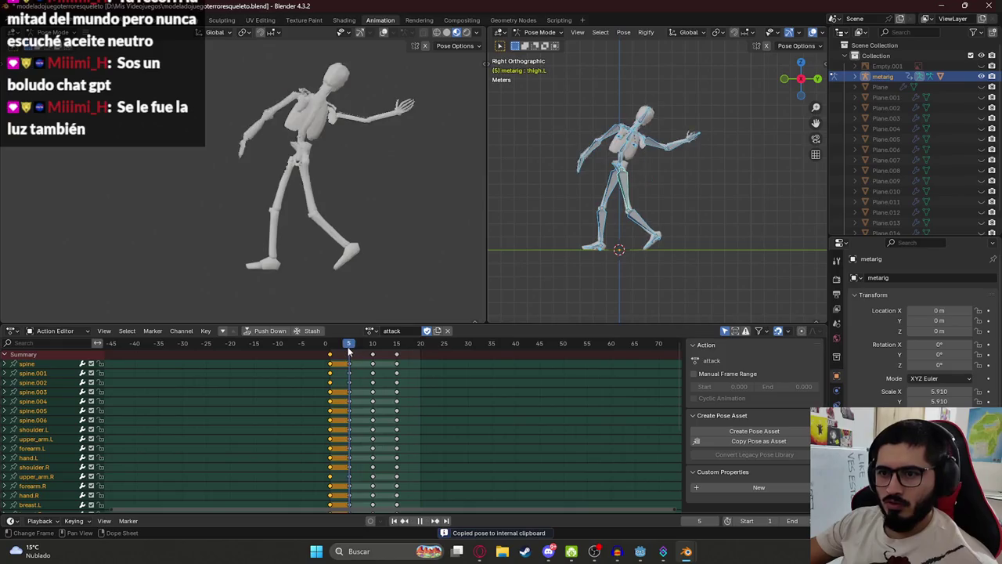
pyautogui.moveTo(347, 349); pyautogui.dragTo(331, 348)
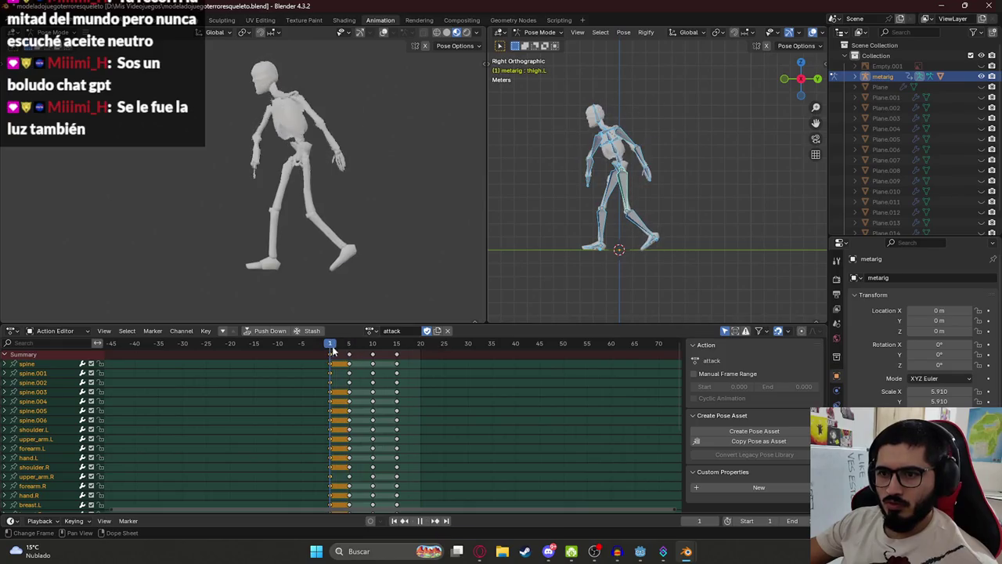
pyautogui.click(626, 188)
pyautogui.keyDown('shift'); pyautogui.click(642, 229); pyautogui.keyUp('shift')
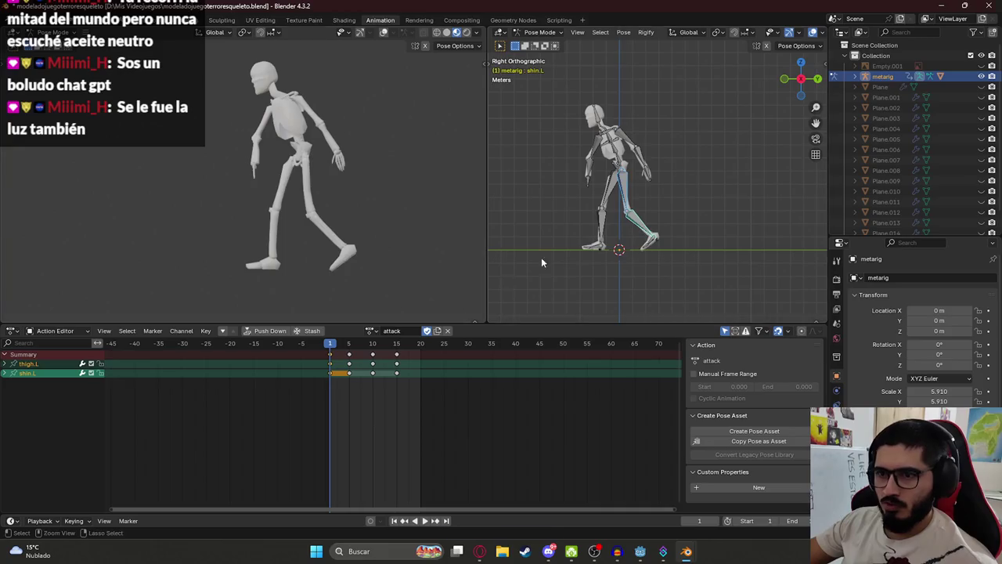
pyautogui.press('space')
pyautogui.click(350, 346)
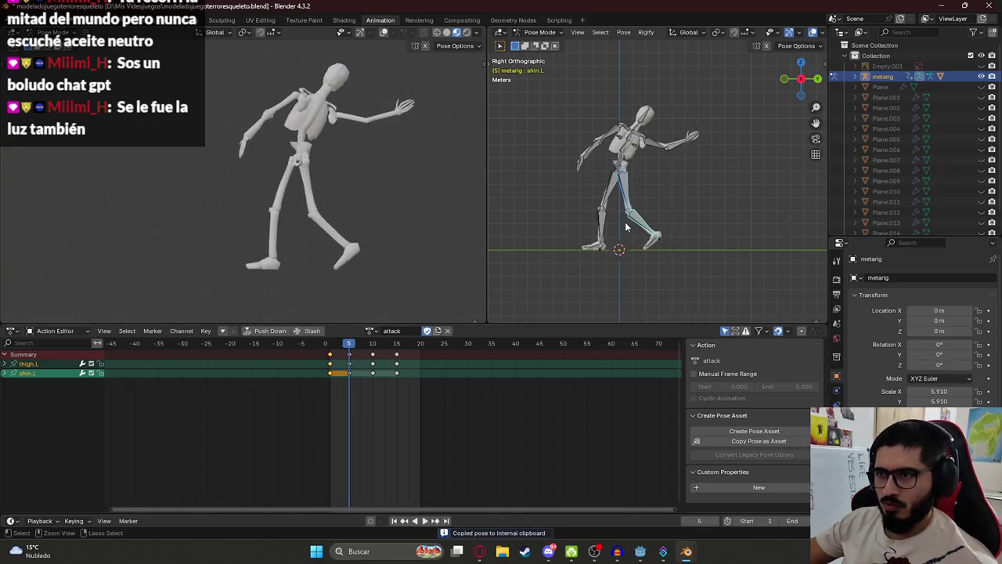
pyautogui.click(374, 348)
pyautogui.press('space')
pyautogui.press('space')
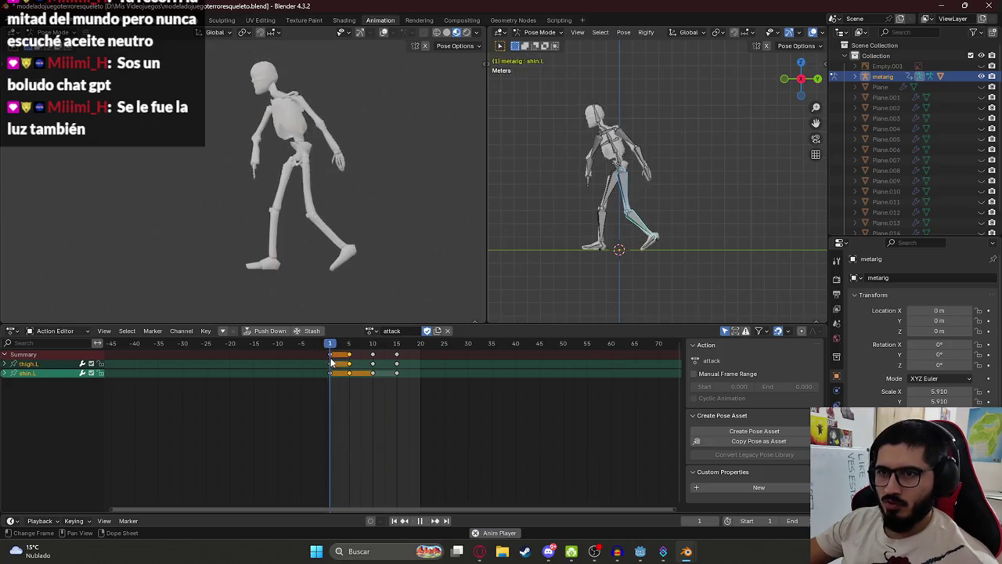
pyautogui.press('space')
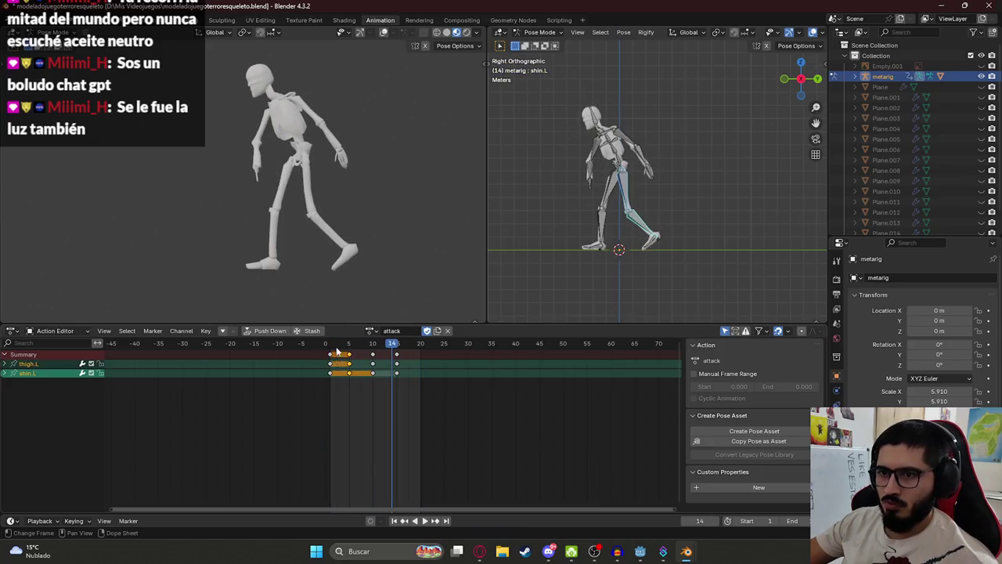
pyautogui.press('space')
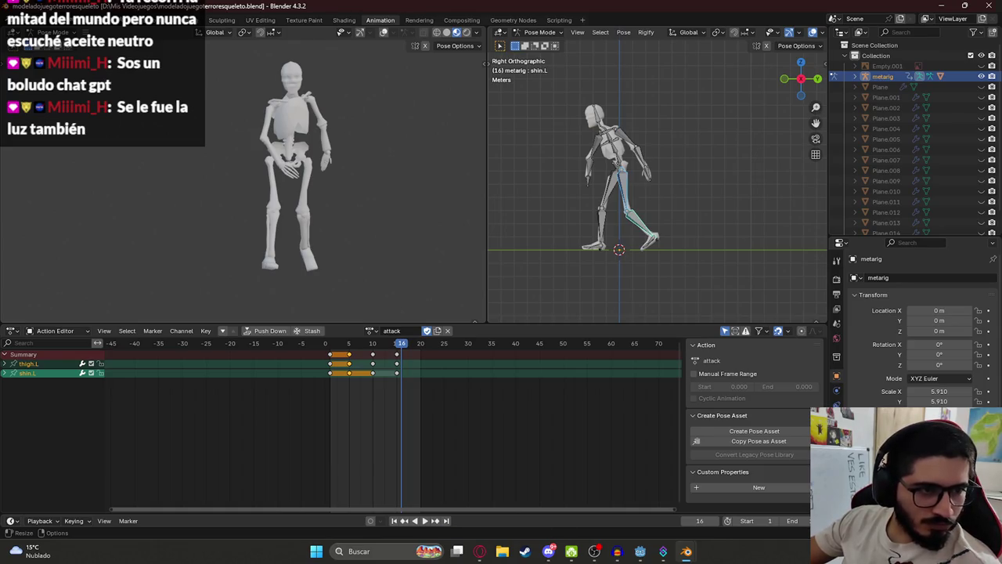
pyautogui.scroll(-1, 211, 217)
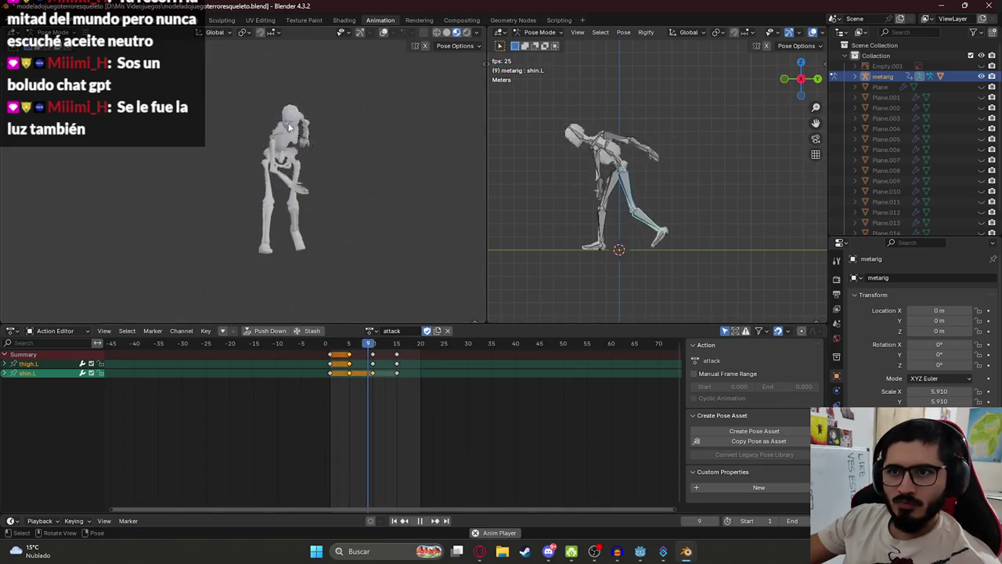
pyautogui.scroll(2, 293, 126)
pyautogui.moveTo(292, 125)
pyautogui.mouseDown()
pyautogui.moveTo(276, 203)
pyautogui.moveTo(337, 177)
pyautogui.moveTo(257, 153)
pyautogui.mouseUp()
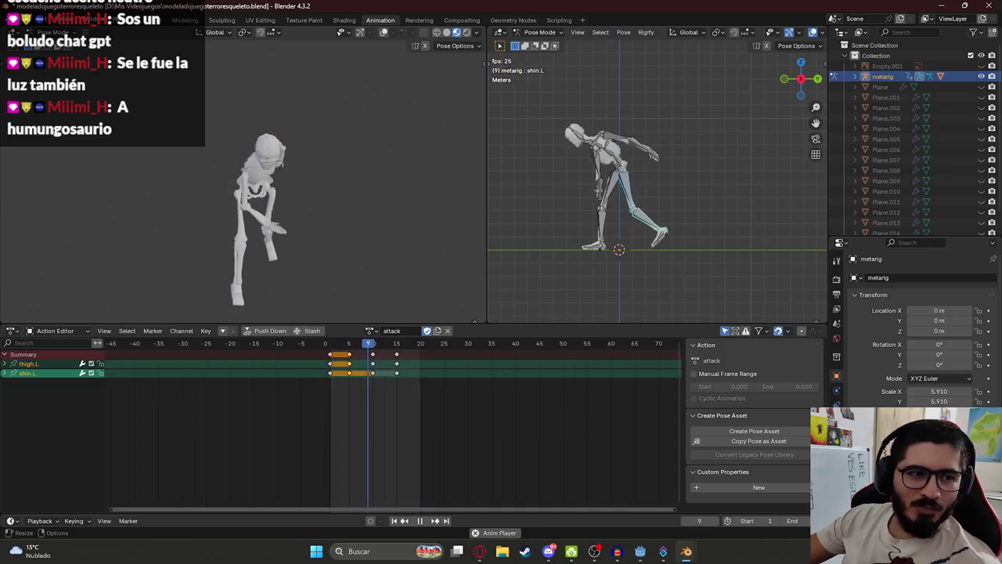
pyautogui.moveTo(356, 209)
pyautogui.mouseDown()
pyautogui.moveTo(220, 209)
pyautogui.moveTo(310, 227)
pyautogui.mouseUp()
pyautogui.scroll(-3, 310, 227)
pyautogui.scroll(3, 232, 249)
pyautogui.moveTo(232, 249); pyautogui.dragTo(224, 204)
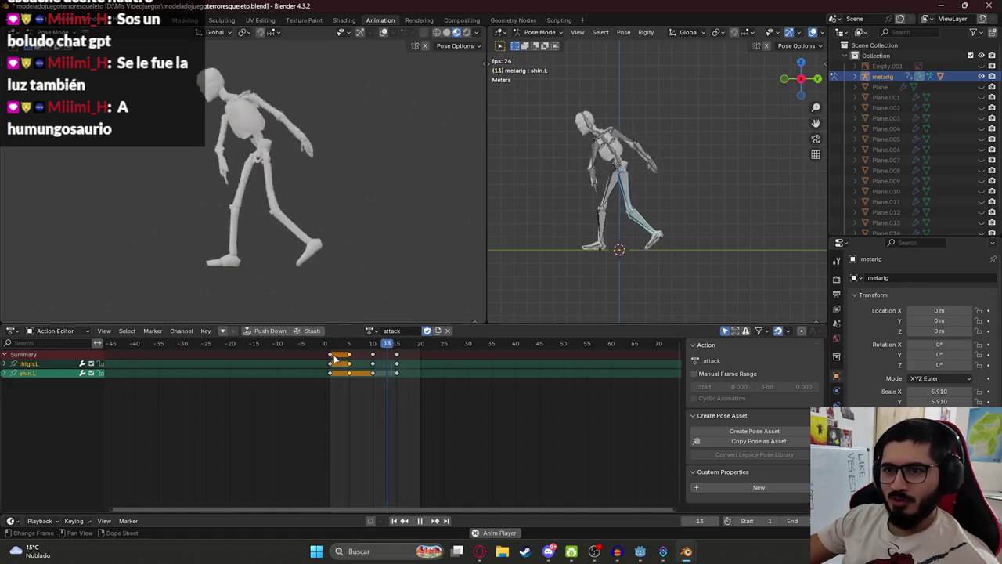
pyautogui.press('space')
# Shift the left leg keys later, moving the later keys five frames and the frame-5 keys to frame 10
pyautogui.moveTo(330, 345); pyautogui.dragTo(397, 356)
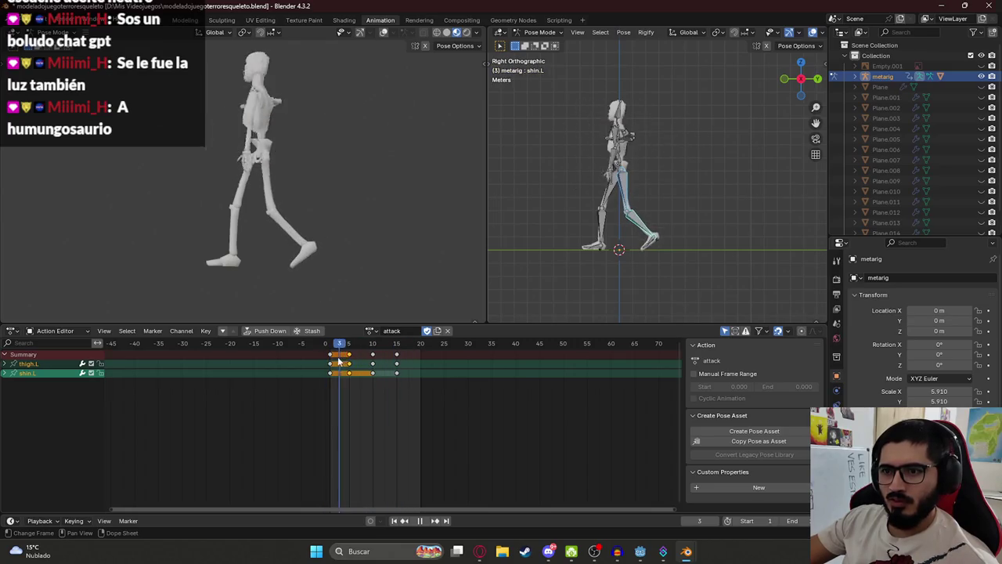
pyautogui.press('space')
pyautogui.press('space')
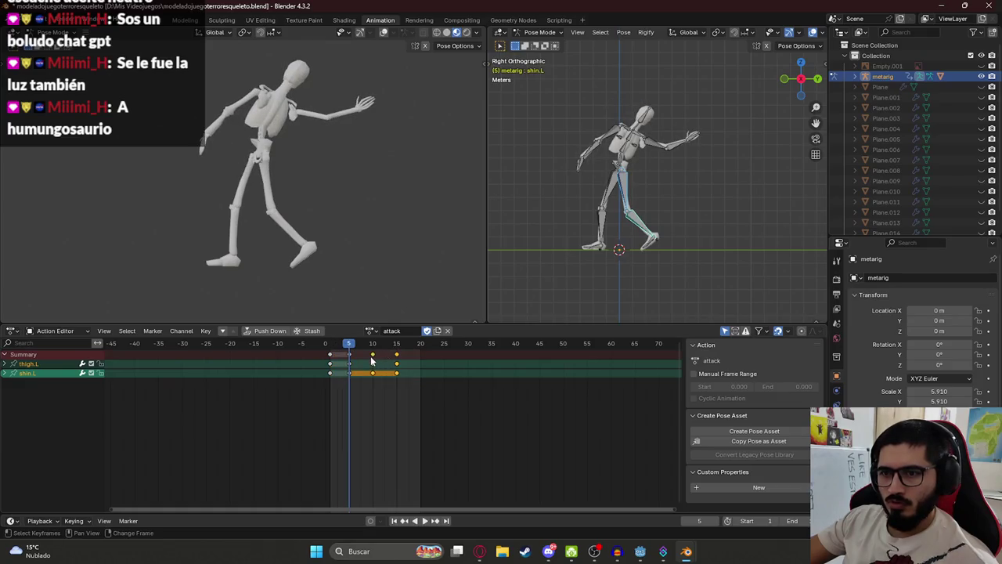
pyautogui.press('g')
pyautogui.click(403, 384)
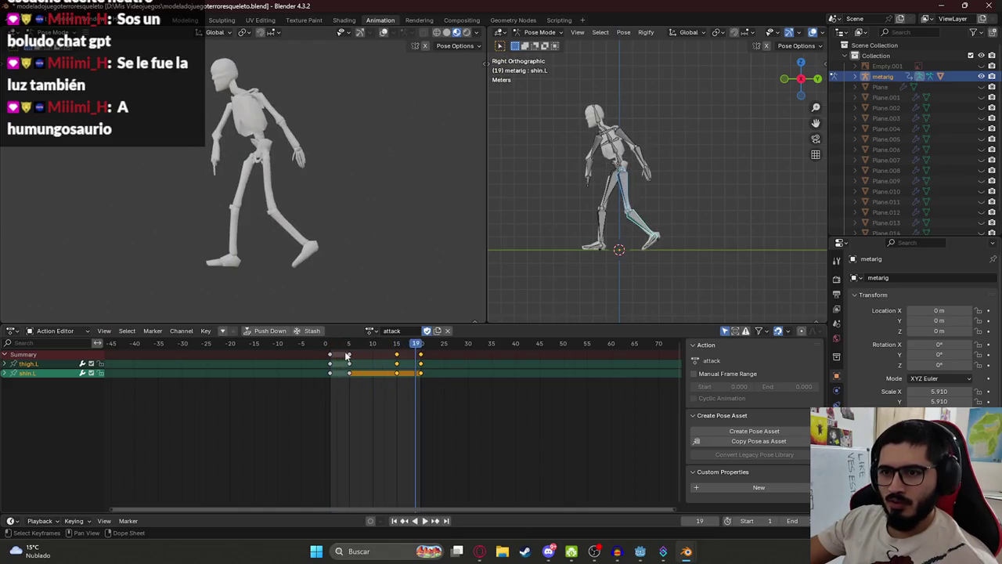
pyautogui.click(348, 356)
pyautogui.press('g')
pyautogui.click(381, 364)
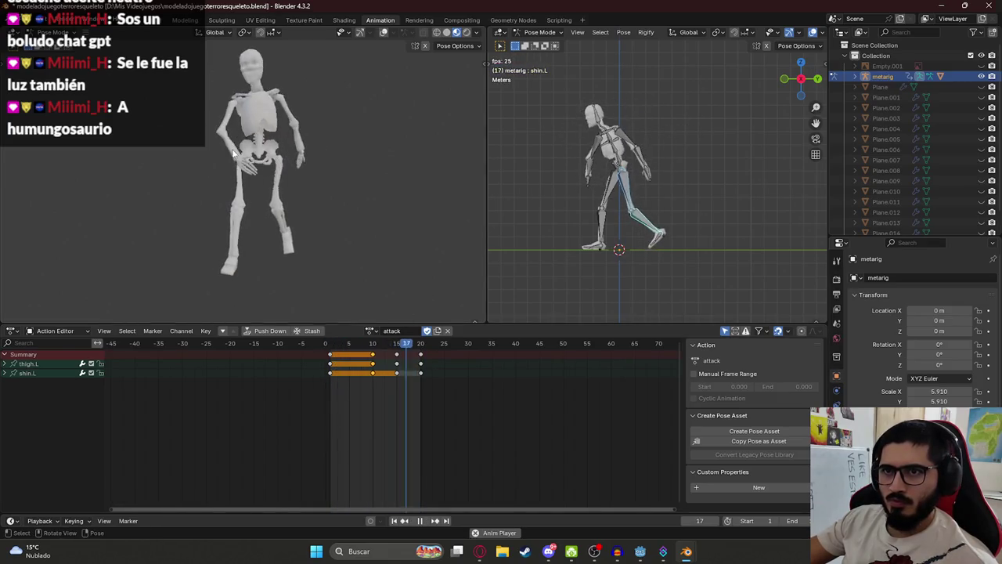
# Key the left leg bones' pose at frame 15 and play back the attack to preview it
pyautogui.press('space')
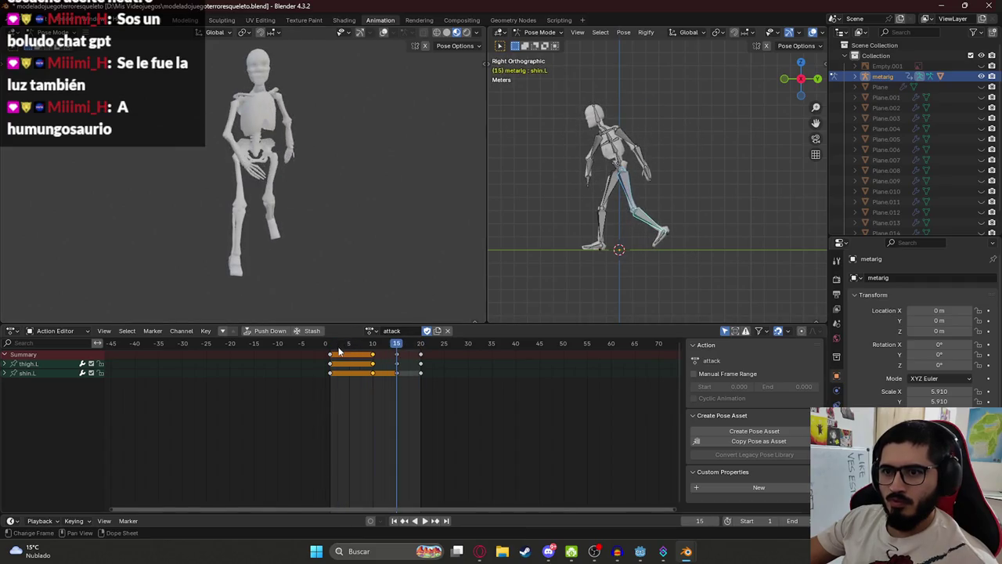
pyautogui.press('a')
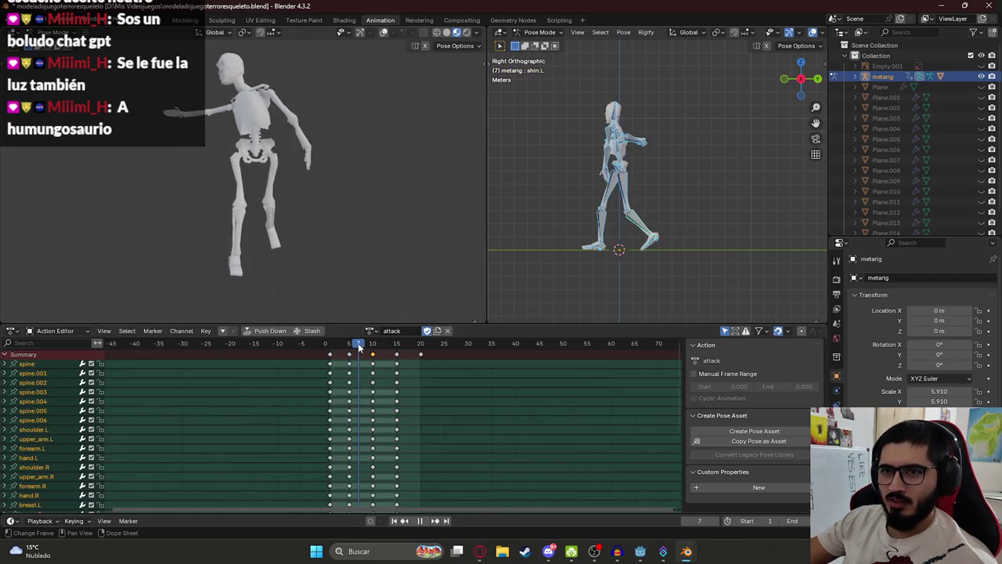
pyautogui.moveTo(364, 347)
pyautogui.mouseDown()
pyautogui.moveTo(387, 347)
pyautogui.moveTo(374, 351)
pyautogui.mouseUp()
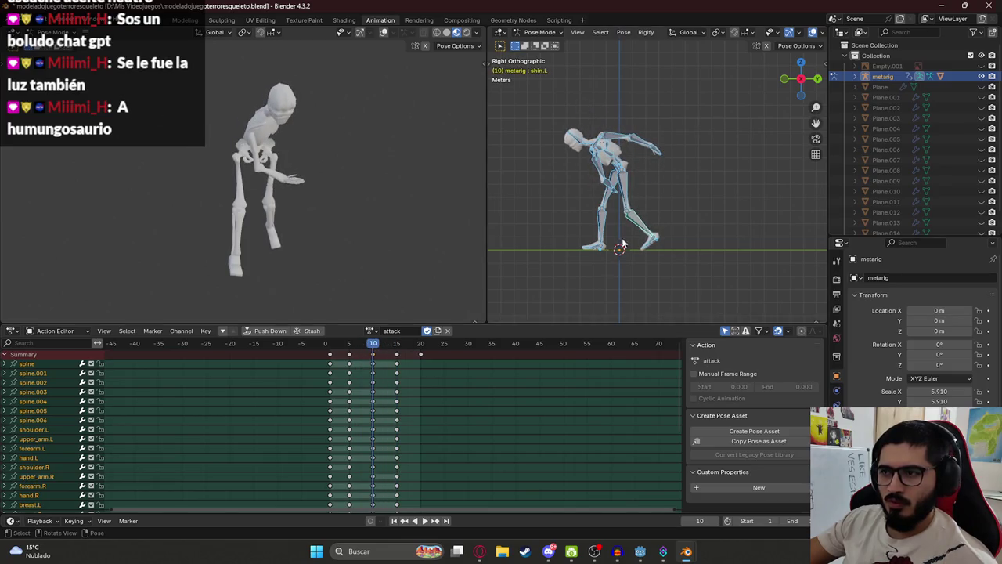
pyautogui.click(623, 180)
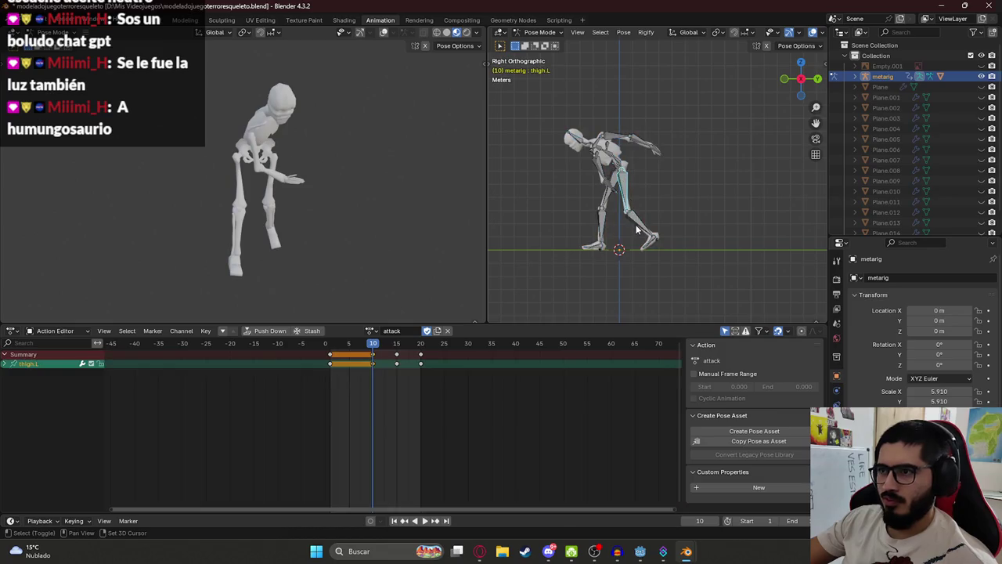
pyautogui.click(398, 347)
pyautogui.press('i')
pyautogui.press('space')
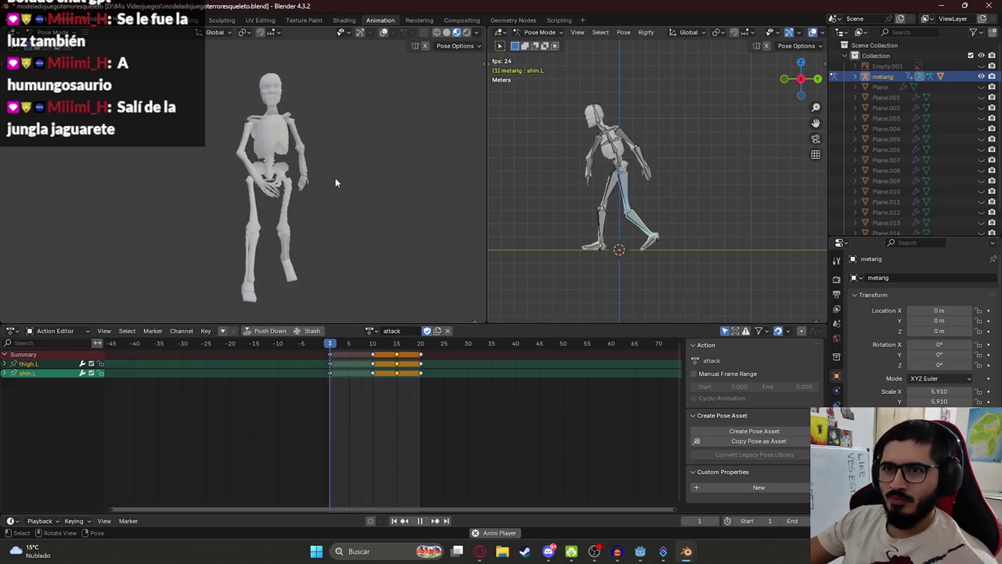
pyautogui.press('space')
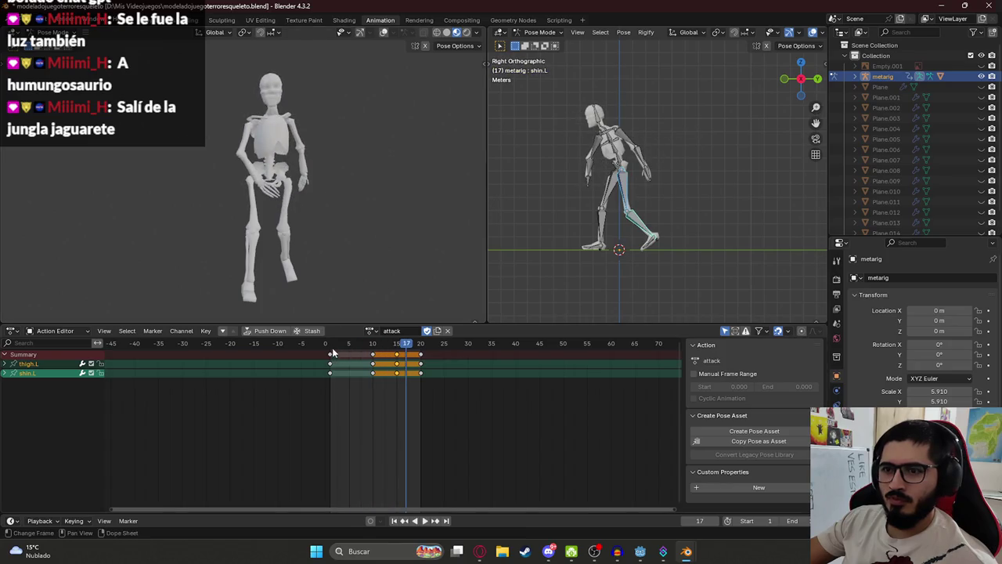
pyautogui.press('space')
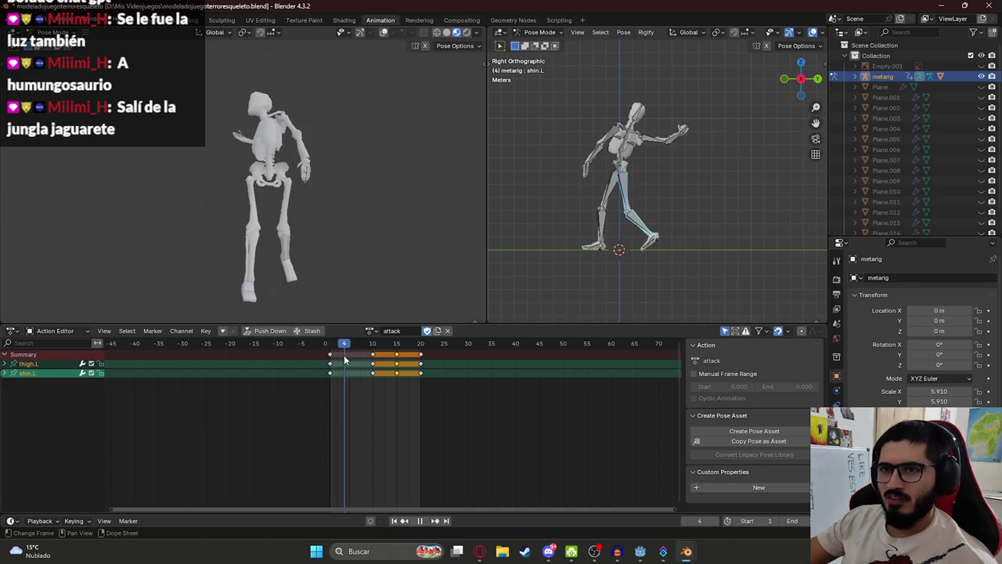
pyautogui.moveTo(354, 362); pyautogui.dragTo(357, 365)
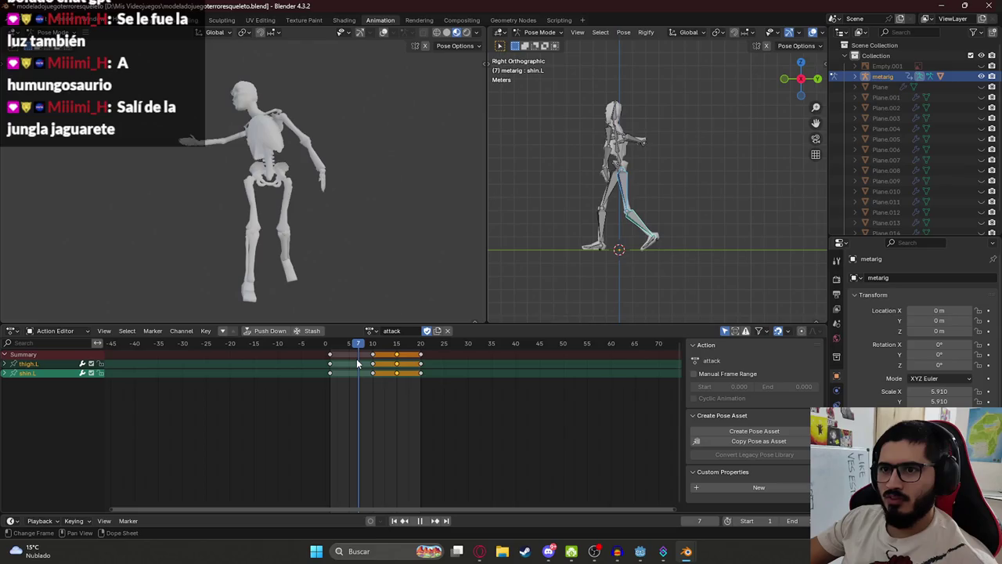
pyautogui.click(626, 144)
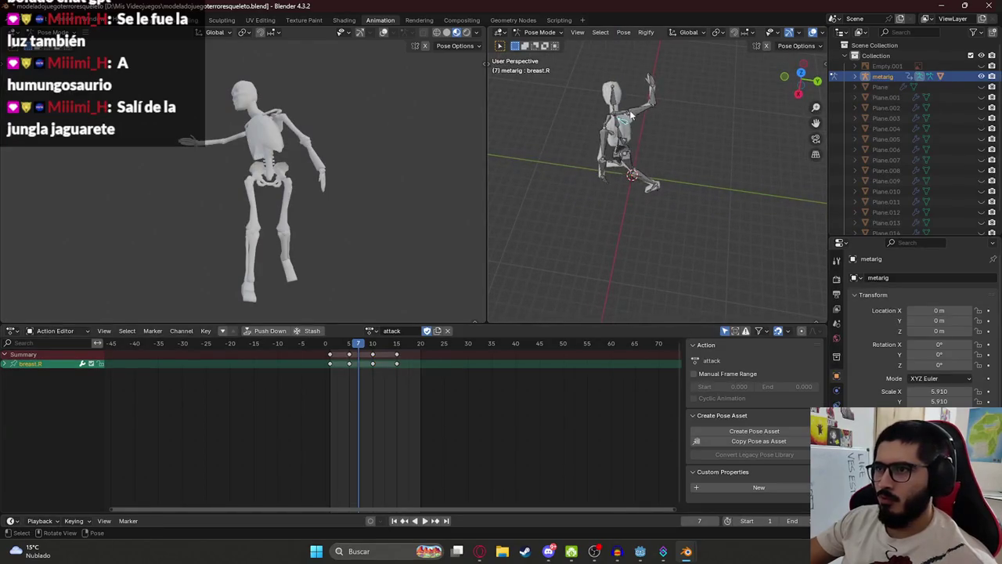
# At frame 7, rotate the right upper arm and forearm from the top view
pyautogui.press('KP_7')
pyautogui.press('r')
pyautogui.click(595, 176)
pyautogui.click(602, 174)
pyautogui.press('r')
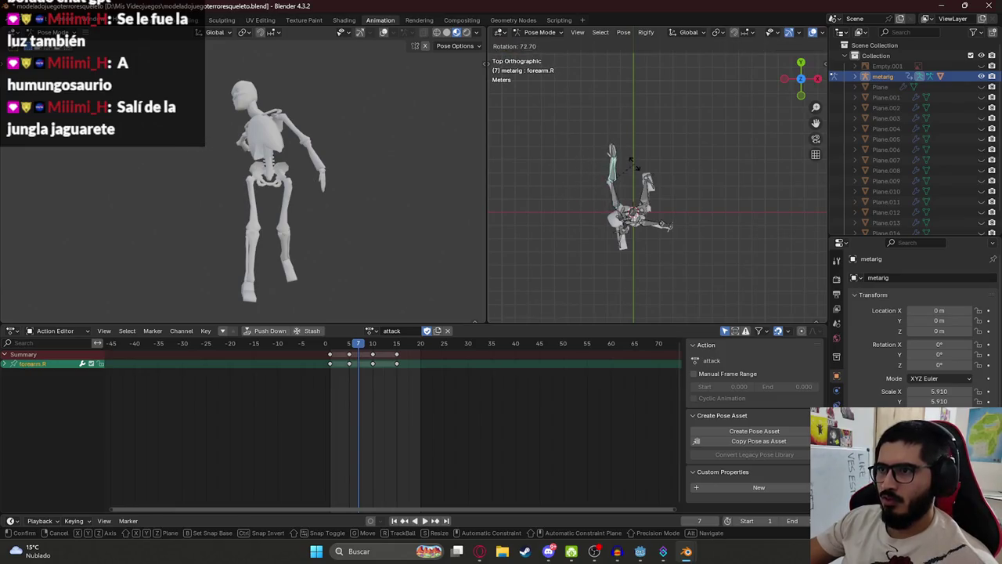
pyautogui.click(631, 161)
# Raise the right arm overhead from the side and front views, then play back to check it
pyautogui.press('KP_3')
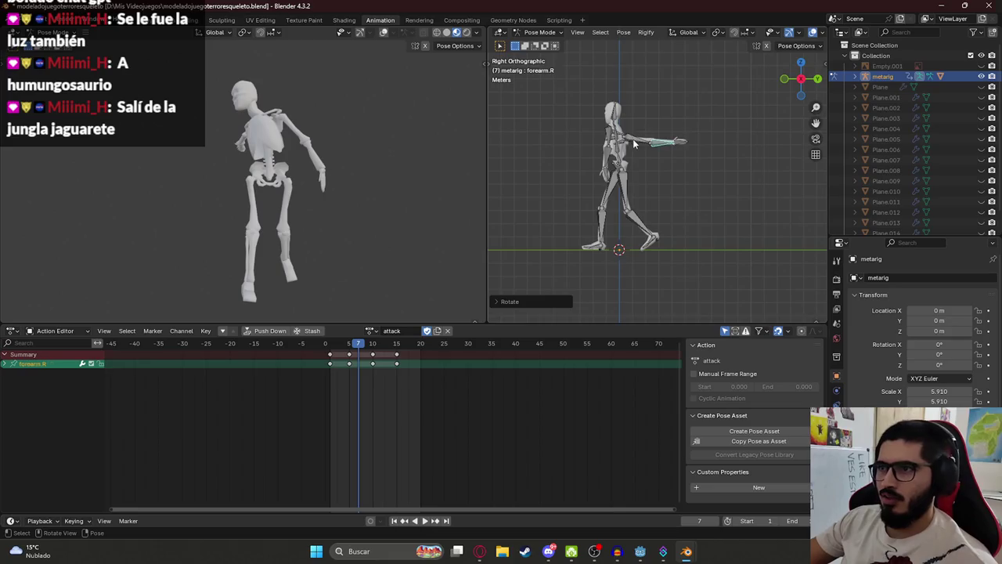
pyautogui.click(634, 143)
pyautogui.press('r')
pyautogui.click(632, 129)
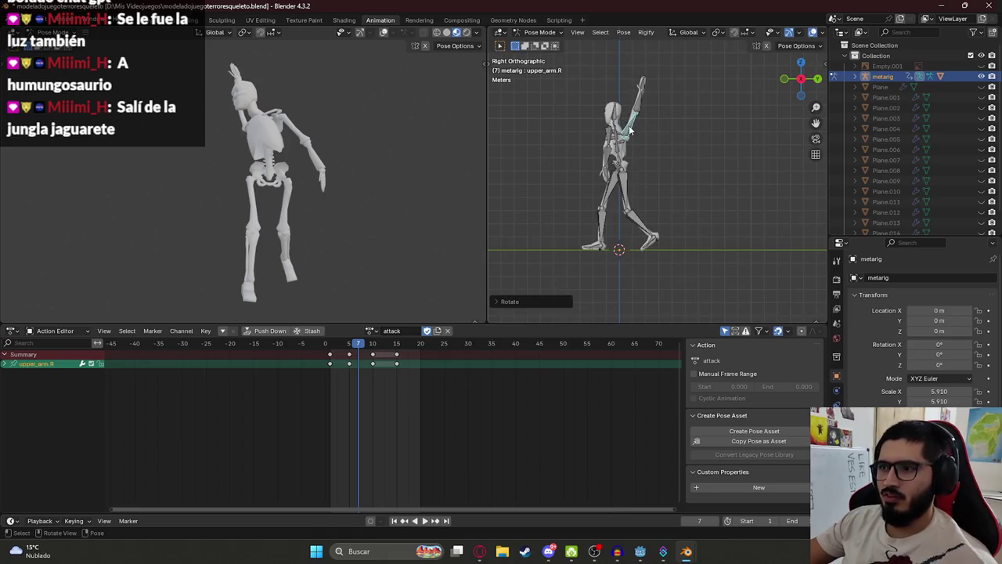
pyautogui.press('KP_1')
pyautogui.press('r')
pyautogui.click(597, 119)
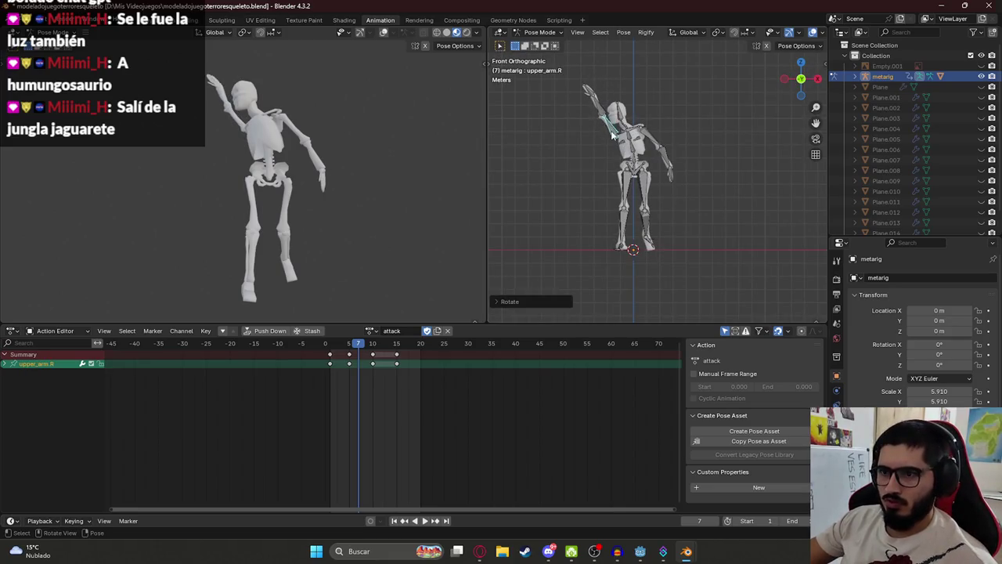
pyautogui.keyDown('shift'); pyautogui.click(599, 111); pyautogui.keyUp('shift')
pyautogui.keyDown('shift'); pyautogui.click(593, 103); pyautogui.keyUp('shift')
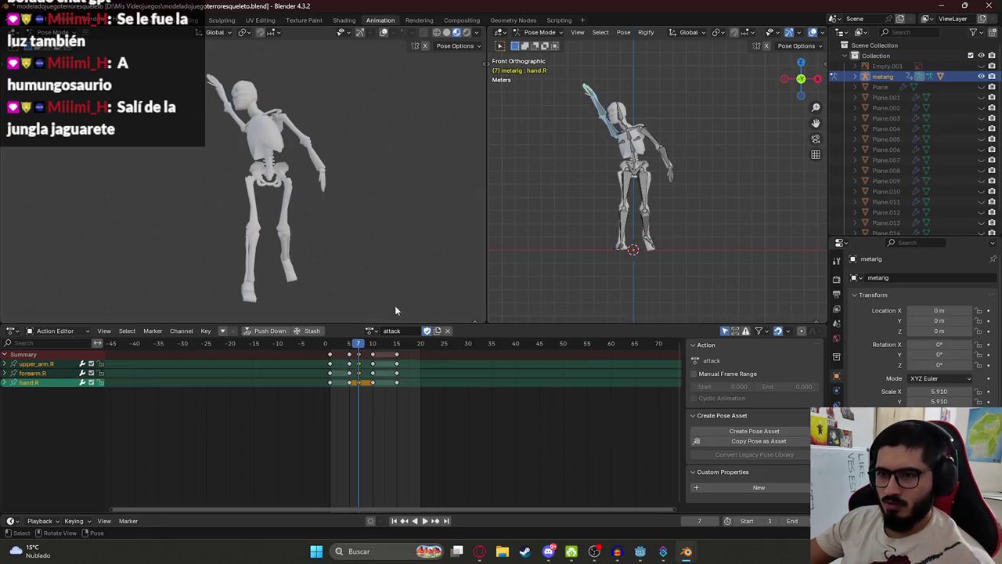
pyautogui.press('space')
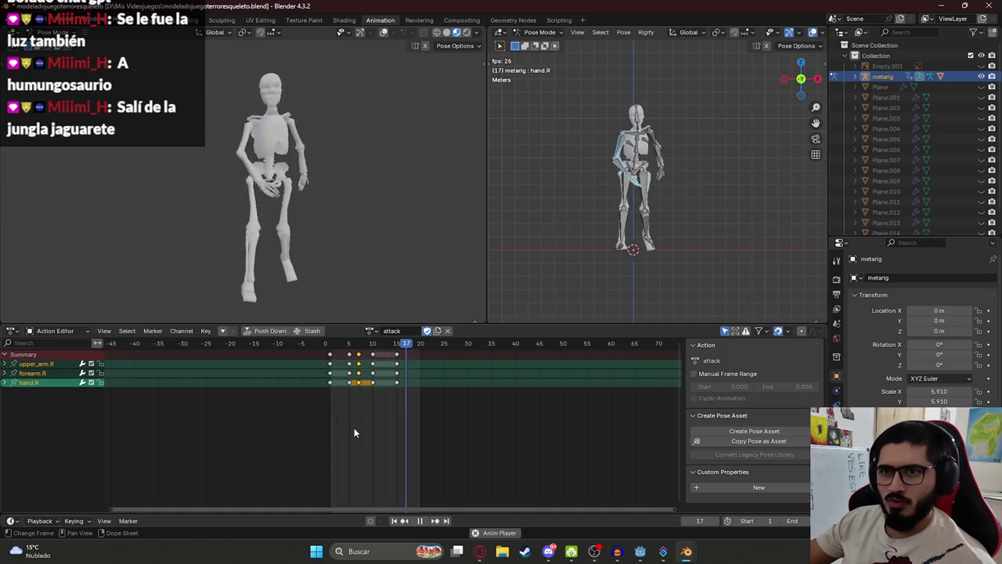
pyautogui.click(337, 140)
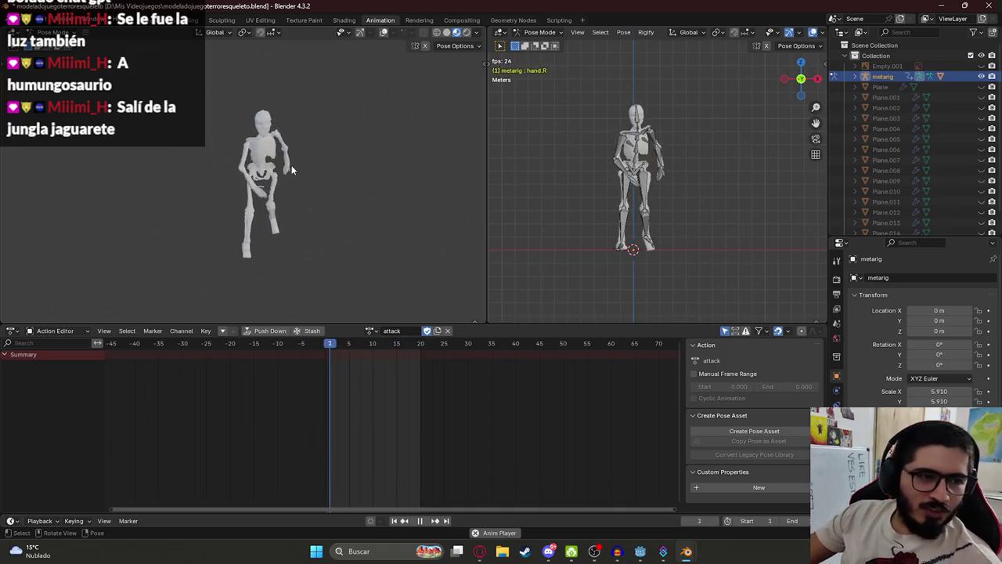
# Save the skeleton project, select all bones, and stop the attack playback
pyautogui.hotkey('ctrl', 's')
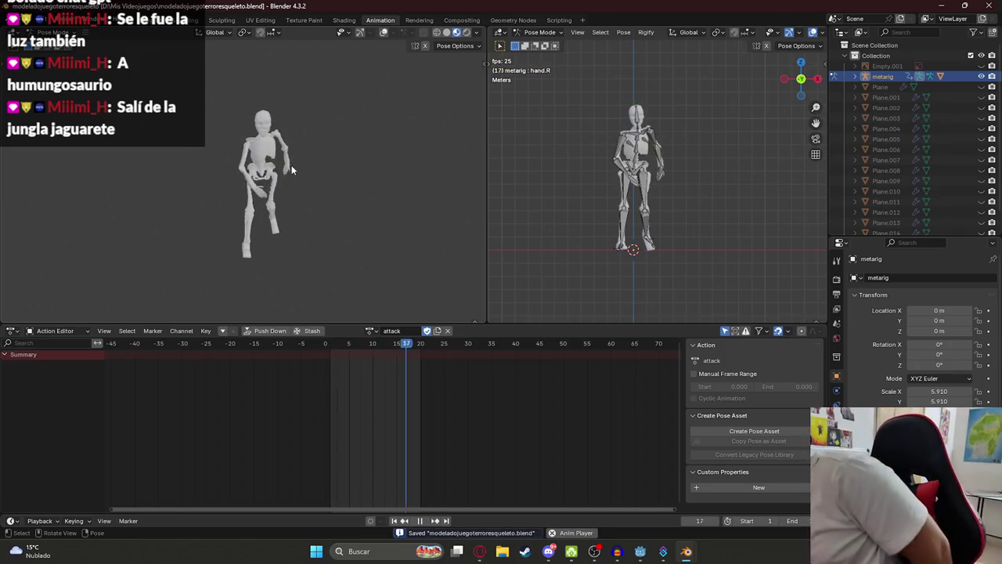
pyautogui.press('a')
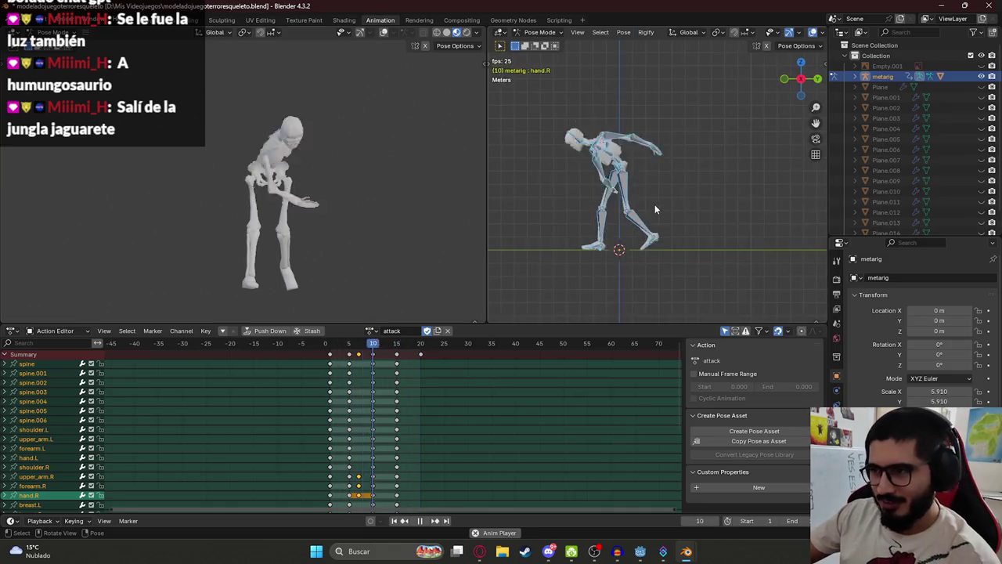
pyautogui.scroll(5, 655, 209)
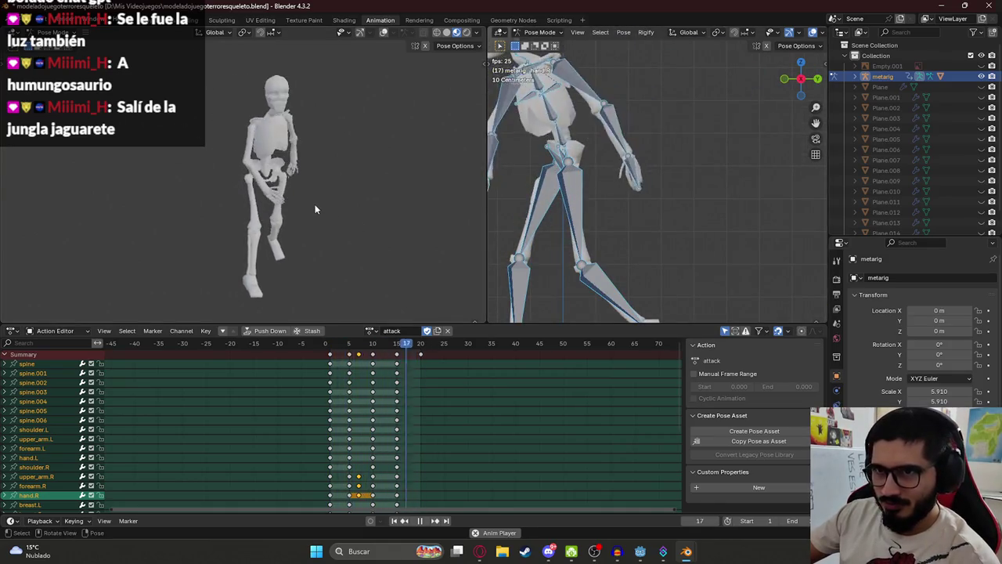
pyautogui.press('space')
pyautogui.click(520, 31)
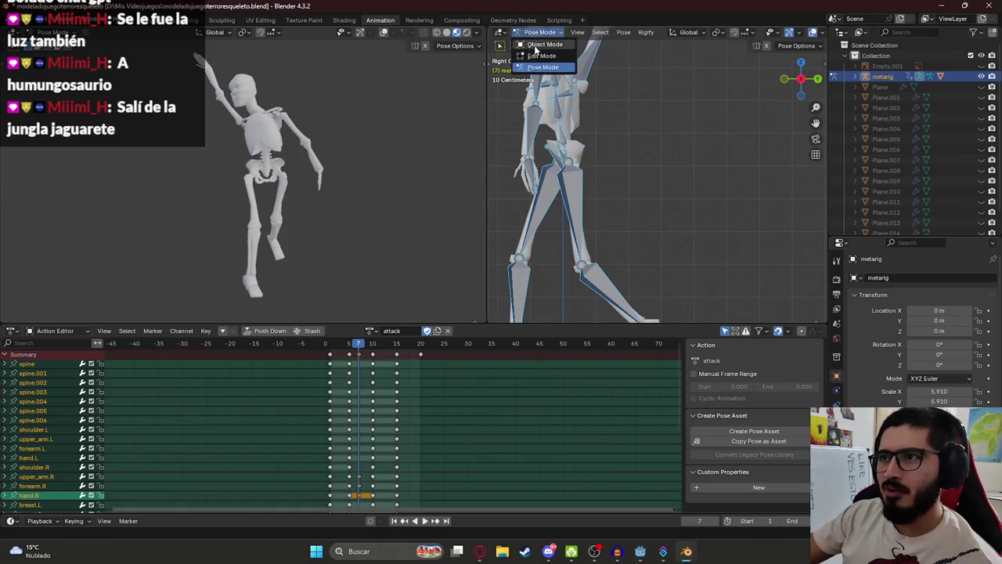
# In Object Mode, select the skeleton mesh, save, and start a glTF 2.0 export
pyautogui.click(536, 43)
pyautogui.click(576, 177)
pyautogui.hotkey('ctrl', 's')
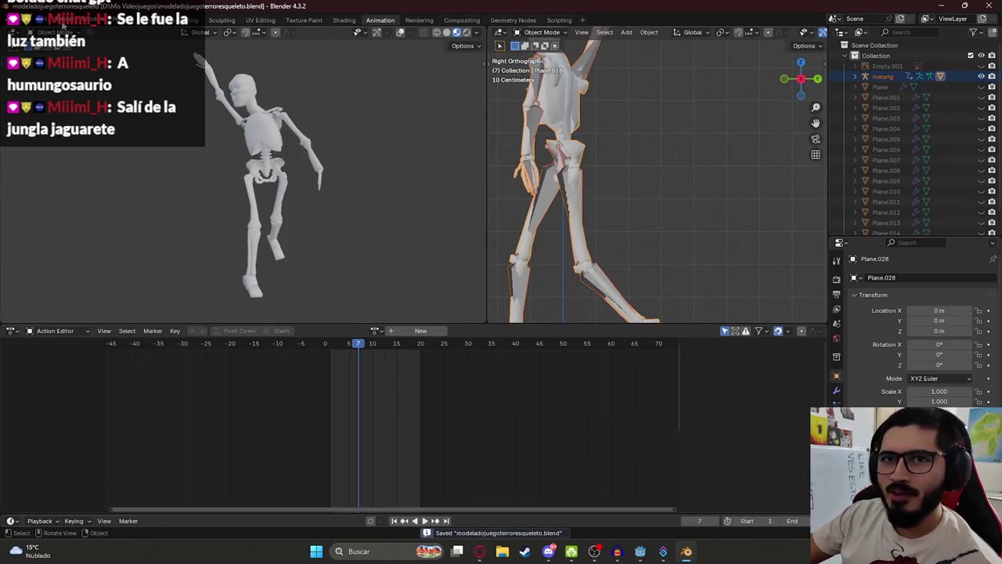
pyautogui.click(22, 24)
pyautogui.moveTo(47, 177)
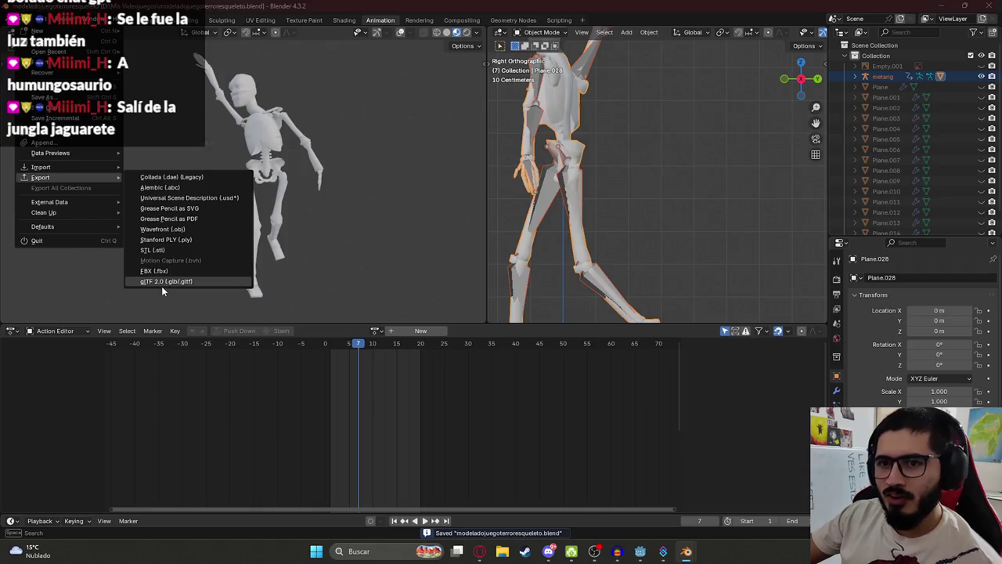
pyautogui.click(161, 283)
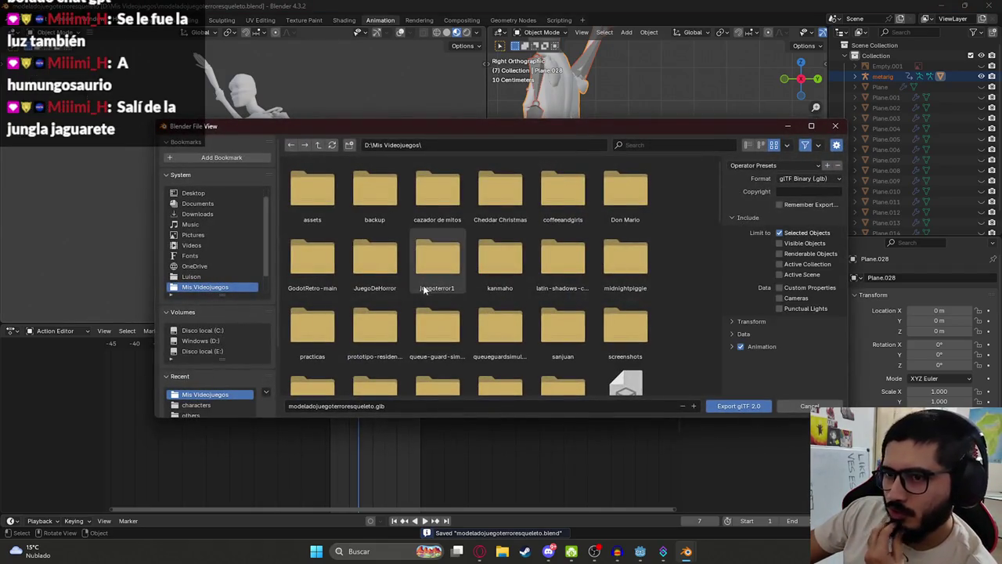
# Browse to juegoterror1\assets\characters and export over skeleton.glb
pyautogui.doubleClick(438, 258)
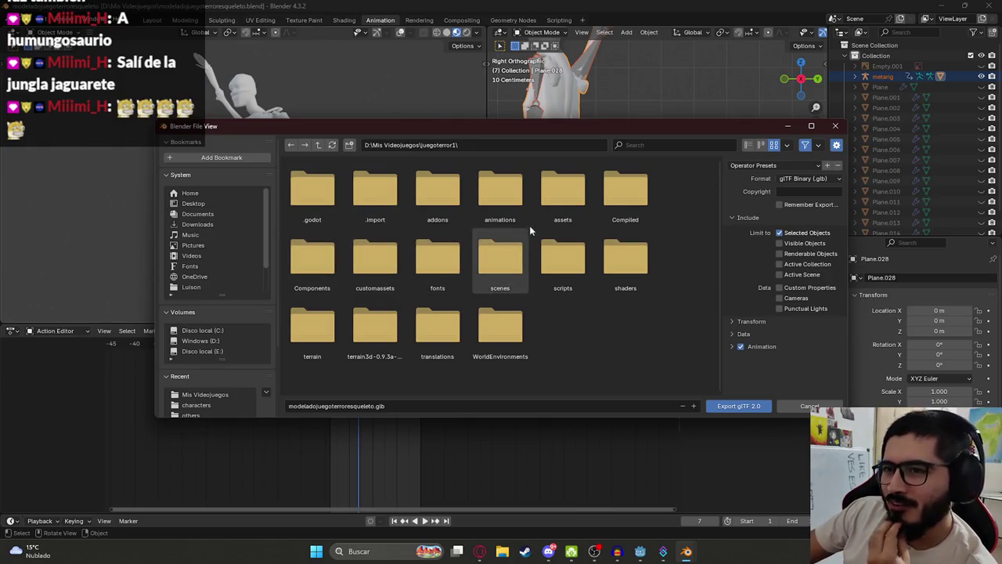
pyautogui.click(548, 207)
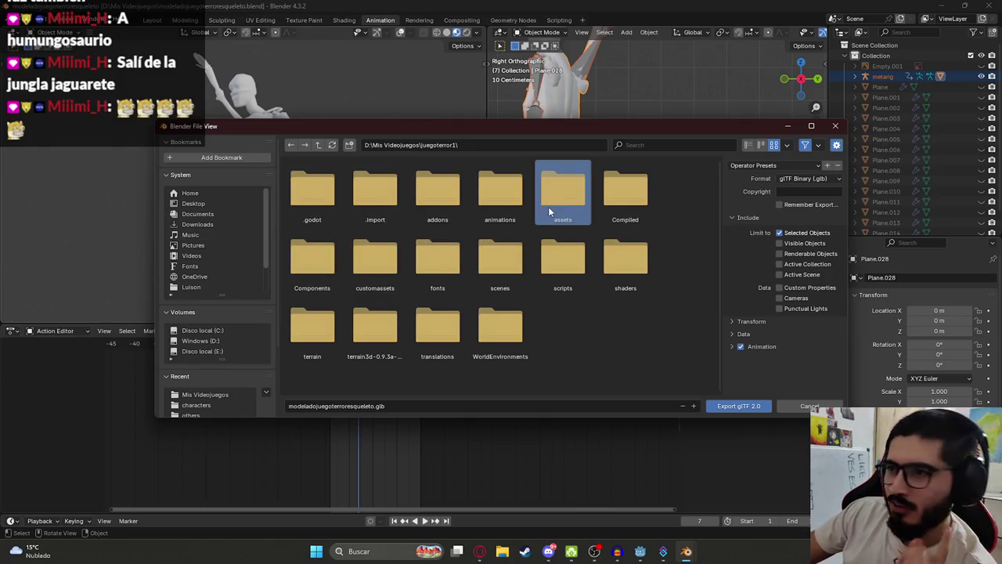
pyautogui.doubleClick(548, 207)
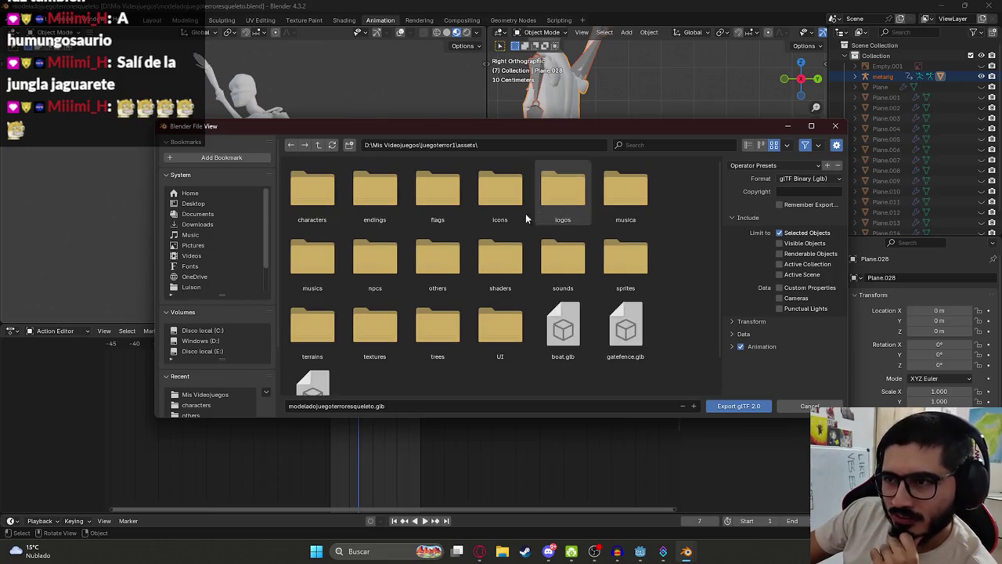
pyautogui.doubleClick(375, 258)
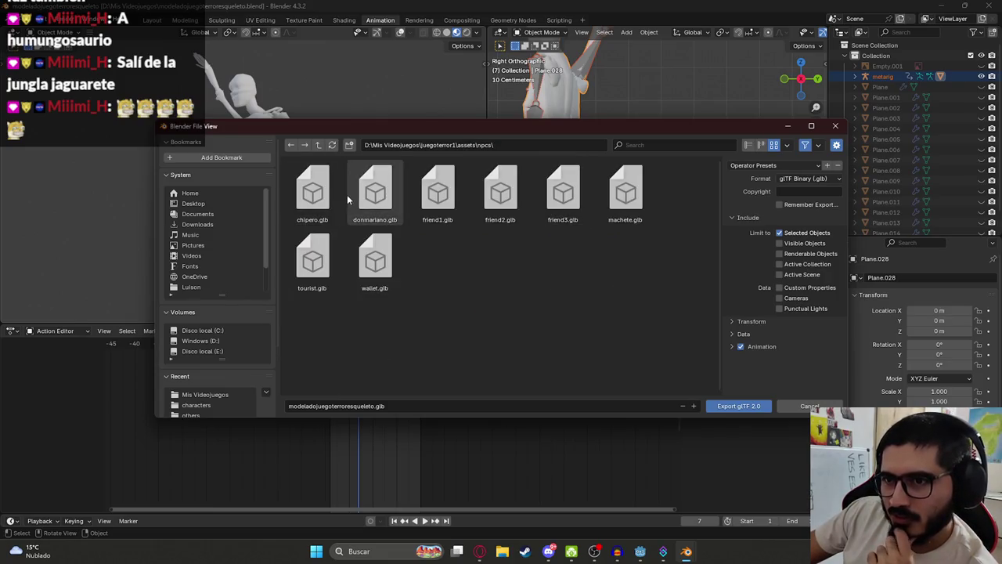
pyautogui.click(319, 145)
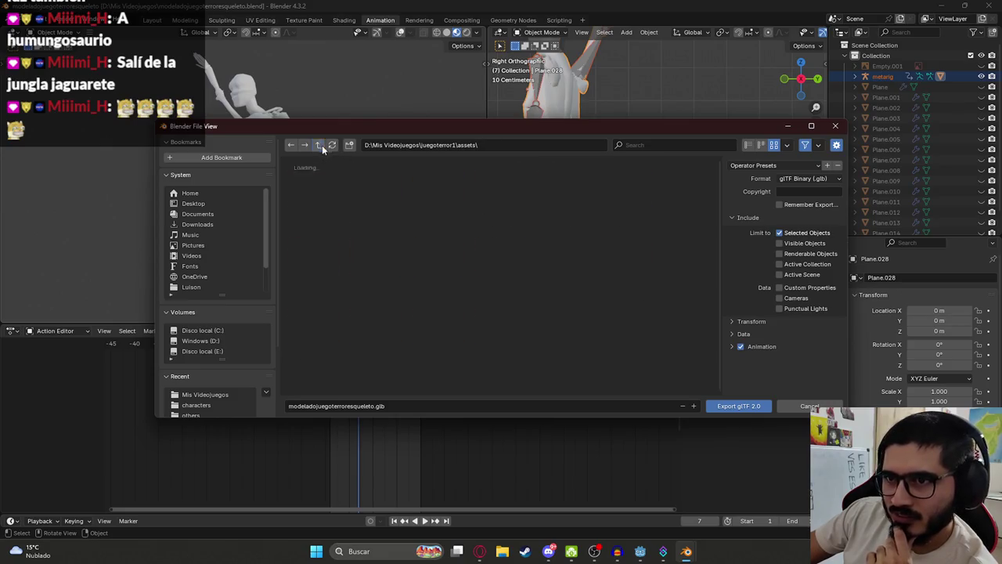
pyautogui.click(559, 276)
pyautogui.click(619, 204)
pyautogui.click(563, 206)
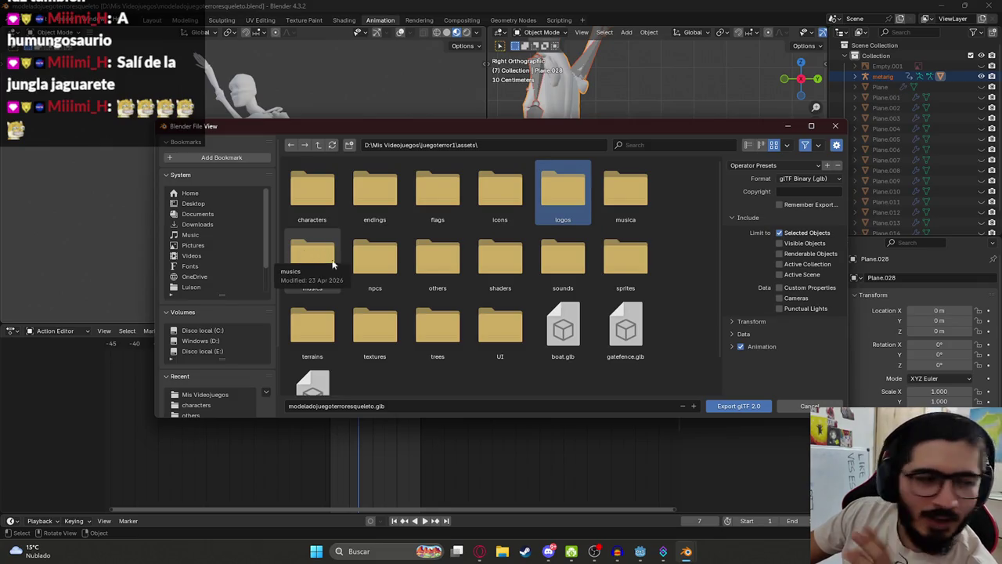
pyautogui.click(379, 252)
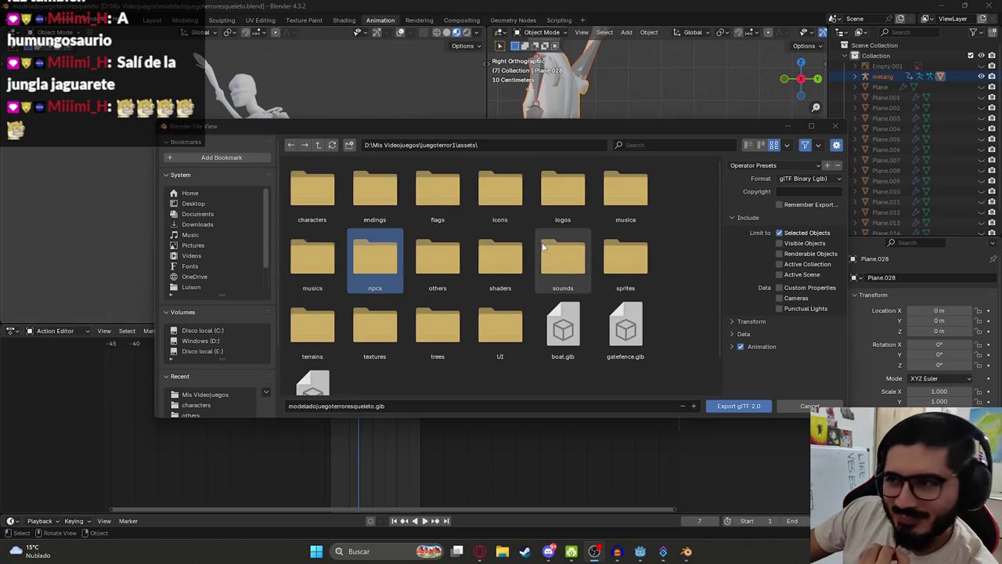
pyautogui.doubleClick(313, 192)
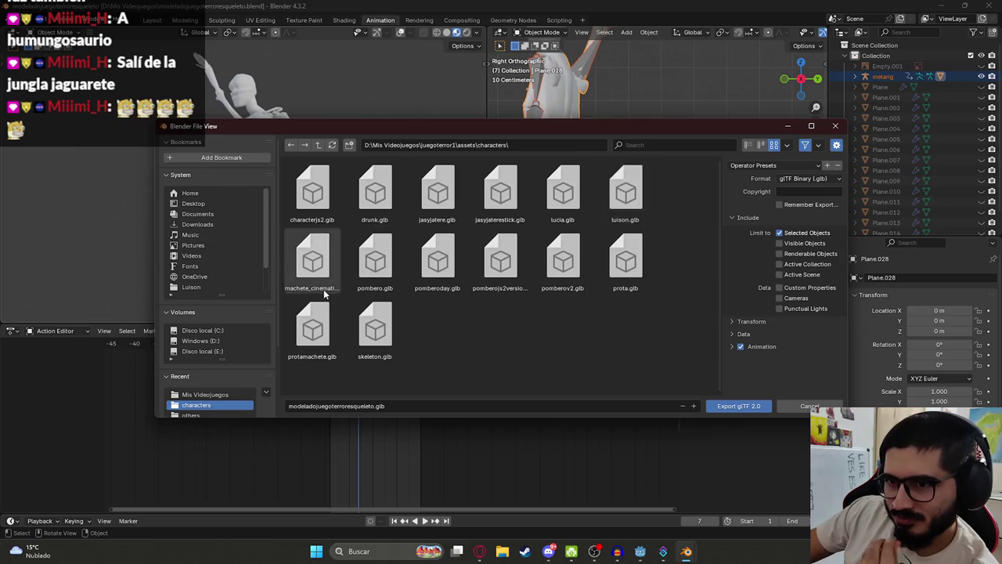
pyautogui.doubleClick(376, 343)
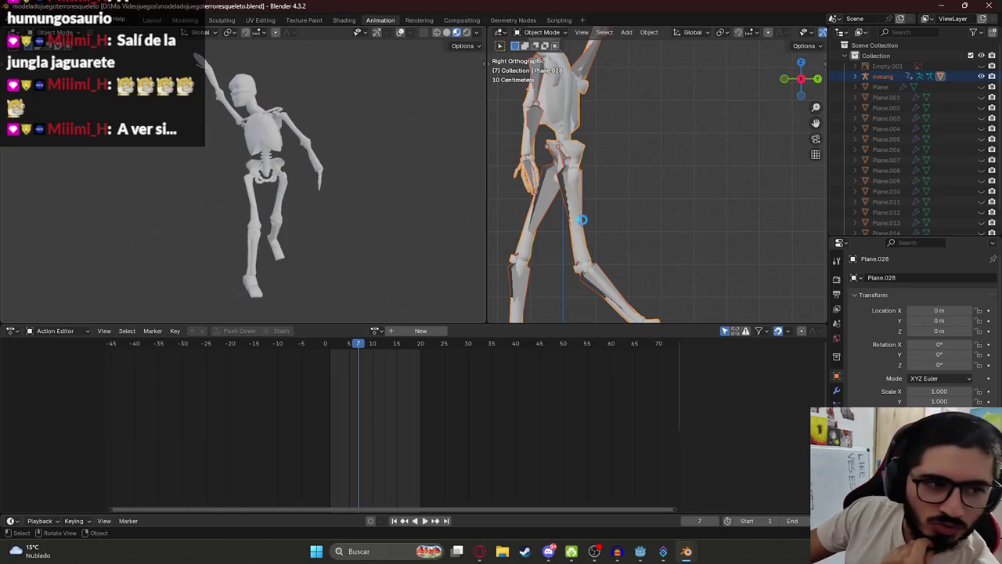
# Zoom out and orbit the Blender views, then switch to the Godot editor
pyautogui.scroll(-5, 393, 391)
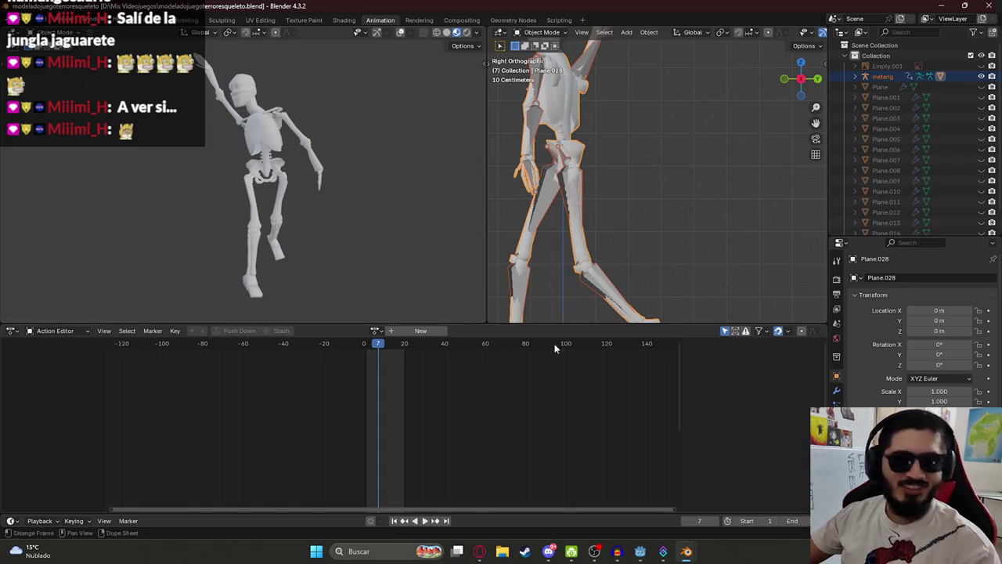
pyautogui.scroll(-5, 532, 176)
pyautogui.moveTo(554, 165); pyautogui.dragTo(652, 274)
pyautogui.scroll(5, 608, 195)
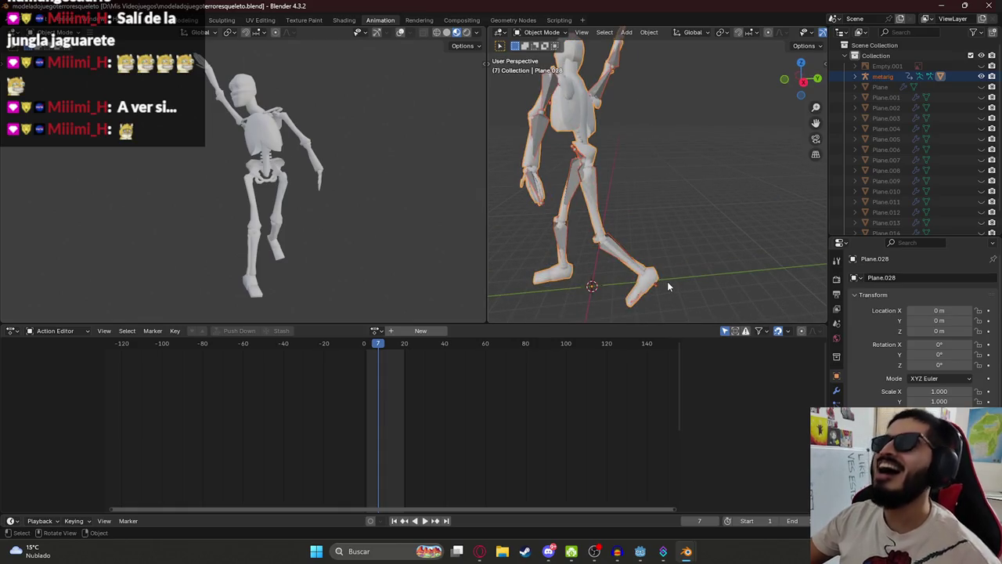
pyautogui.click(643, 551)
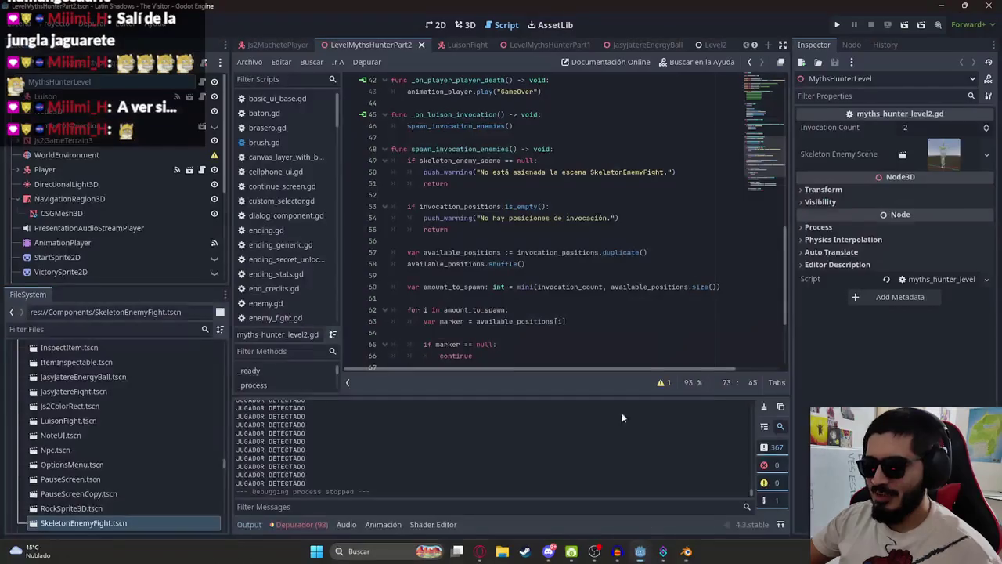
pyautogui.click(406, 125)
pyautogui.rightClick(378, 44)
pyautogui.press('Escape')
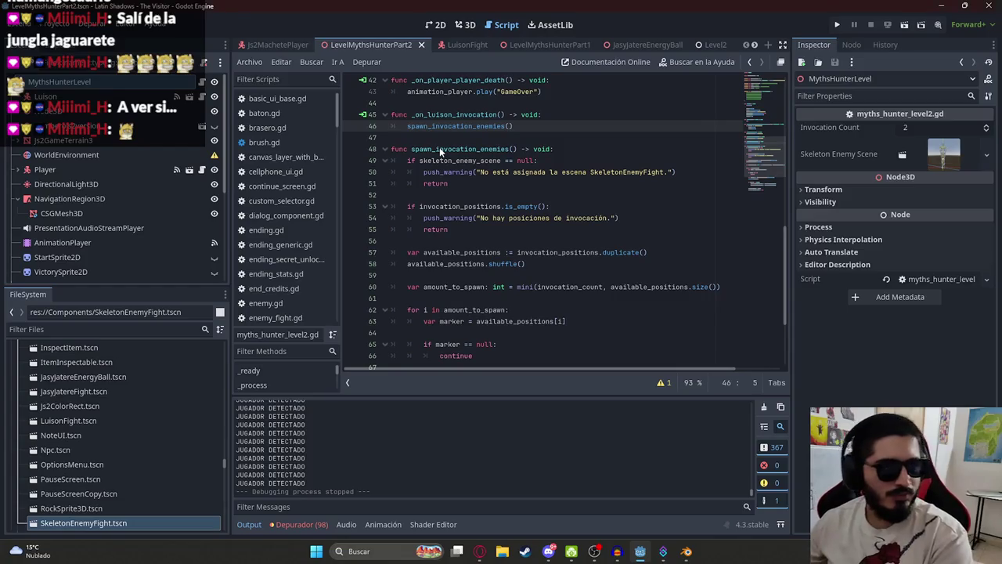
pyautogui.press('F5')
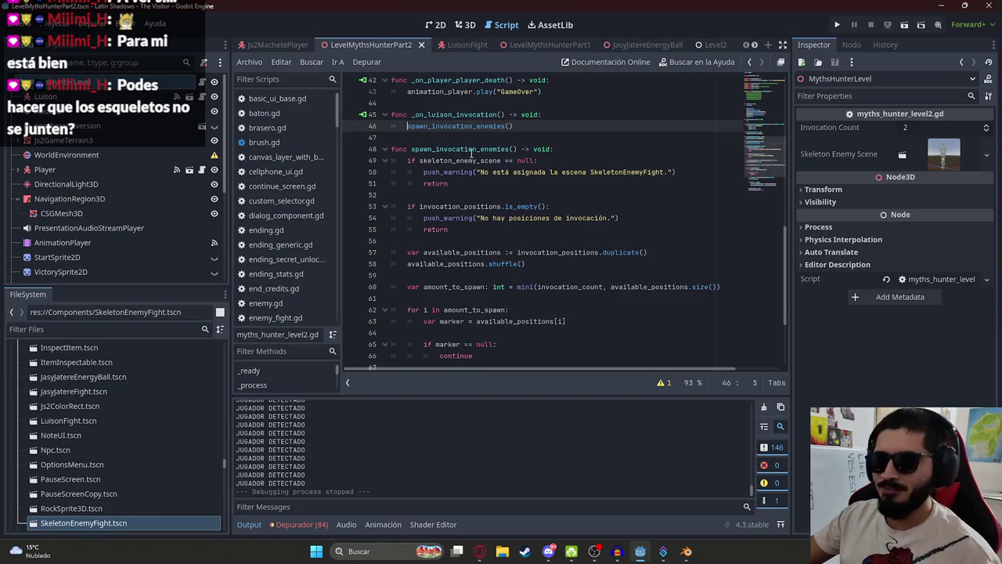
pyautogui.scroll(5, 472, 154)
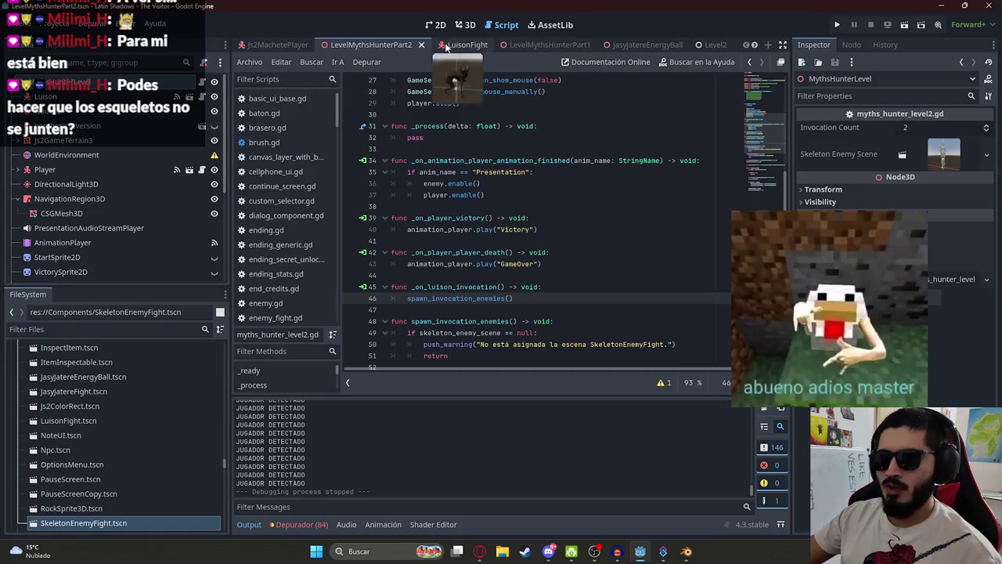
# Copy all of the SkeletonEnemyFight script's code and switch to the ChatGPT browser
pyautogui.scroll(-1, 523, 49)
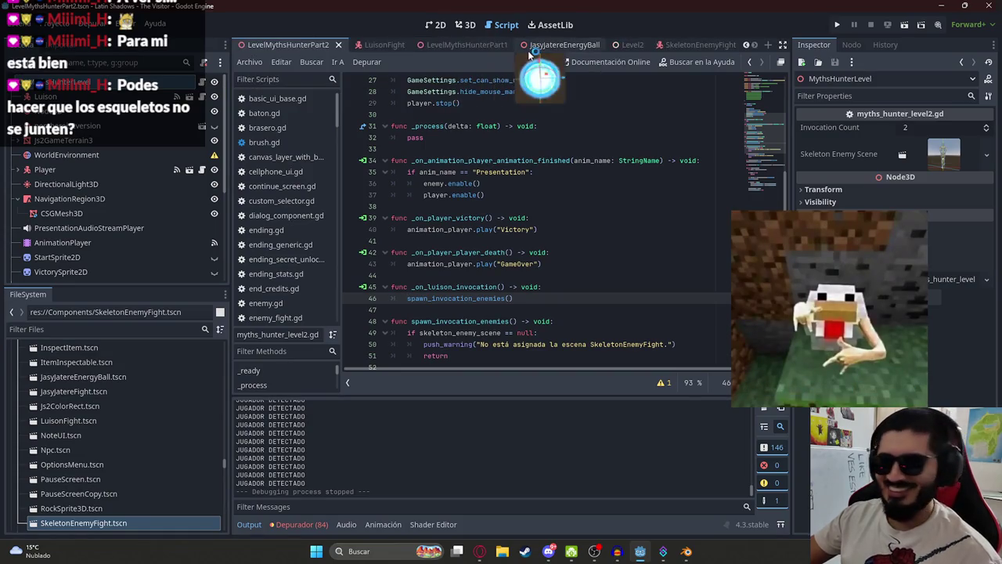
pyautogui.click(689, 47)
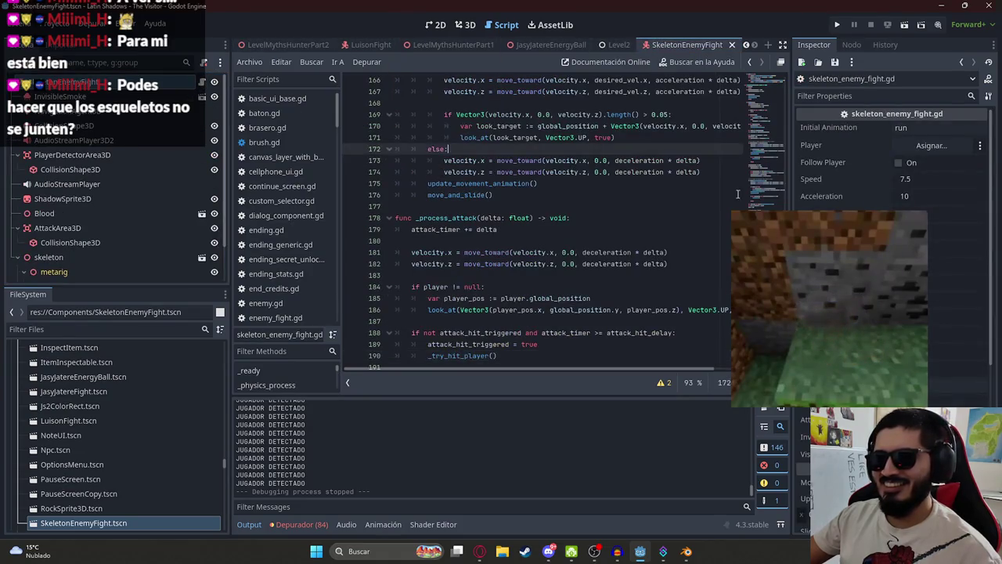
pyautogui.hotkey('ctrl', 'a')
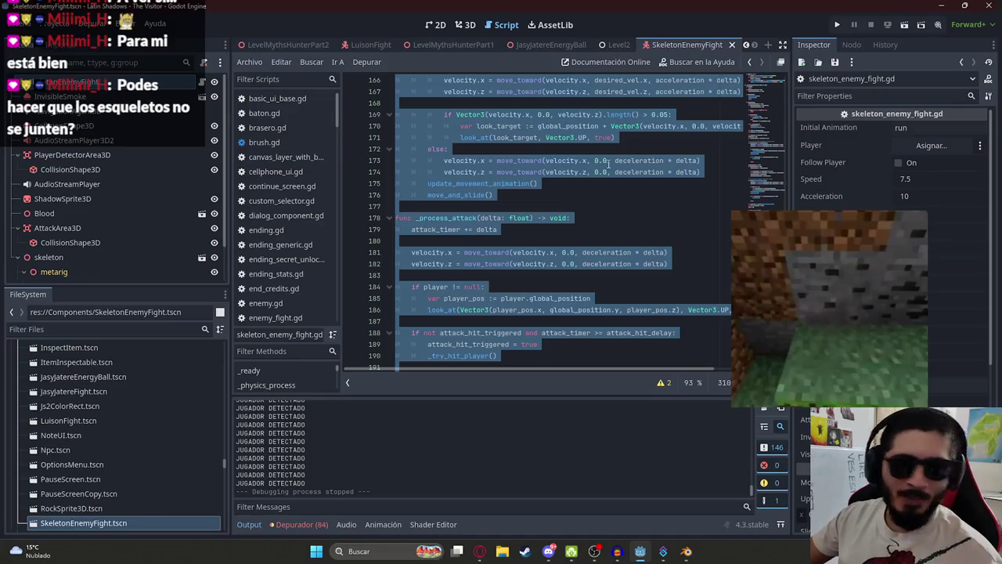
pyautogui.hotkey('alt', 'Tab')
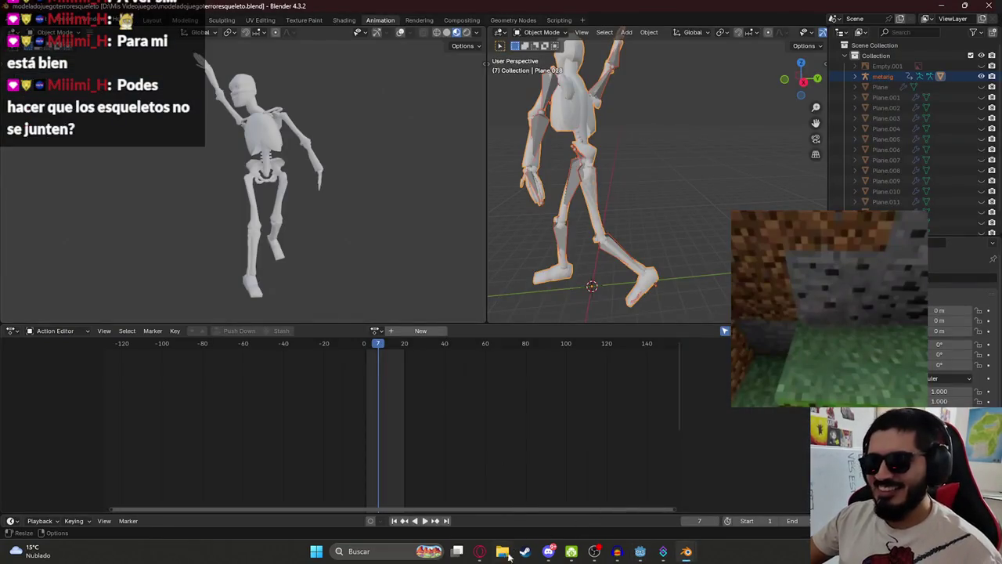
pyautogui.click(480, 551)
pyautogui.click(501, 551)
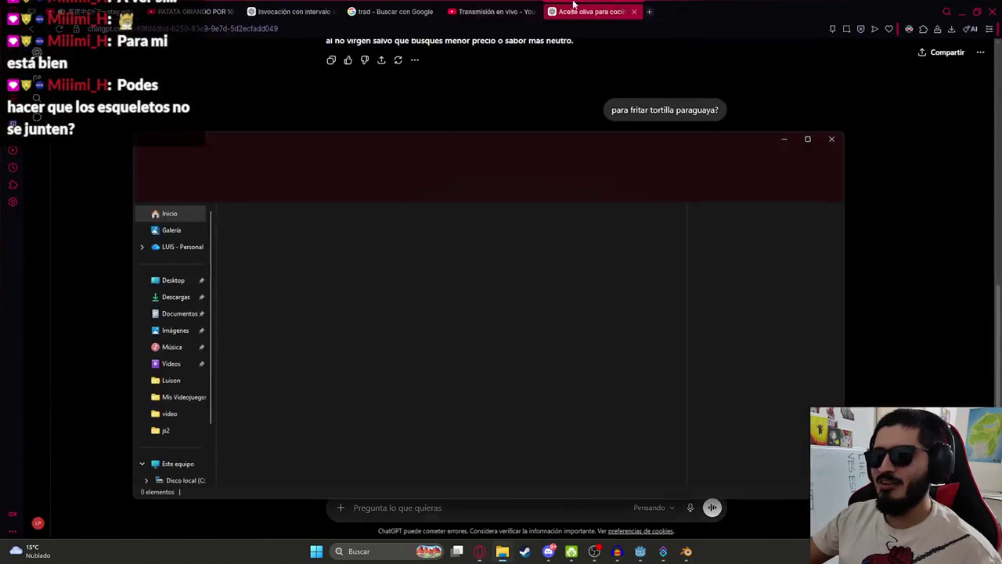
# Close the stray file explorer, start a new ChatGPT chat, type 'Tengo este script de un enemigo esqueleto' and paste the enemy script
pyautogui.click(833, 141)
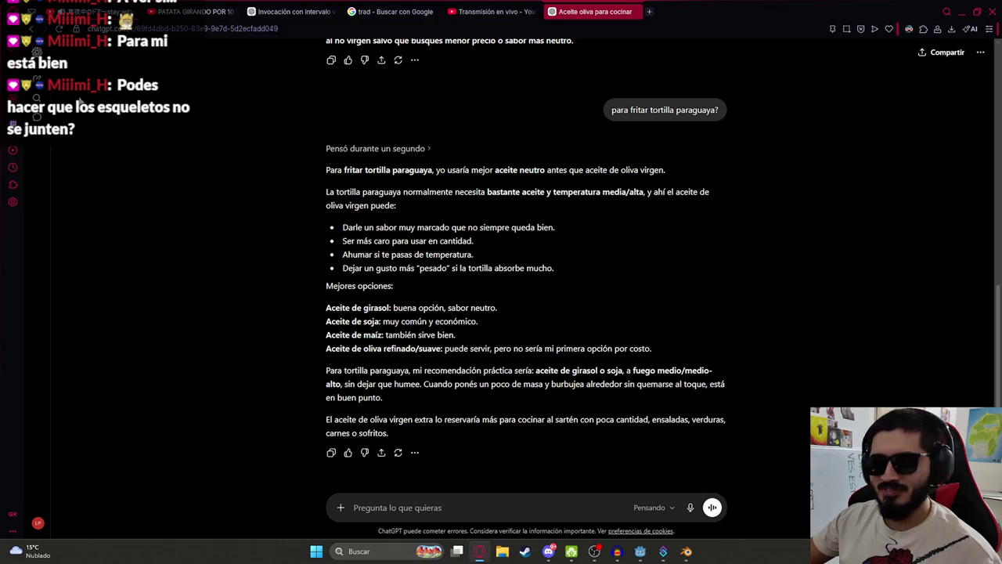
pyautogui.hotkey('ctrl', 'shift', 'o')
pyautogui.write('Tengo este script de un enemigo esqueleto')
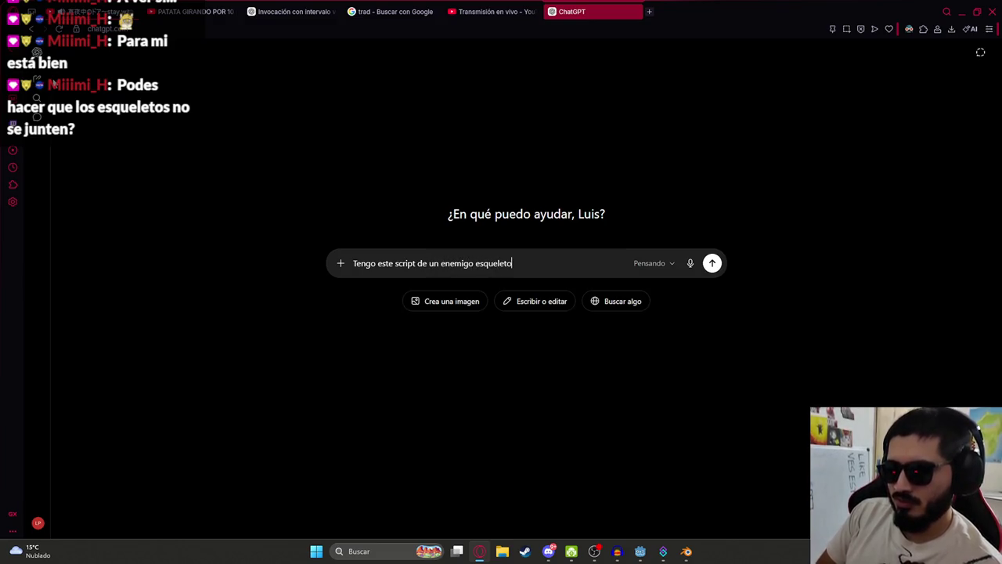
pyautogui.hotkey('shift', 'Return')
pyautogui.hotkey('ctrl', 'v')
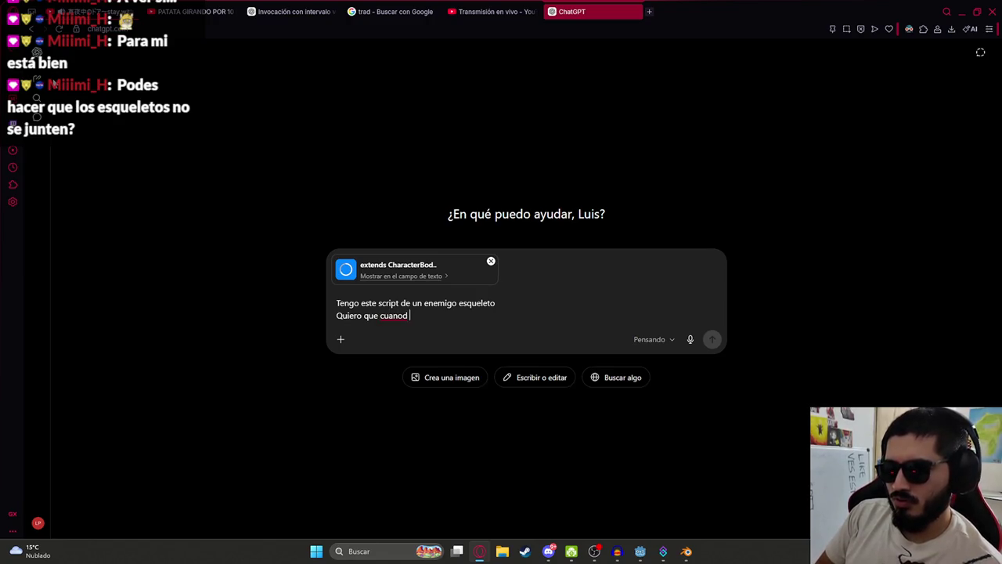
# Back in Godot, undo the whole-script selection and bring up the script search
pyautogui.hotkey('alt', 'Tab')
pyautogui.hotkey('alt', 'Tab')
pyautogui.hotkey('alt', 'Tab')
pyautogui.hotkey('ctrl', 'z')
pyautogui.hotkey('ctrl', 'f')
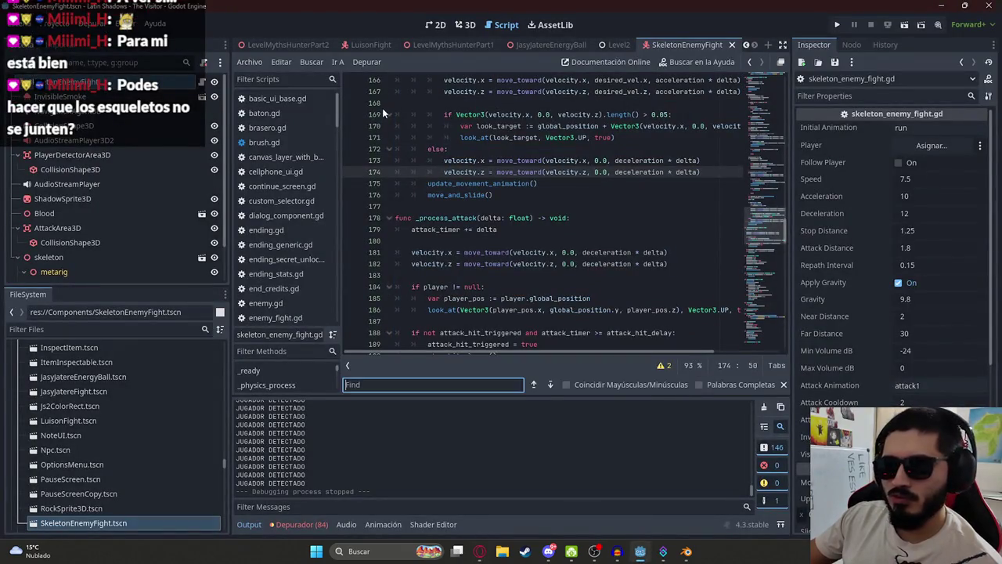
# Search the script for 'attack' and pick out player_pos and attack_animation in the attack code
pyautogui.write('attack')
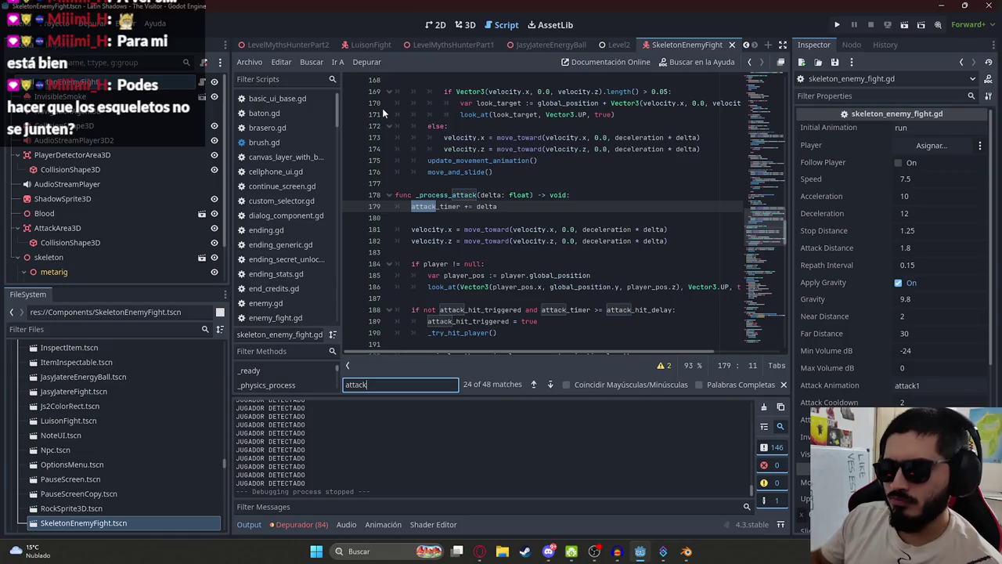
pyautogui.scroll(-1, 634, 280)
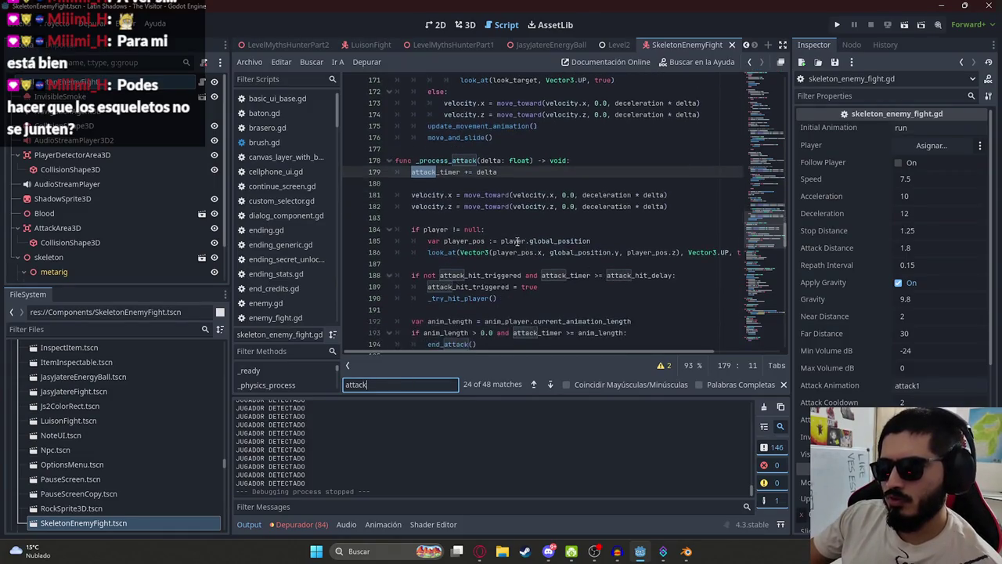
pyautogui.doubleClick(483, 242)
pyautogui.moveTo(764, 216); pyautogui.dragTo(764, 85)
pyautogui.doubleClick(467, 216)
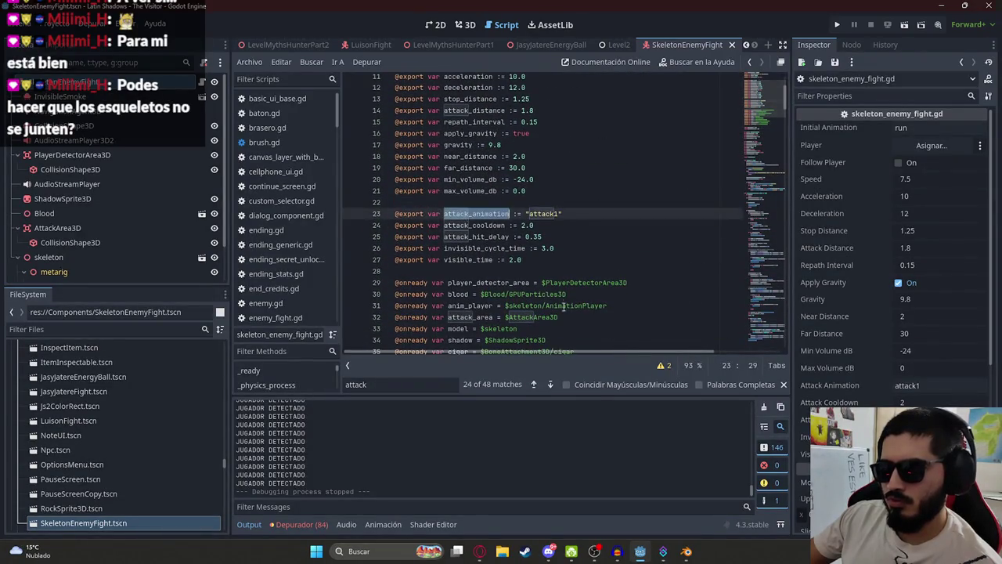
# Retype the misspelled second line of the ChatGPT prompt starting with 'Cuan'
pyautogui.hotkey('alt', 'Tab')
pyautogui.moveTo(425, 330)
pyautogui.mouseDown()
pyautogui.moveTo(330, 303)
pyautogui.moveTo(318, 318)
pyautogui.mouseUp()
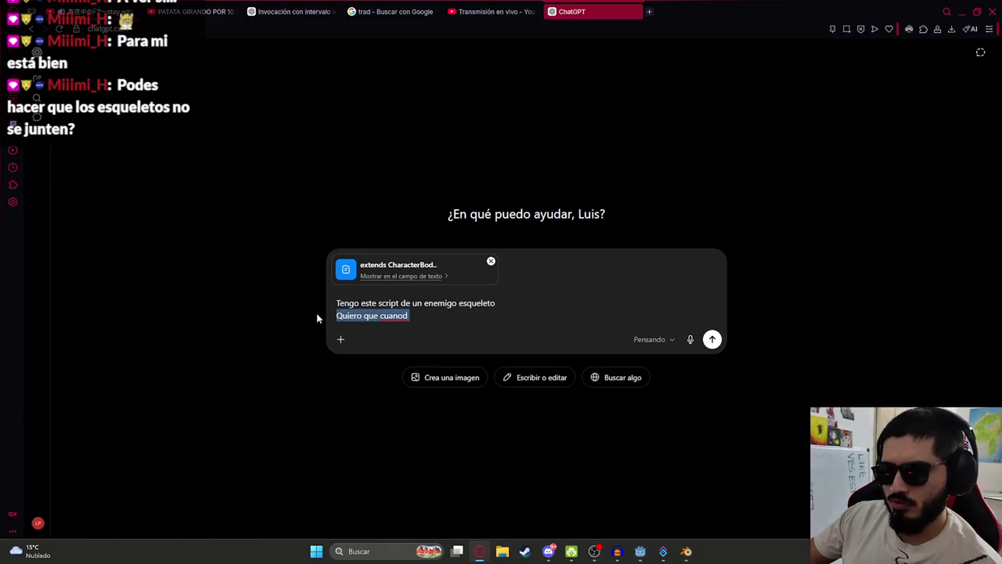
pyautogui.write('Cuan')
pyautogui.hotkey('alt', 'Tab')
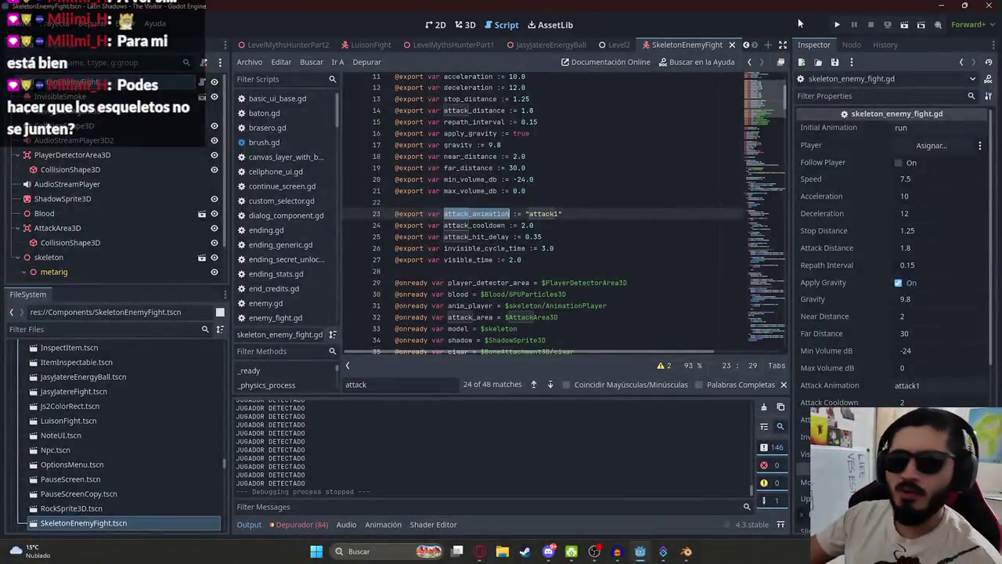
# In the 3D view, orbit around the skeleton and select the attack area's collision shape
pyautogui.click(465, 24)
pyautogui.moveTo(476, 205)
pyautogui.mouseDown()
pyautogui.moveTo(425, 200)
pyautogui.moveTo(399, 210)
pyautogui.moveTo(423, 210)
pyautogui.moveTo(424, 239)
pyautogui.moveTo(385, 234)
pyautogui.moveTo(336, 121)
pyautogui.mouseUp()
pyautogui.click(332, 156)
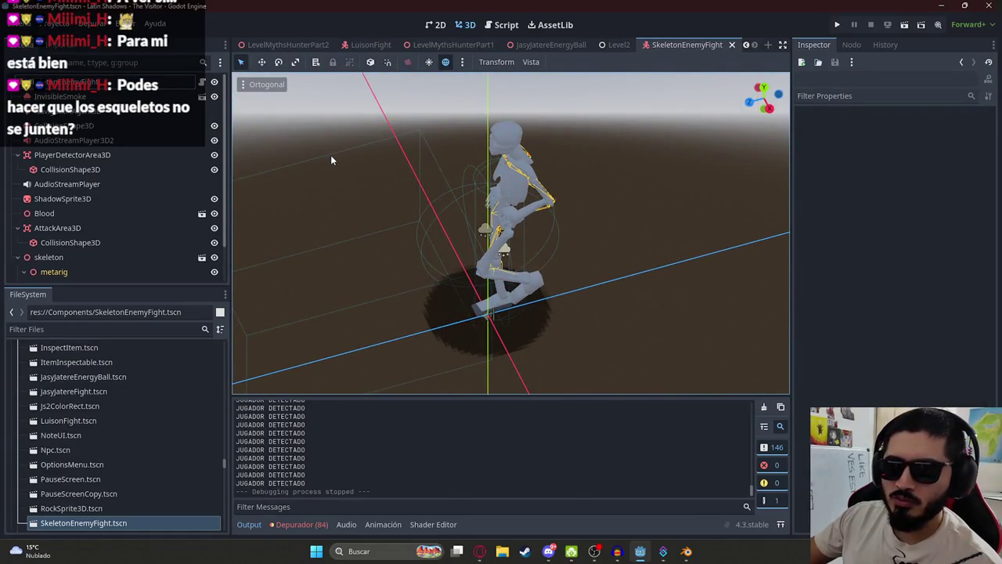
pyautogui.click(332, 159)
pyautogui.hotkey('alt', 'Tab')
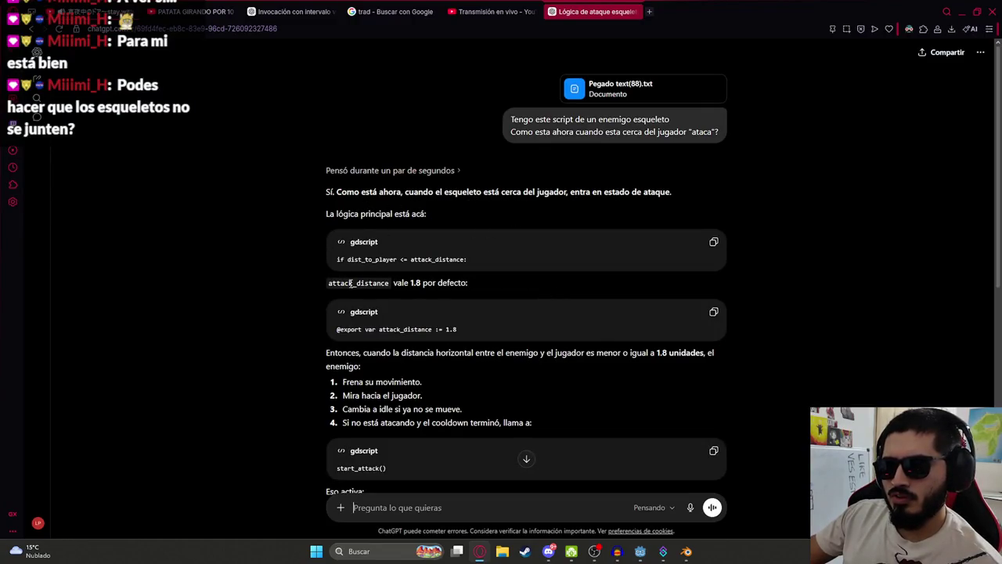
# Scroll through ChatGPT's explanation and copy the _process_attack function name
pyautogui.scroll(-2, 387, 340)
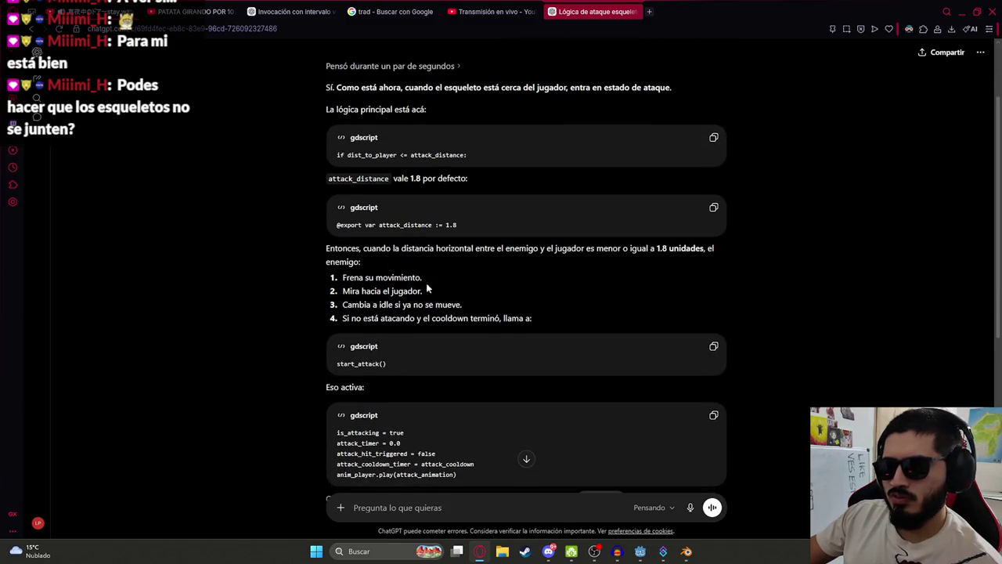
pyautogui.scroll(-3, 361, 253)
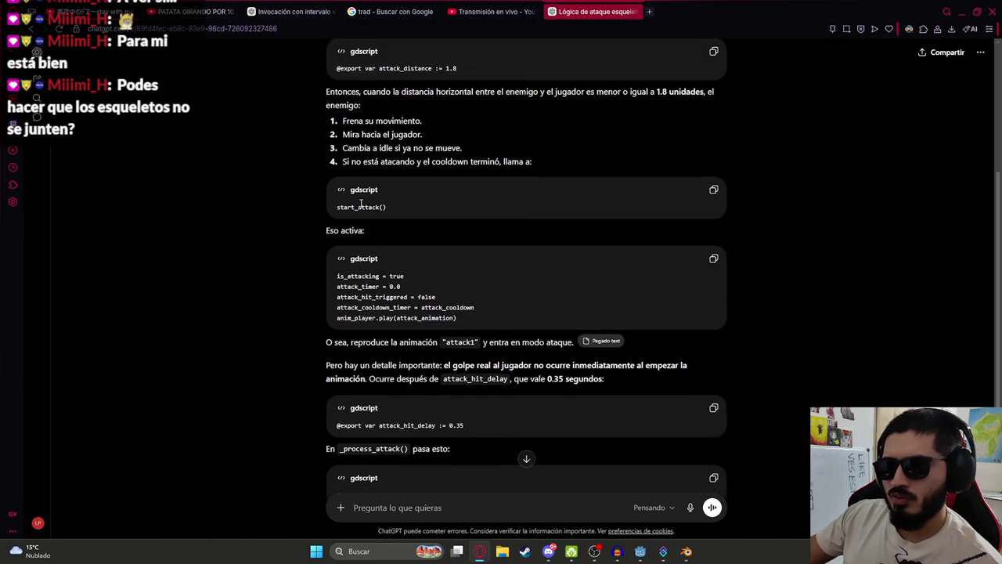
pyautogui.click(437, 207)
pyautogui.scroll(-5, 342, 282)
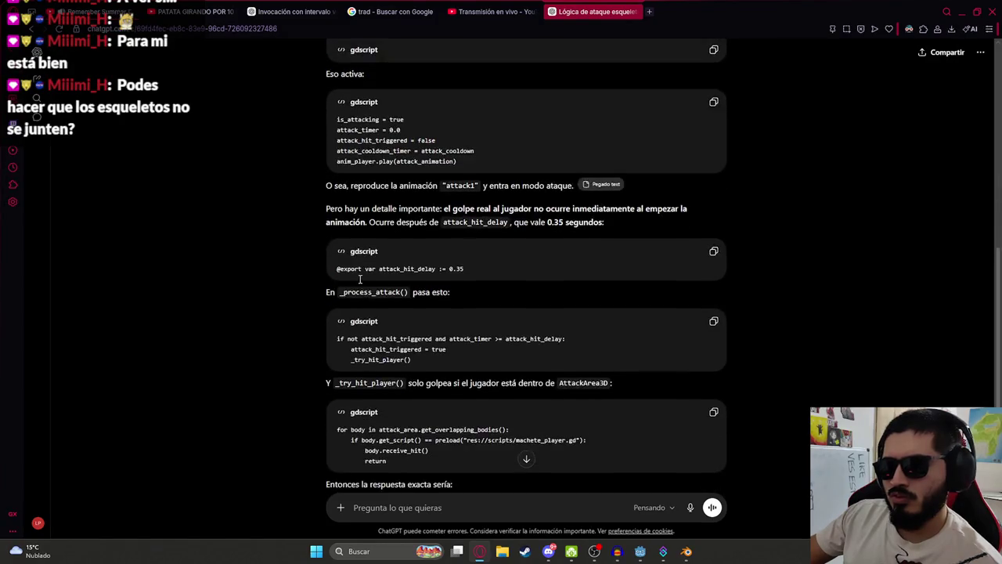
pyautogui.doubleClick(383, 204)
pyautogui.hotkey('ctrl', 'c')
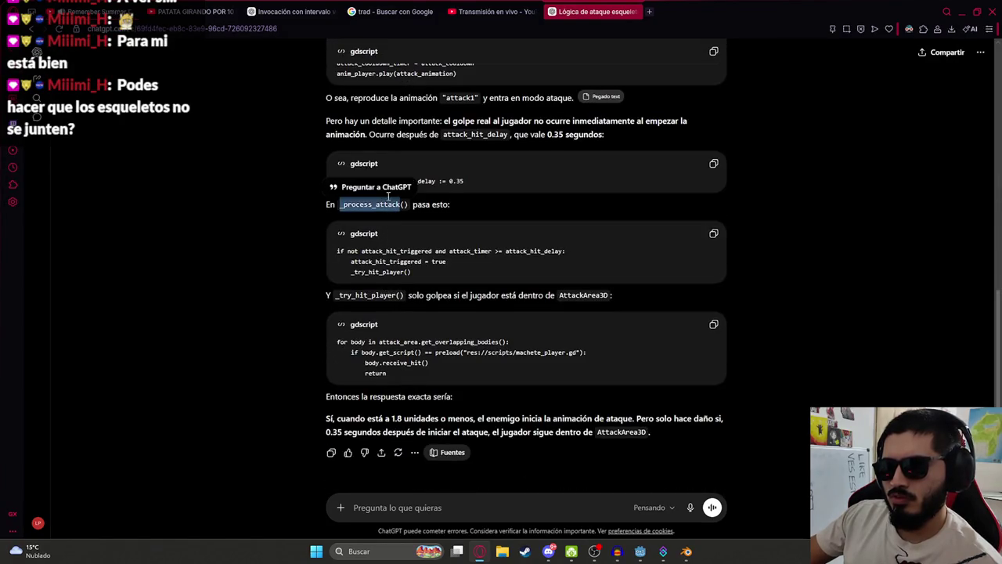
pyautogui.hotkey('alt', 'Tab')
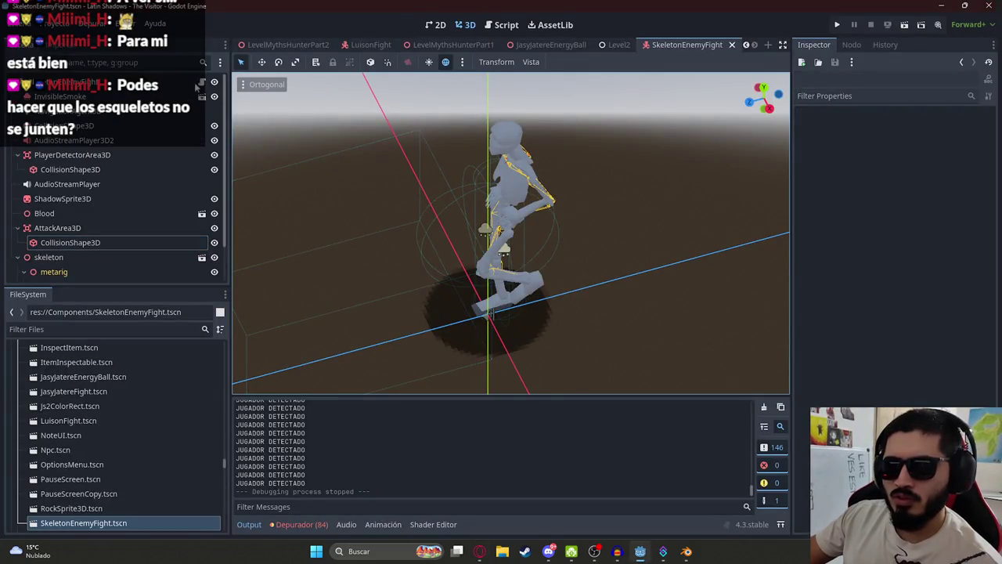
# Find the _process_attack function in the script and review the exported variables
pyautogui.click(201, 82)
pyautogui.hotkey('ctrl', 'f')
pyautogui.hotkey('ctrl', 'v')
pyautogui.press('Return')
pyautogui.press('Return')
pyautogui.press('Return')
pyautogui.scroll(-4, 467, 235)
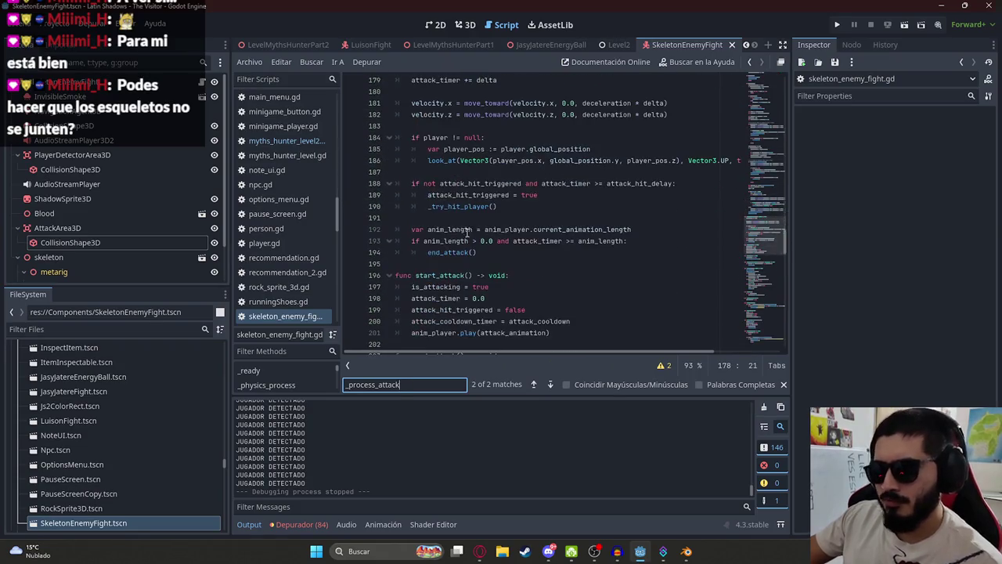
pyautogui.scroll(2, 477, 225)
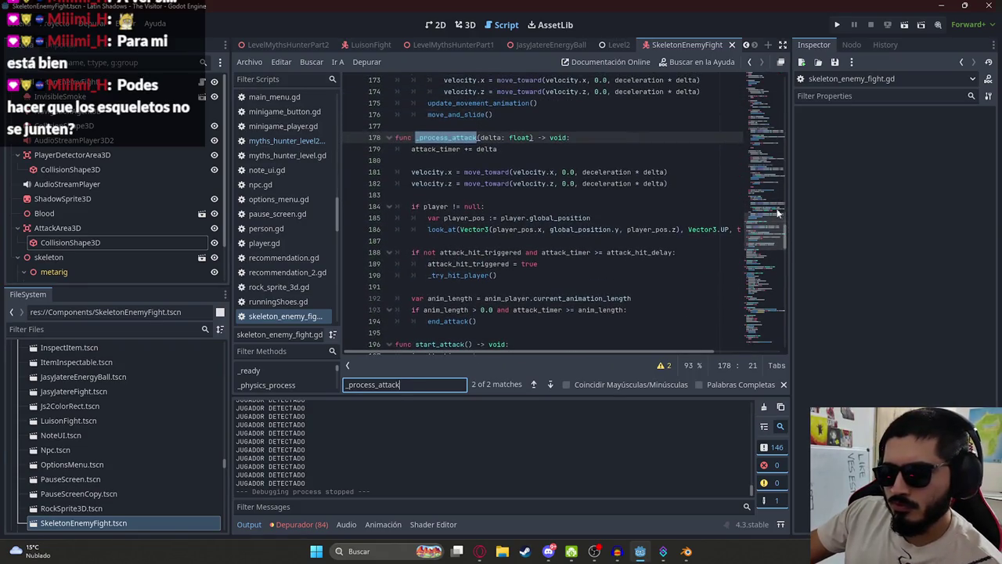
pyautogui.moveTo(777, 210); pyautogui.dragTo(763, 78)
pyautogui.click(529, 172)
pyautogui.scroll(-3, 529, 252)
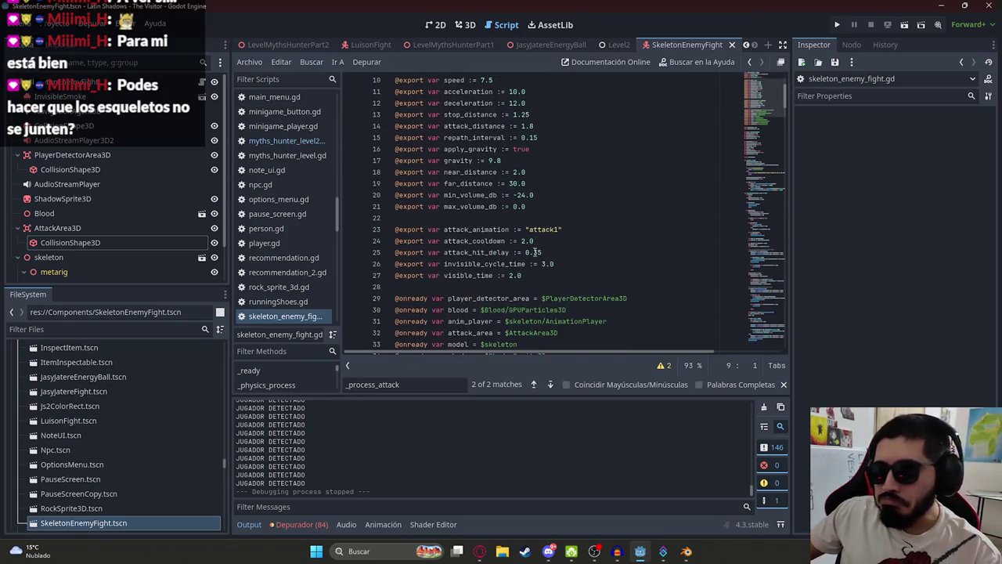
# Check the skeleton's Blender file, then change the attack animation value from attack1 to attack
pyautogui.moveTo(684, 555)
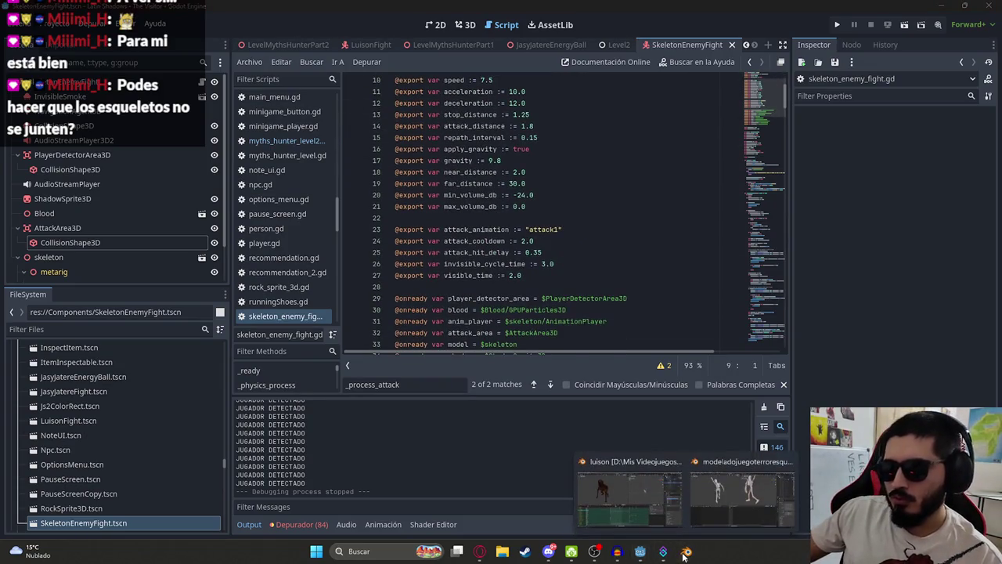
pyautogui.click(723, 508)
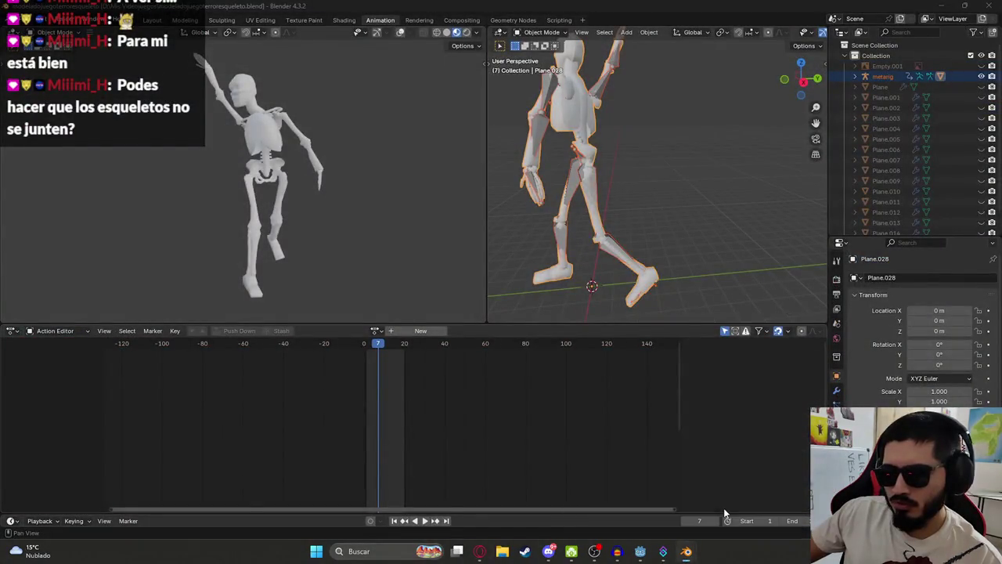
pyautogui.hotkey('alt', 'Tab')
pyautogui.click(560, 229)
pyautogui.press('BackSpace')
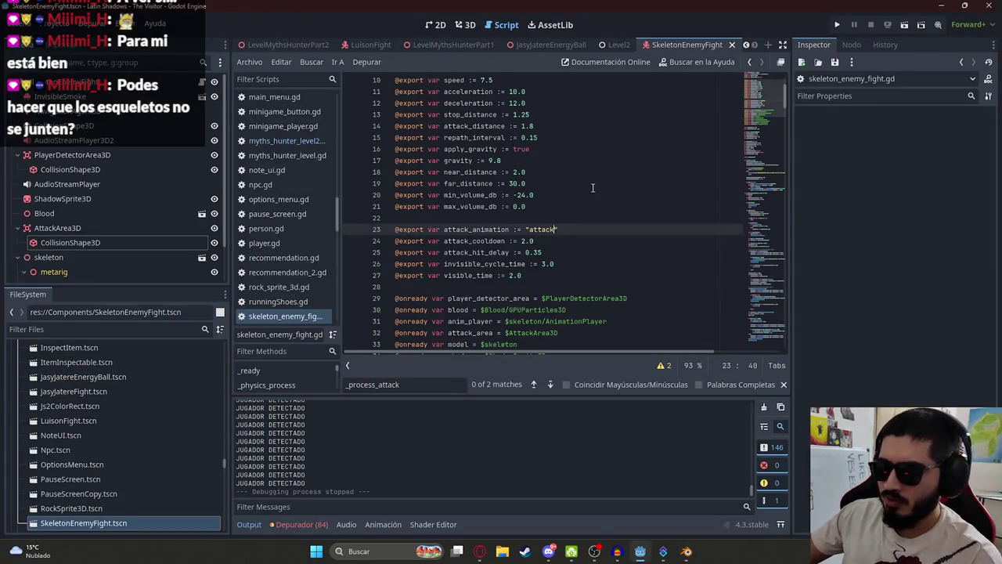
pyautogui.press('Escape')
# Switch to the LevelMythsHunterPart2 level scene and run it on its own
pyautogui.click(288, 45)
pyautogui.click(452, 44)
pyautogui.click(465, 26)
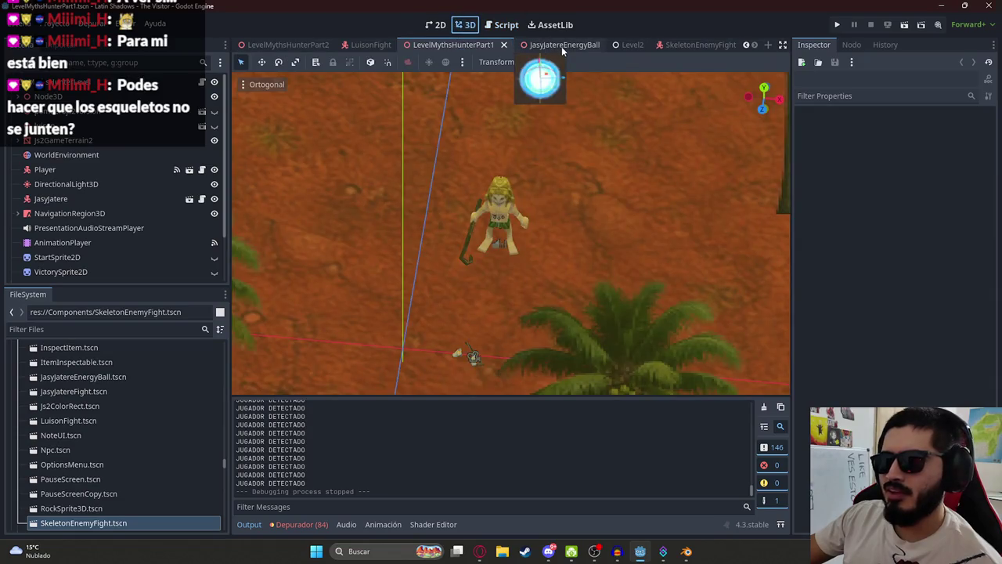
pyautogui.scroll(1, 336, 45)
pyautogui.click(329, 44)
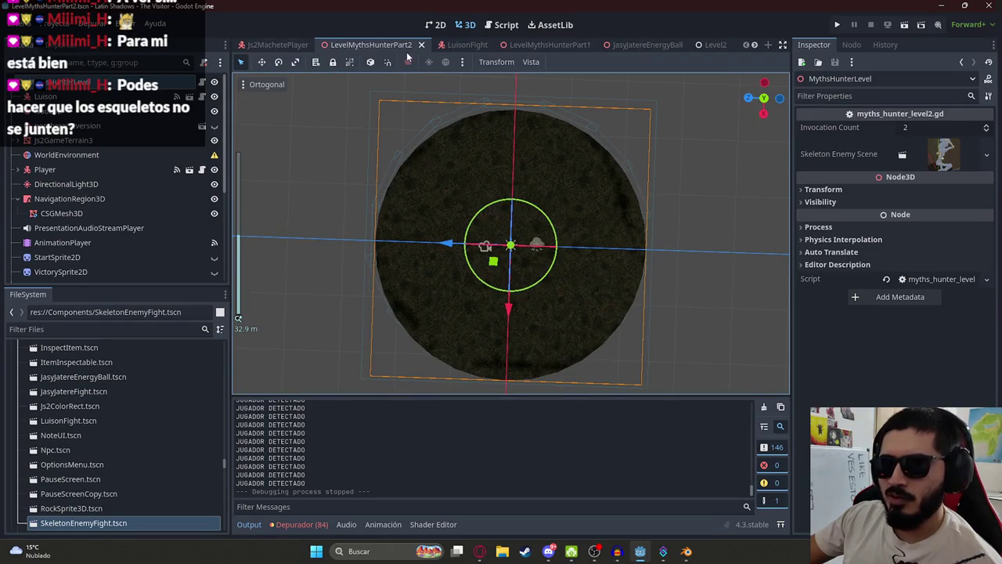
pyautogui.rightClick(393, 43)
pyautogui.click(429, 129)
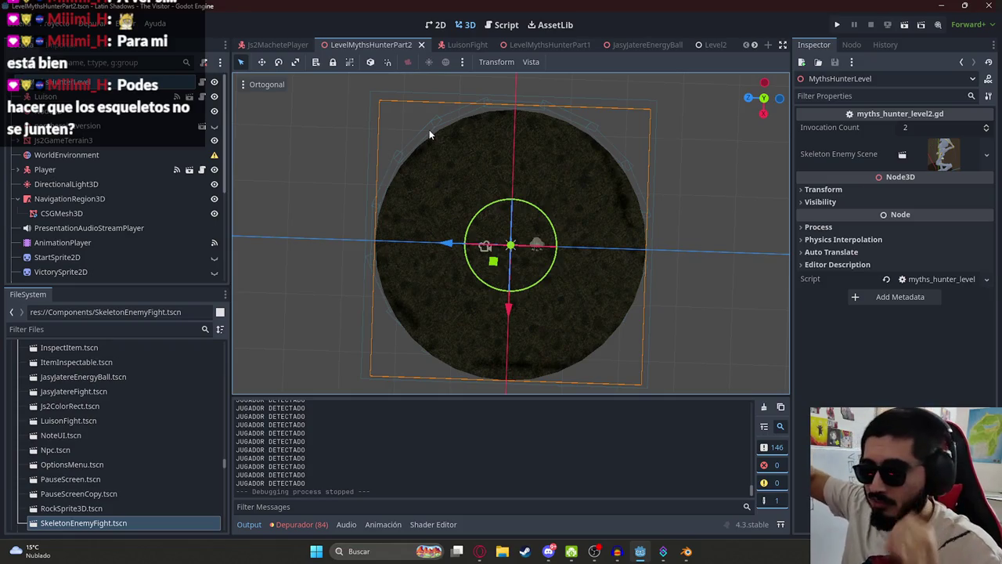
# Playtest the skeletons with F6, stop with F8, and open the SkeletonEnemyFight scene
pyautogui.press('F6')
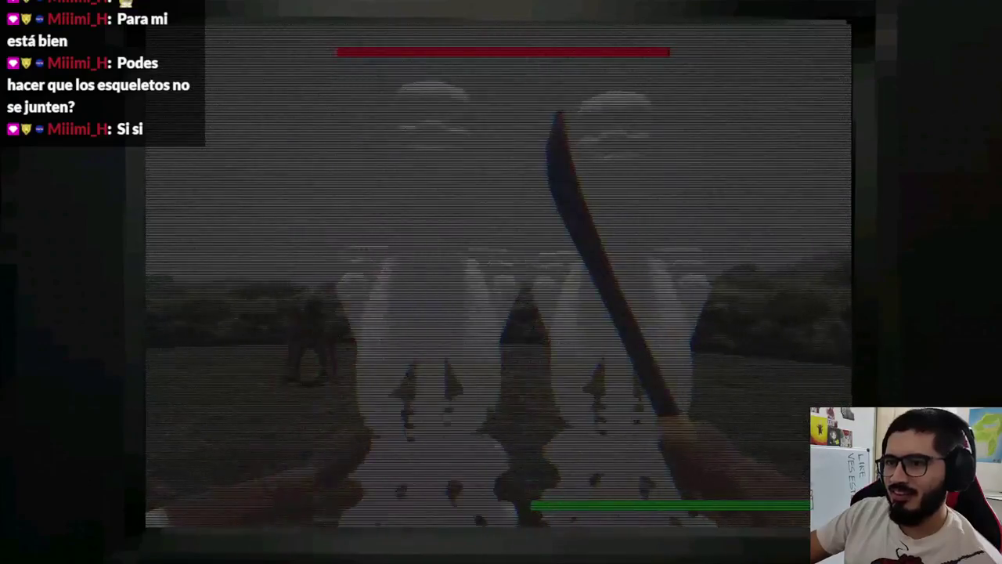
pyautogui.press('F8')
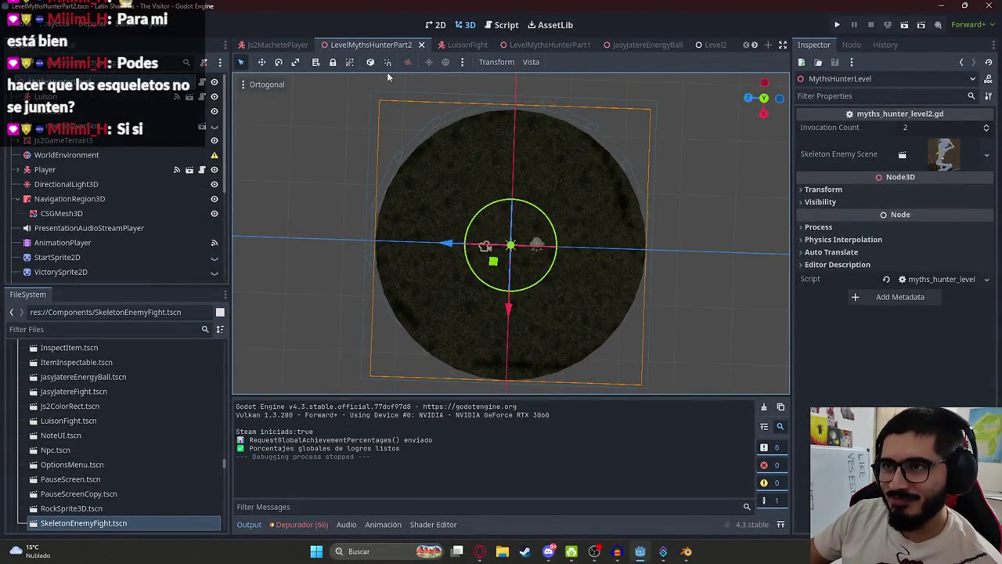
pyautogui.scroll(-1, 676, 47)
pyautogui.click(676, 45)
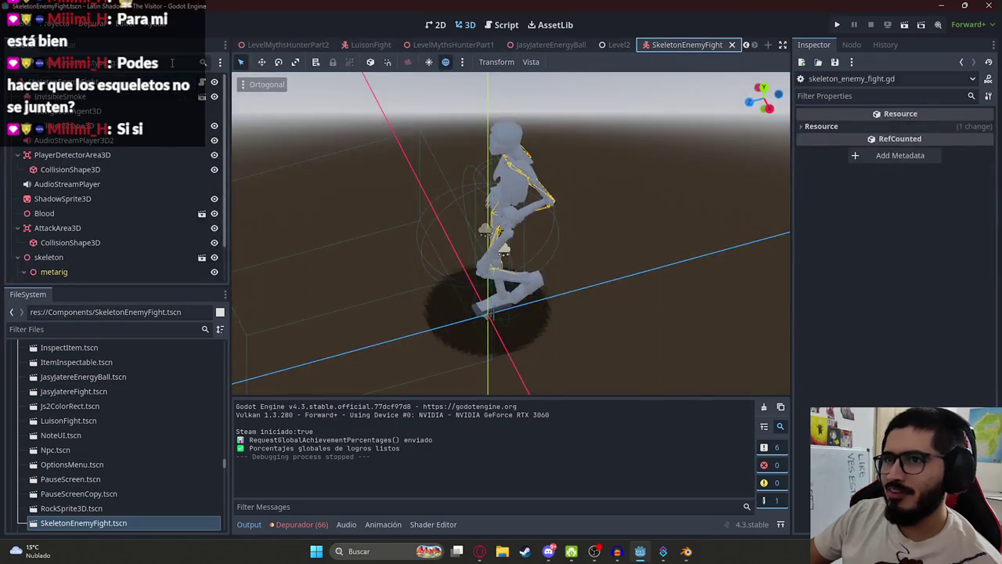
# Open the skeleton enemy's script and search it for 'player.'
pyautogui.click(202, 82)
pyautogui.click(479, 207)
pyautogui.hotkey('ctrl', 'f')
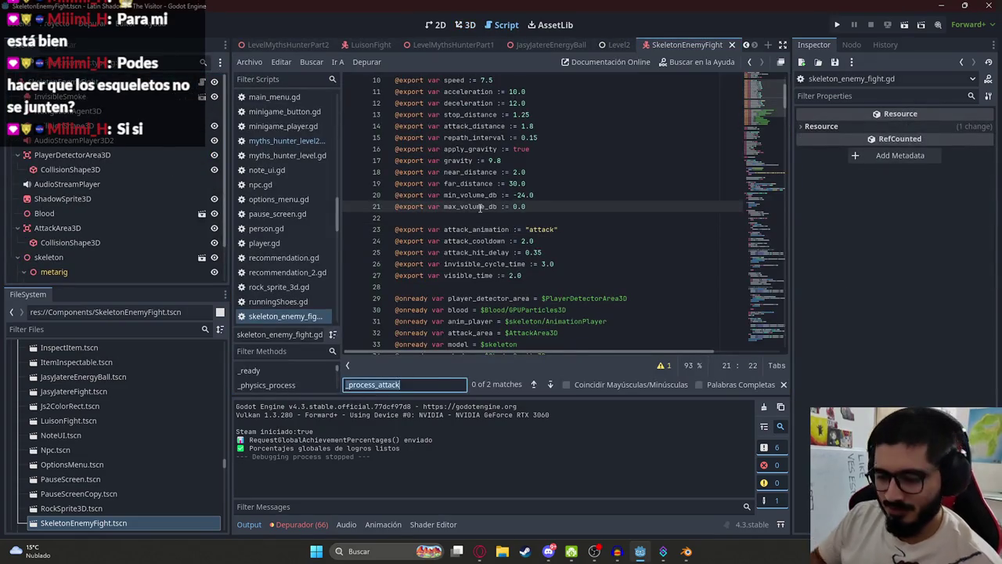
pyautogui.write('player.')
pyautogui.press('Return')
pyautogui.press('Return')
pyautogui.press('Return')
# Search for 'attack' and jump to the start_attack function definition
pyautogui.hotkey('ctrl', 'a')
pyautogui.write('attack')
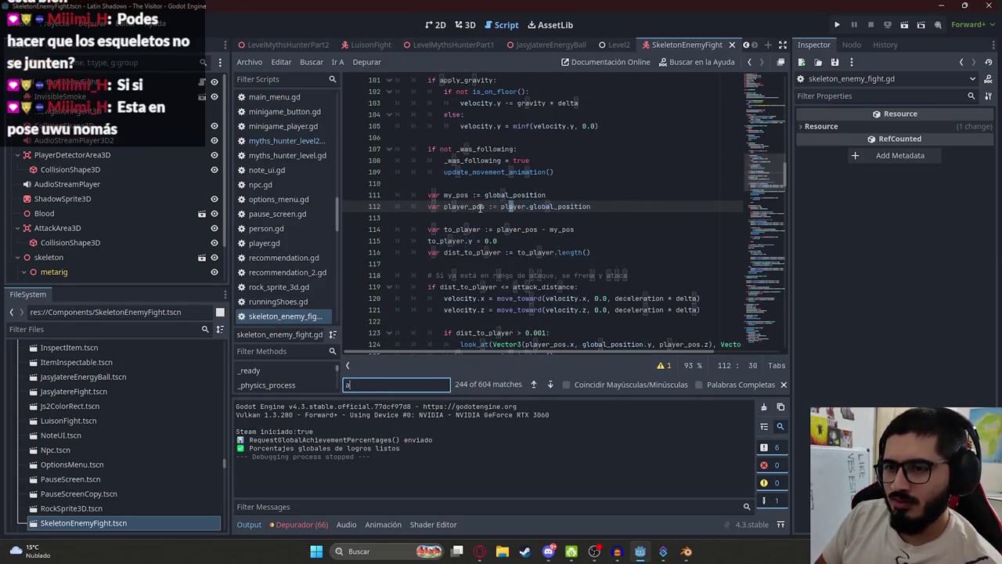
pyautogui.press('Return')
pyautogui.press('Return')
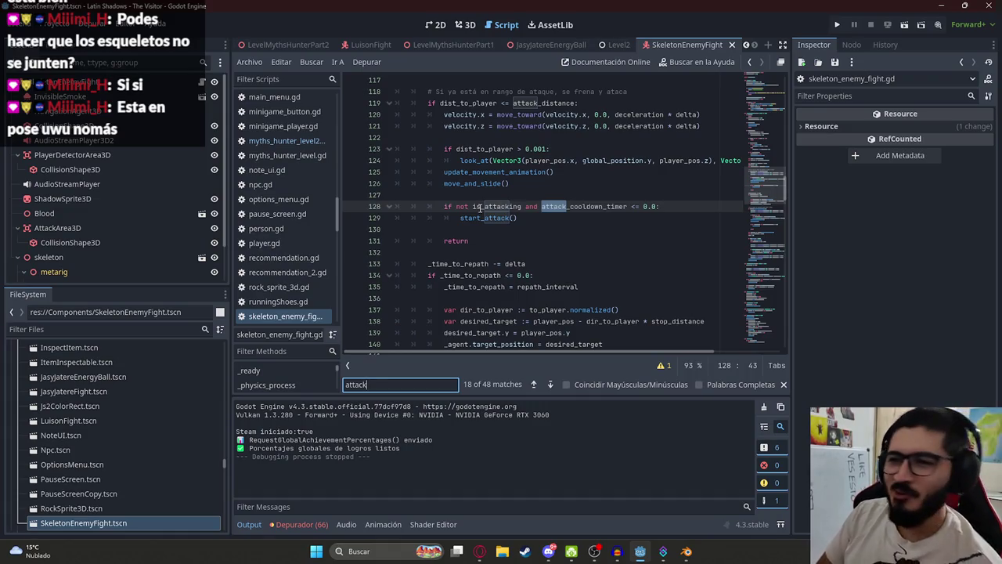
pyautogui.press('Return')
pyautogui.press('Return')
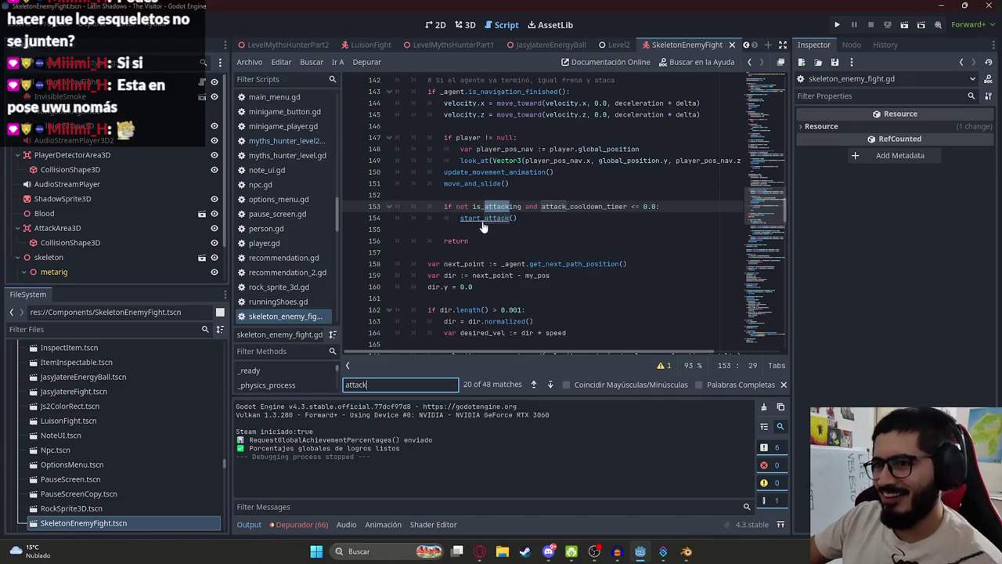
pyautogui.keyDown('ctrl'); pyautogui.click(483, 220); pyautogui.keyUp('ctrl')
# Inspect the attack_animation play line and jump to where anim_player is declared
pyautogui.click(450, 264)
pyautogui.click(567, 264)
pyautogui.doubleClick(492, 264)
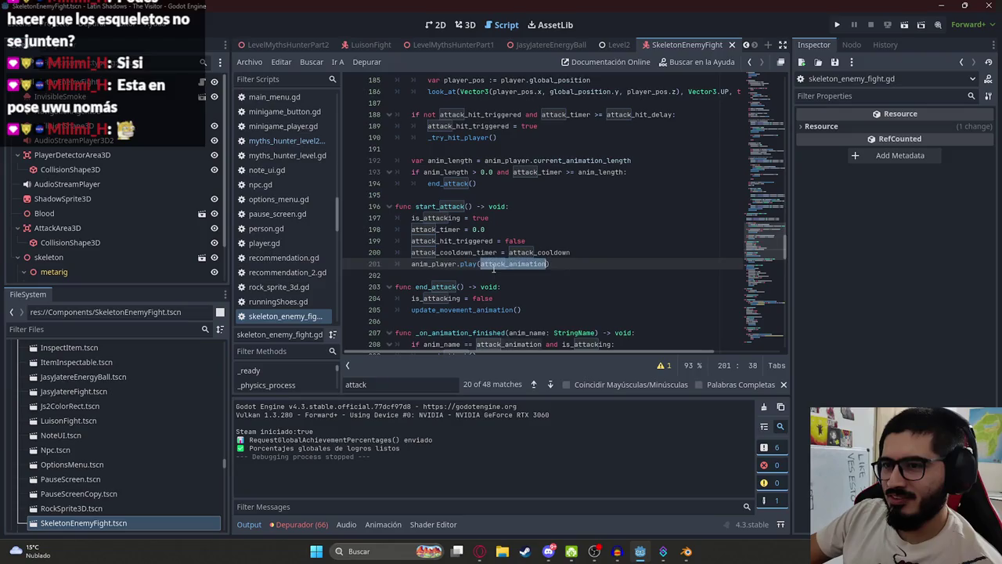
pyautogui.hotkey('ctrl', 'f')
pyautogui.doubleClick(433, 264)
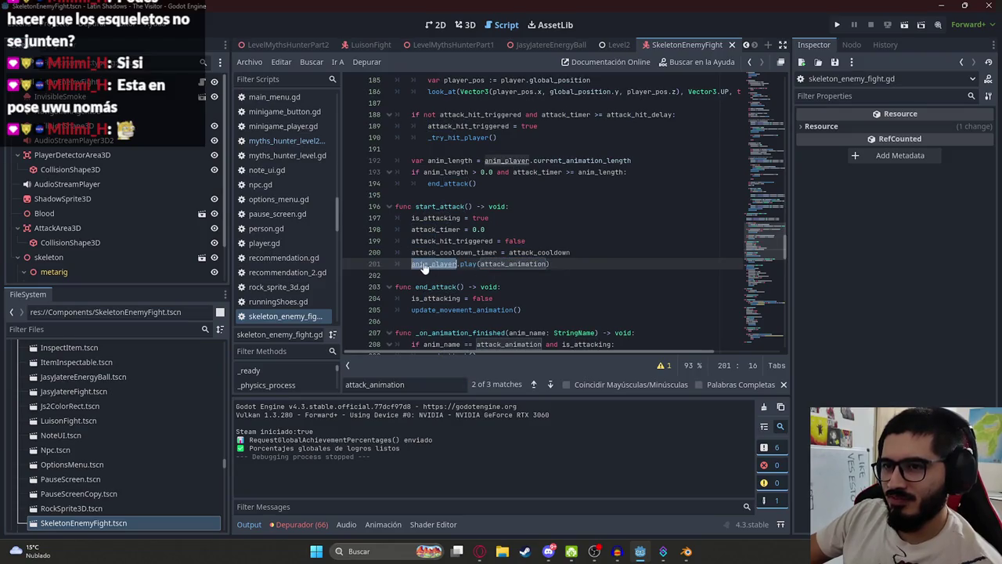
pyautogui.keyDown('ctrl'); pyautogui.click(424, 267); pyautogui.keyUp('ctrl')
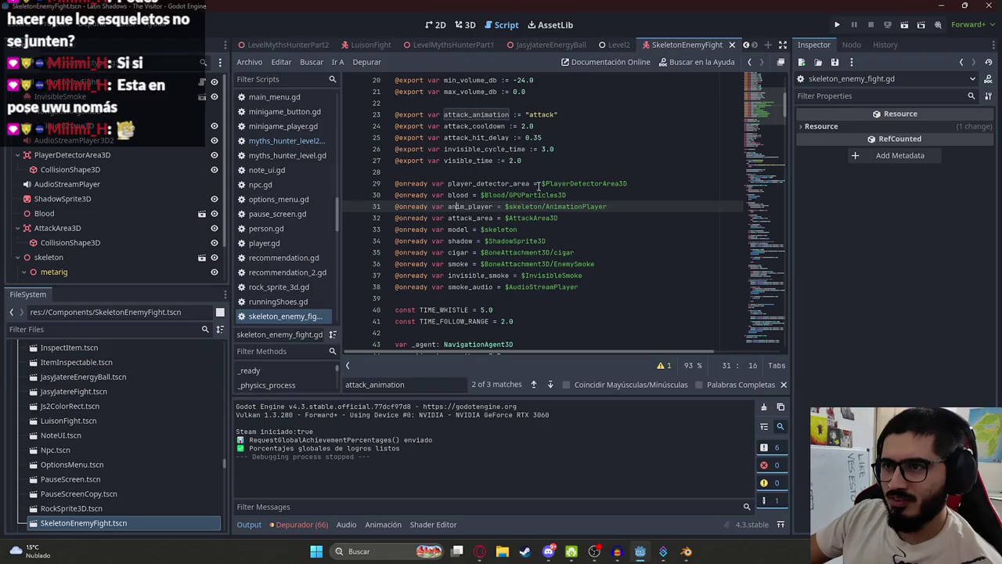
# Search for 'start' to return to start_attack, then bring the Blender skeleton file forward
pyautogui.moveTo(766, 106); pyautogui.dragTo(772, 352)
pyautogui.click(563, 248)
pyautogui.hotkey('ctrl', 'a')
pyautogui.click(563, 248)
pyautogui.hotkey('ctrl', 'f')
pyautogui.write('start?')
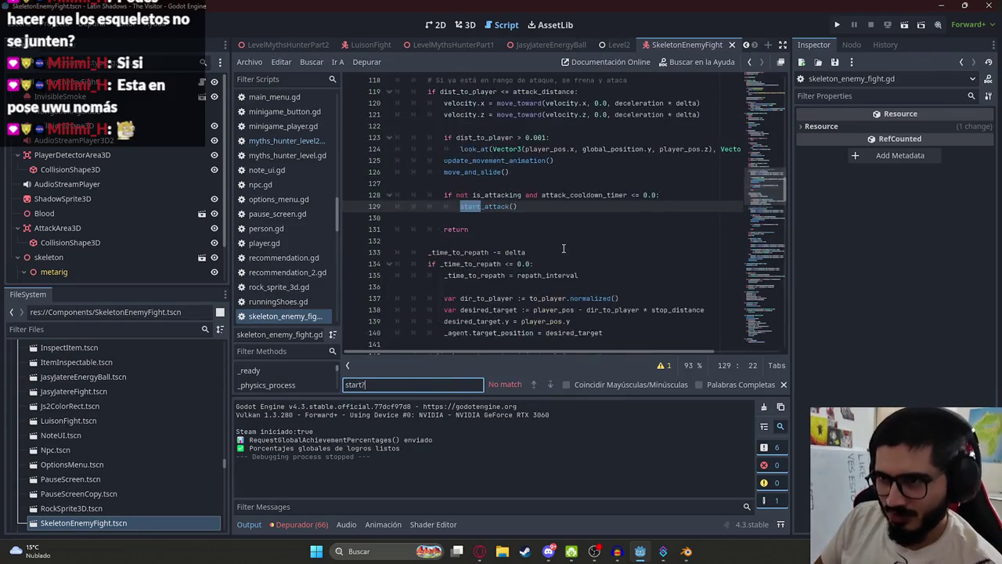
pyautogui.press('BackSpace')
pyautogui.press('BackSpace')
pyautogui.write('_attack')
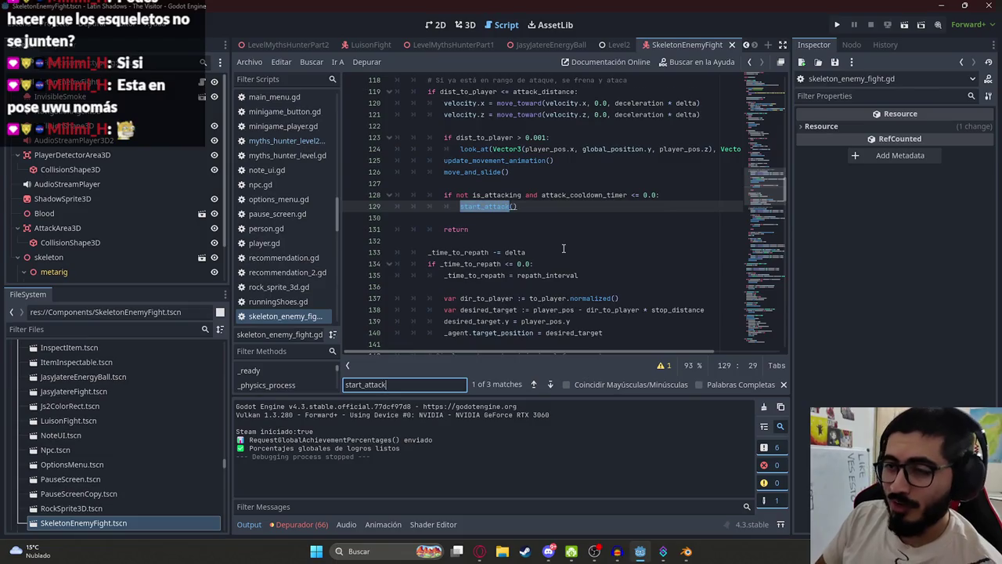
pyautogui.press('Return')
pyautogui.press('Return')
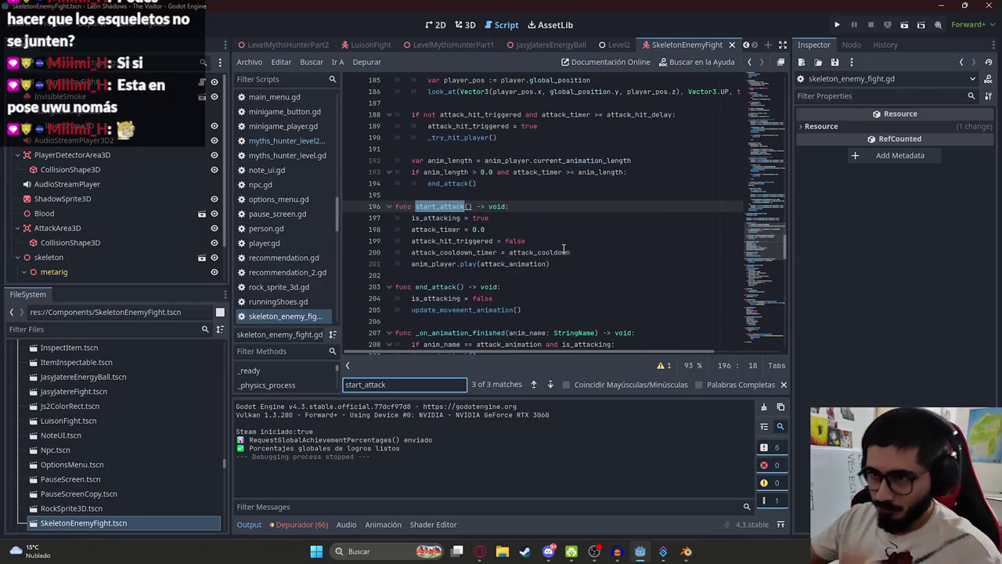
pyautogui.moveTo(685, 552)
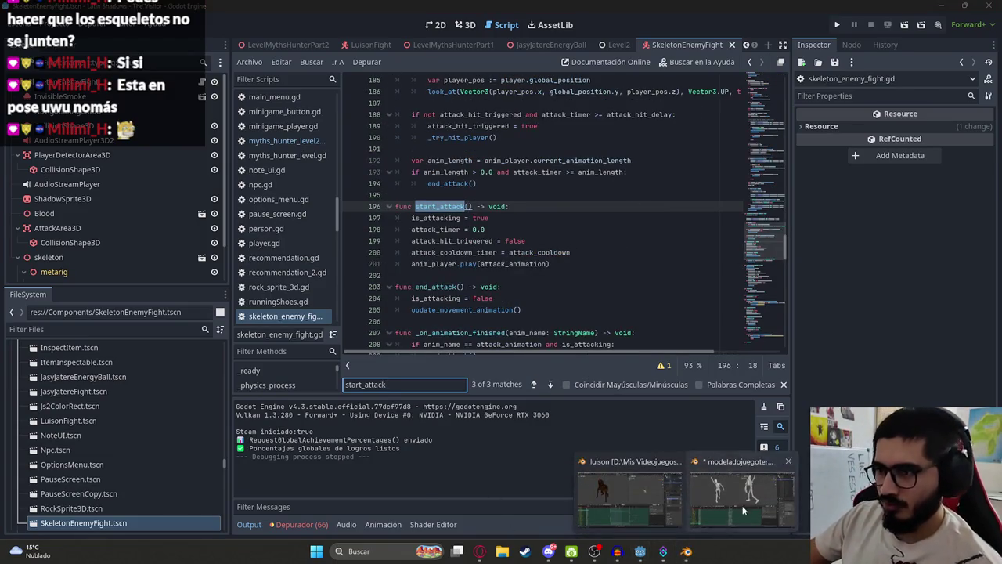
pyautogui.click(742, 504)
# Put the rig in Pose Mode, switch to the idle action and preview it
pyautogui.click(562, 33)
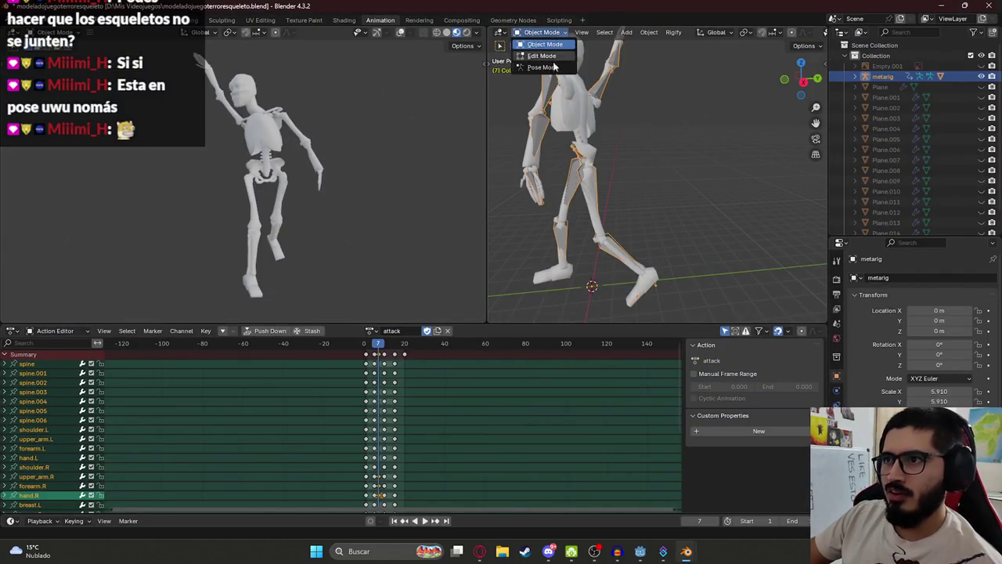
pyautogui.click(540, 61)
pyautogui.click(370, 332)
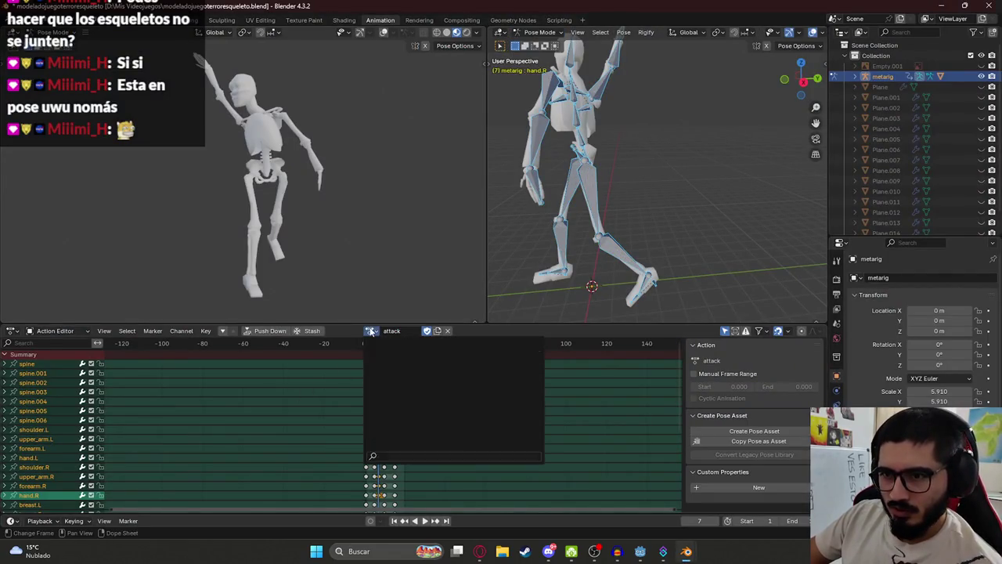
pyautogui.click(370, 331)
pyautogui.click(391, 416)
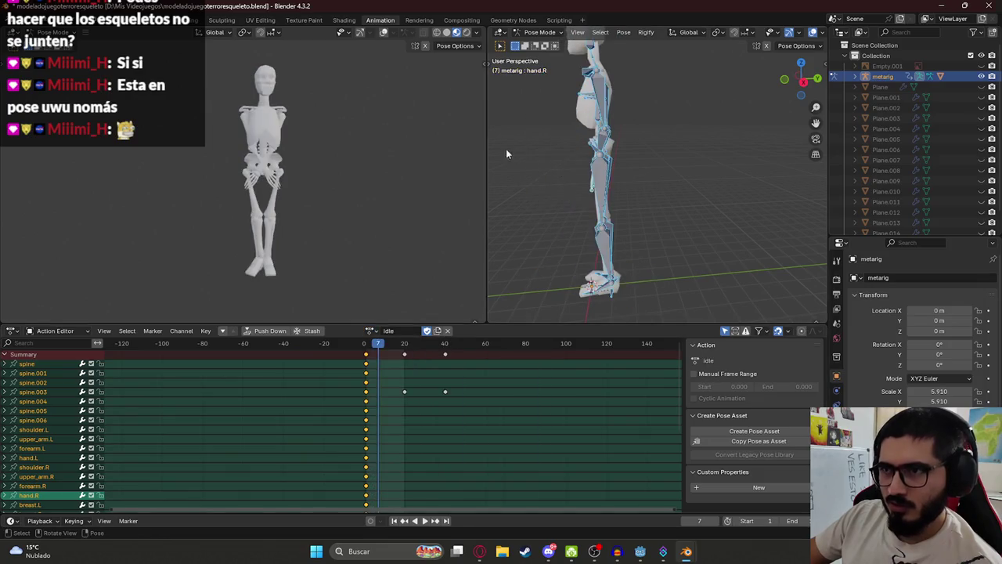
pyautogui.press('space')
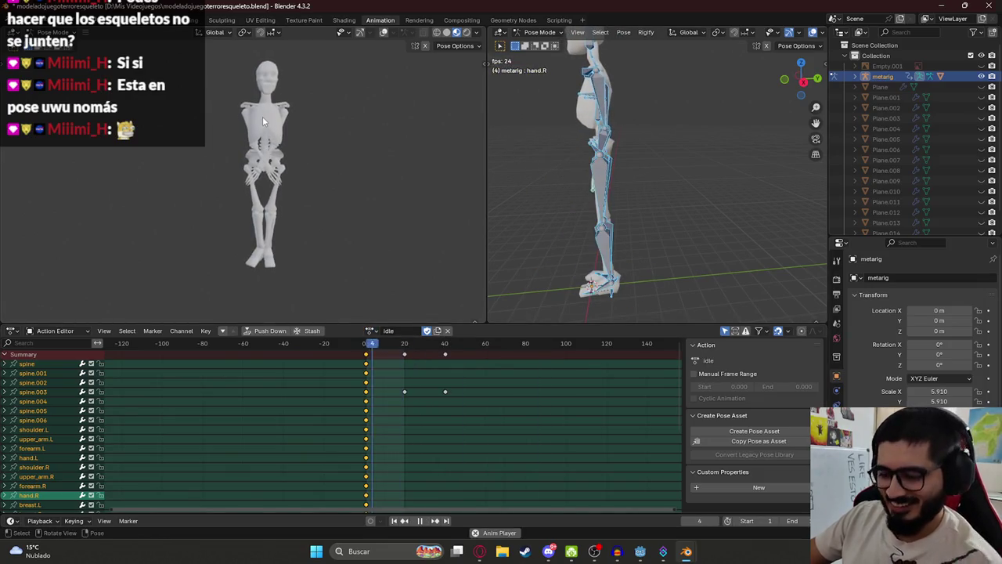
pyautogui.scroll(4, 262, 117)
pyautogui.press('space')
pyautogui.click(394, 341)
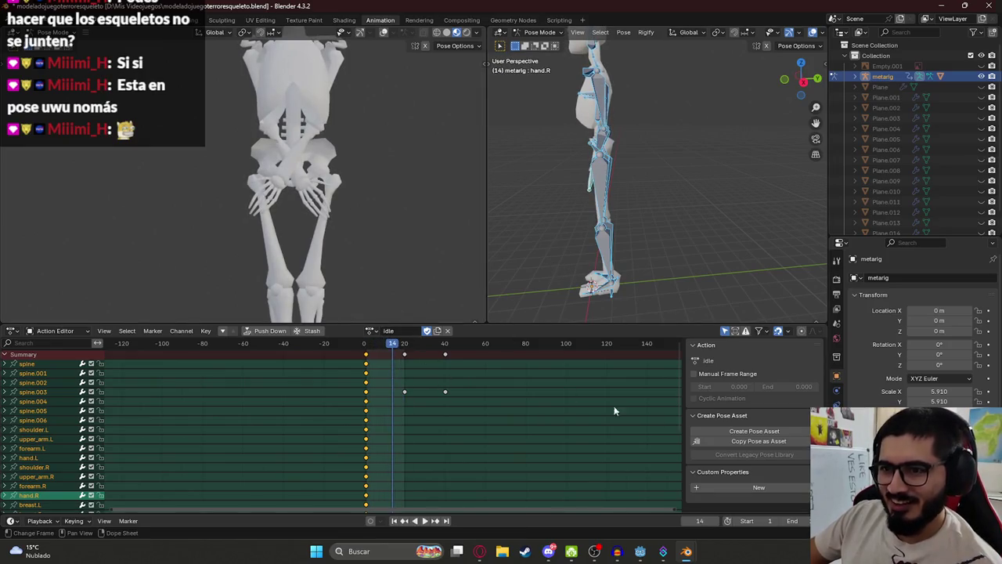
# Copy the run action's frame-1 pose and paste it onto the idle action
pyautogui.click(373, 330)
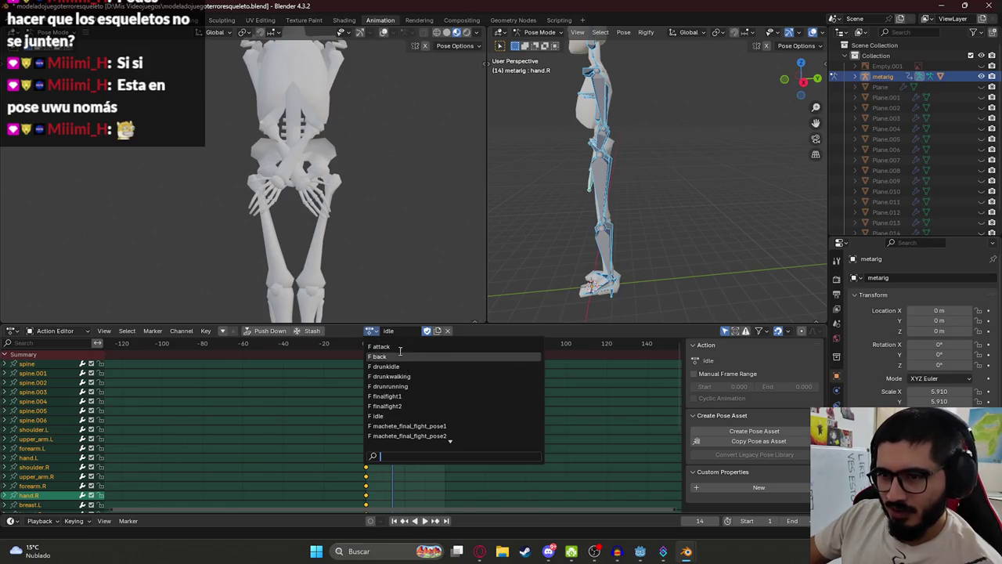
pyautogui.scroll(-5, 384, 423)
pyautogui.click(388, 377)
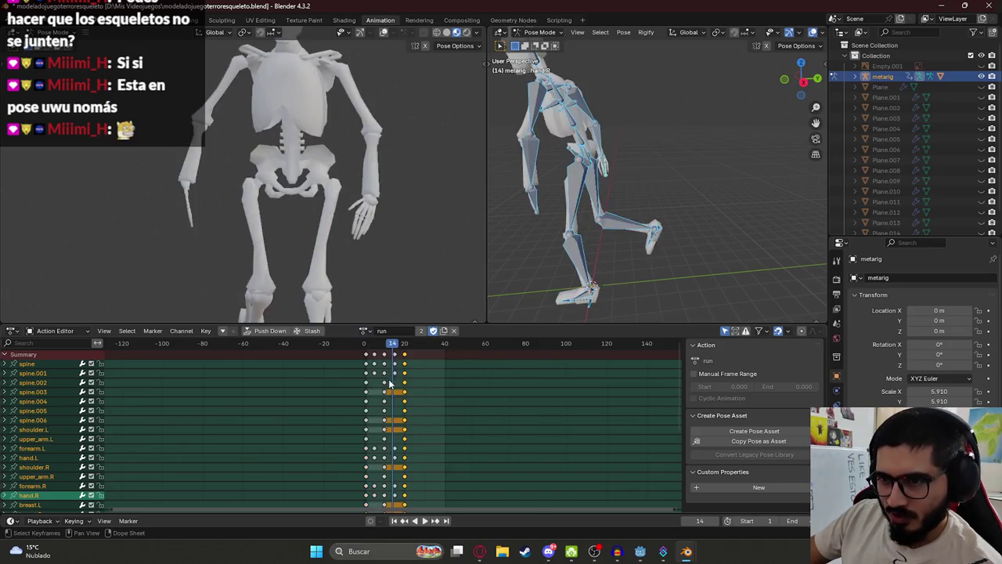
pyautogui.moveTo(372, 350); pyautogui.dragTo(363, 345)
pyautogui.press('Right')
pyautogui.hotkey('ctrl', 'c')
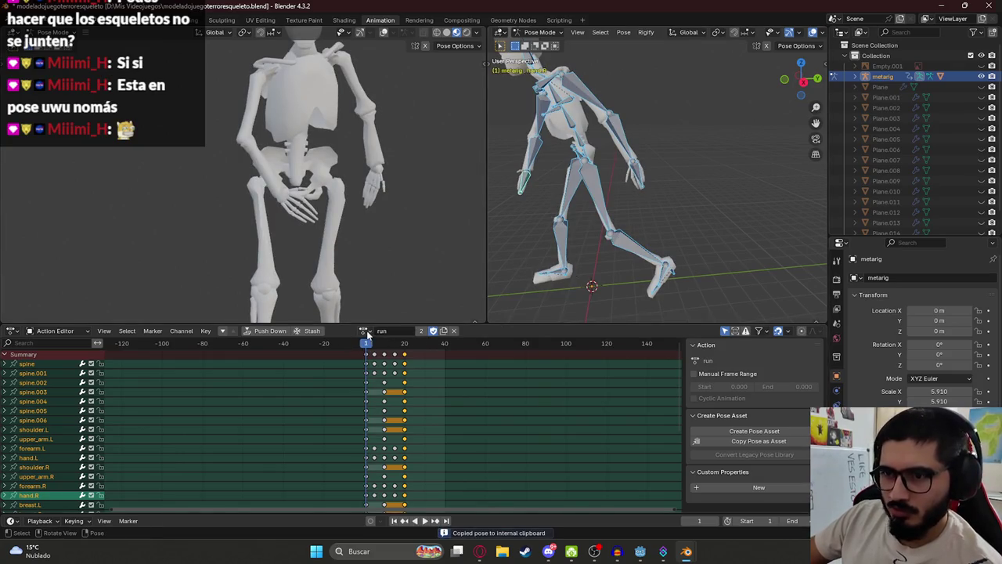
pyautogui.click(366, 331)
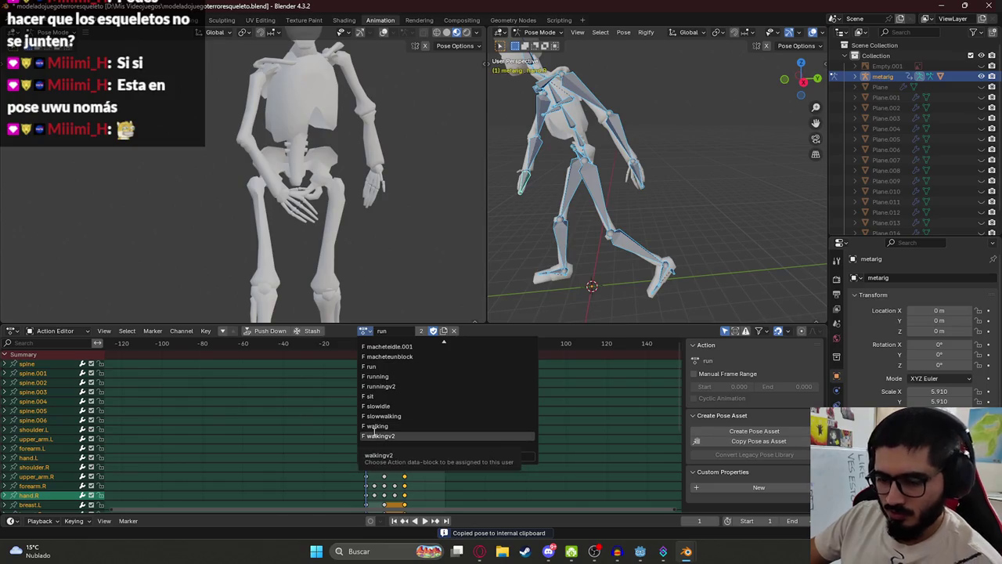
pyautogui.click(385, 354)
pyautogui.hotkey('ctrl', 'v')
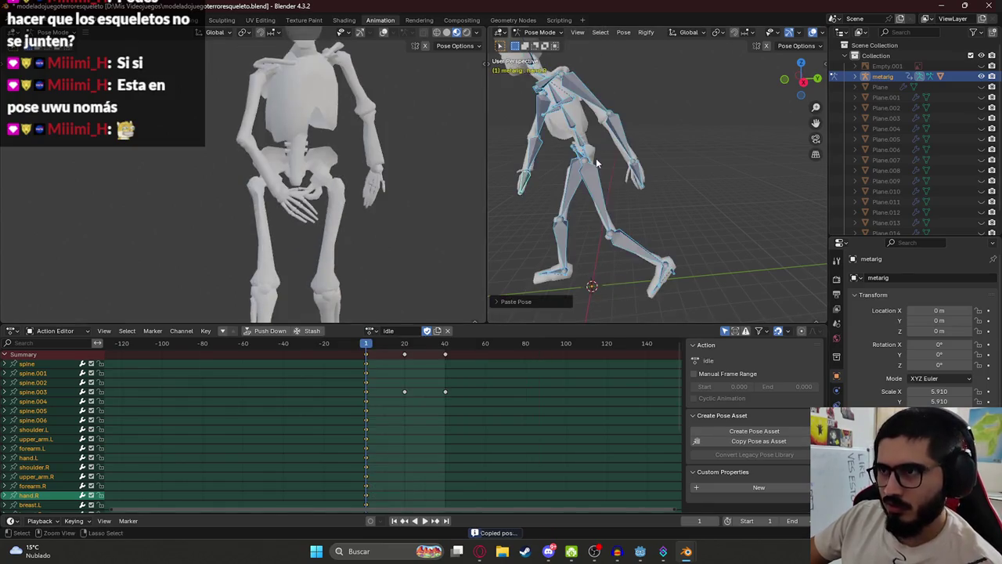
# Delete the idle action's frame-20 and frame-40 keyframes and play it back
pyautogui.press('KP_1')
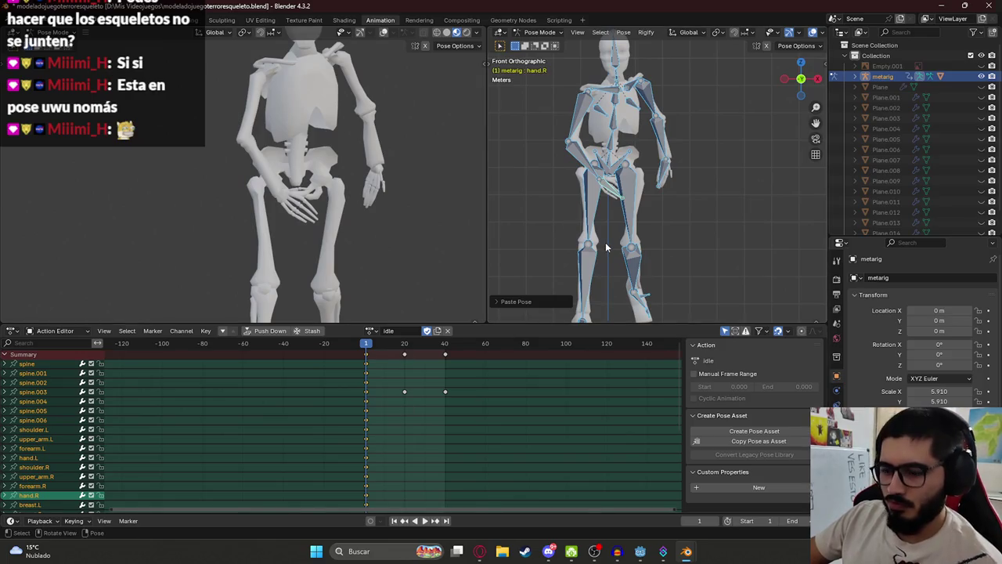
pyautogui.click(405, 354)
pyautogui.press('x')
pyautogui.click(406, 357)
pyautogui.click(445, 354)
pyautogui.press('x')
pyautogui.click(444, 357)
pyautogui.press('space')
pyautogui.press('space')
# Try a right forearm rotation, undo it, and view the rig from the right side
pyautogui.click(579, 160)
pyautogui.press('r')
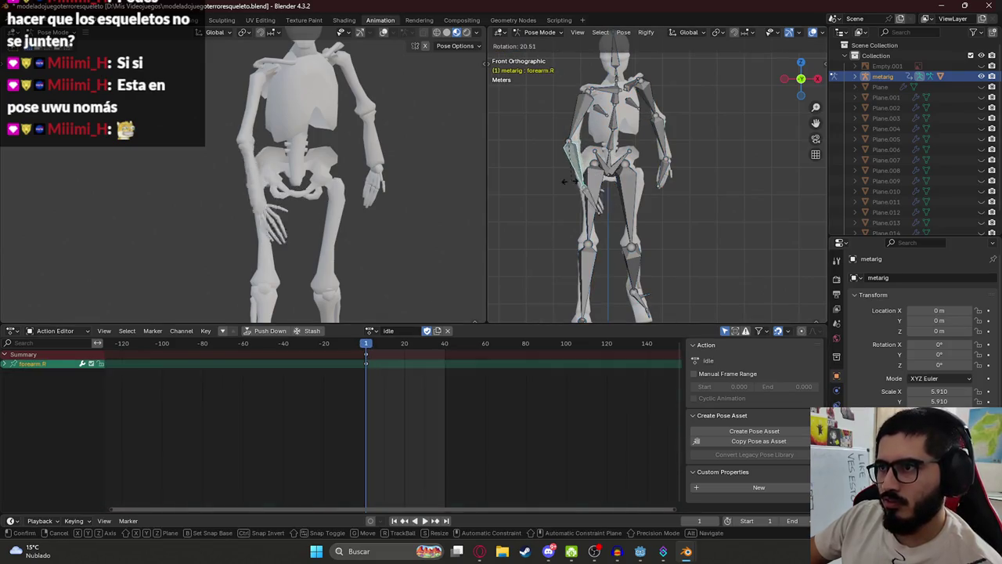
pyautogui.click(566, 181)
pyautogui.hotkey('ctrl', 'z')
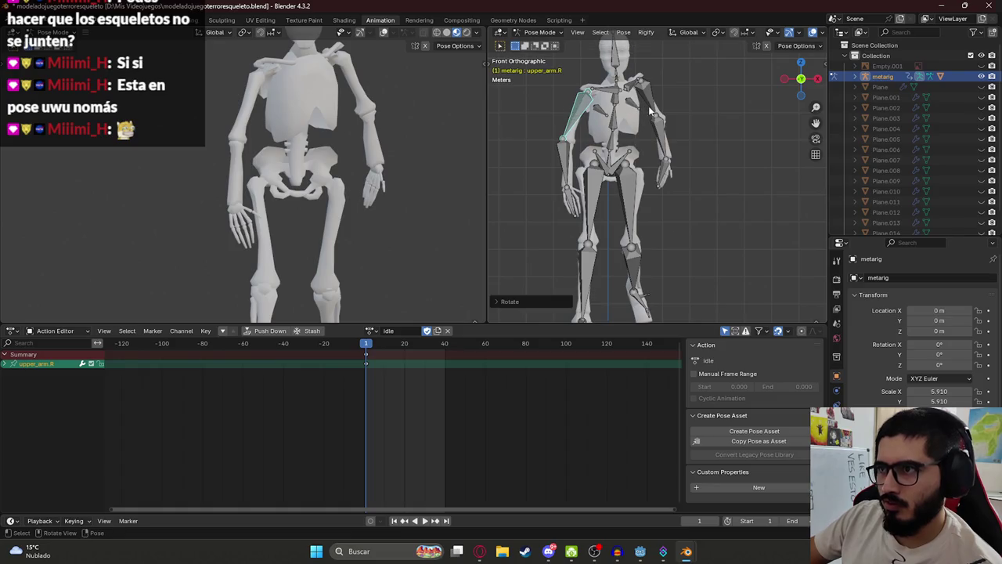
pyautogui.click(652, 112)
pyautogui.scroll(-3, 403, 205)
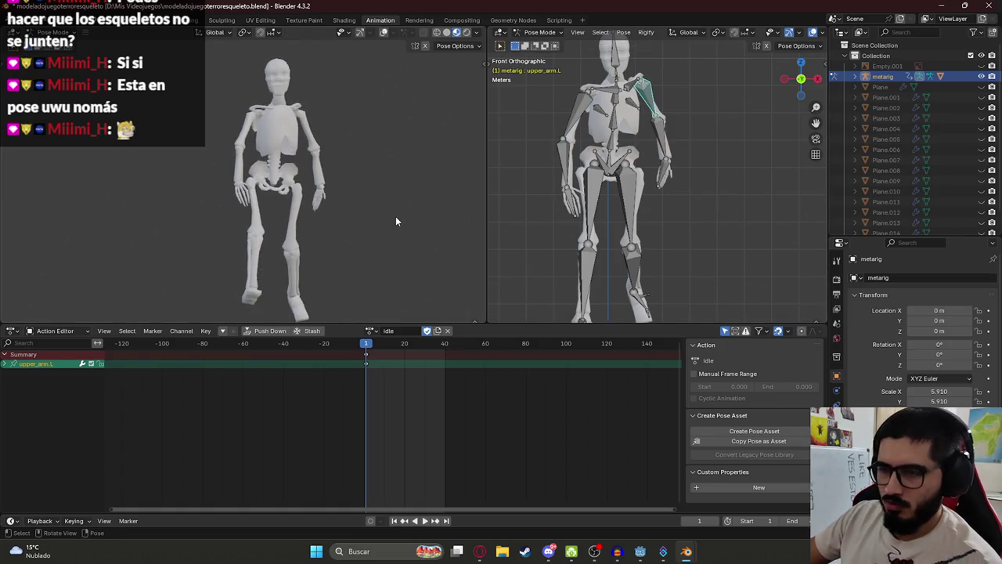
pyautogui.press('KP_3')
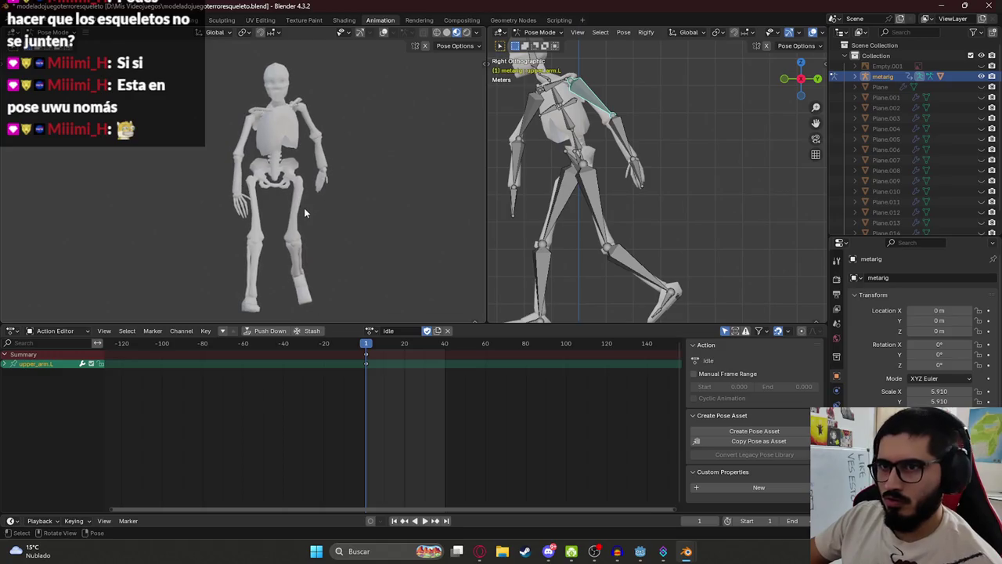
pyautogui.scroll(-4, 304, 207)
pyautogui.scroll(-3, 508, 215)
# Rotate the left thigh and lower left leg into the idle stance, then select all bones
pyautogui.click(603, 157)
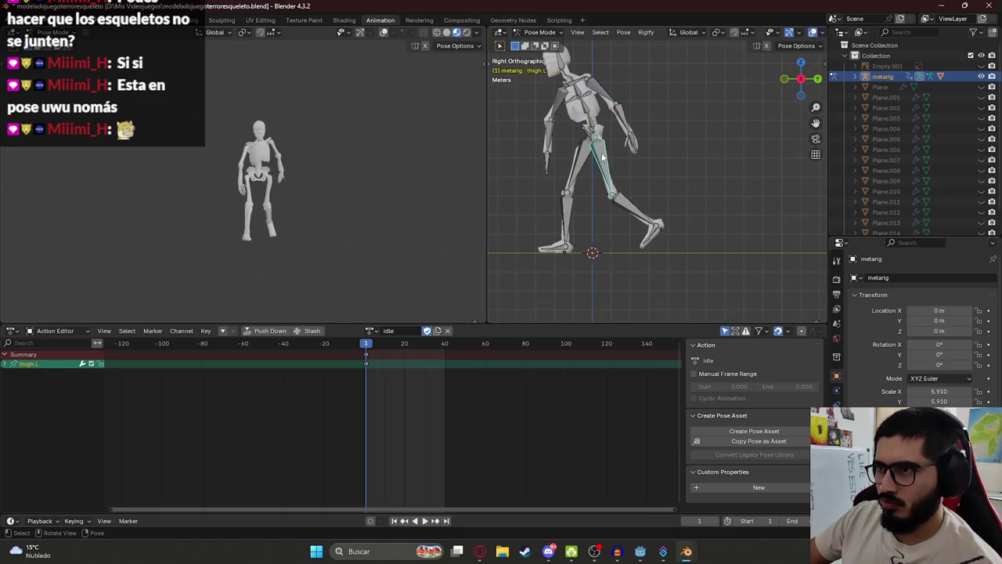
pyautogui.press('r')
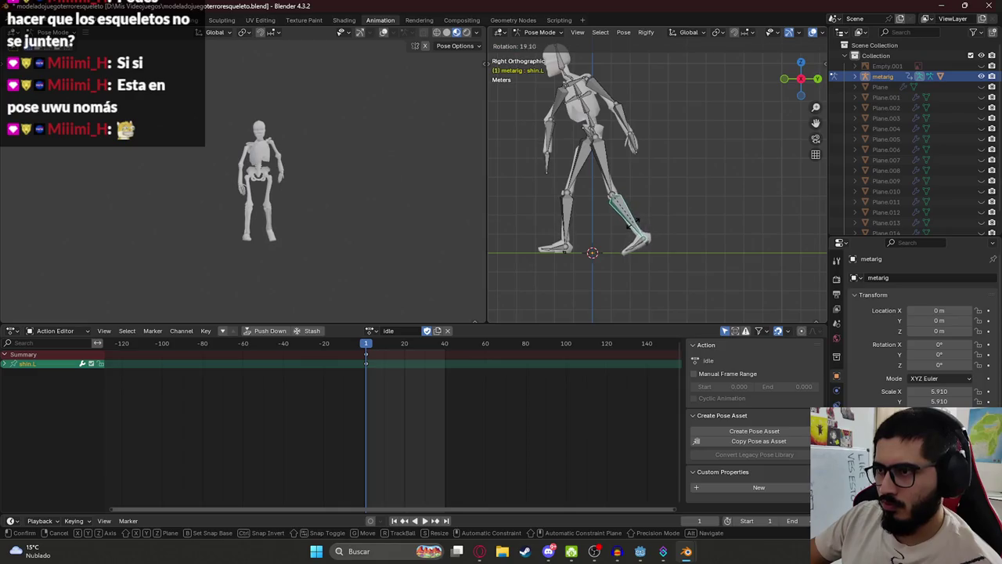
pyautogui.click(634, 228)
pyautogui.click(631, 244)
pyautogui.press('r')
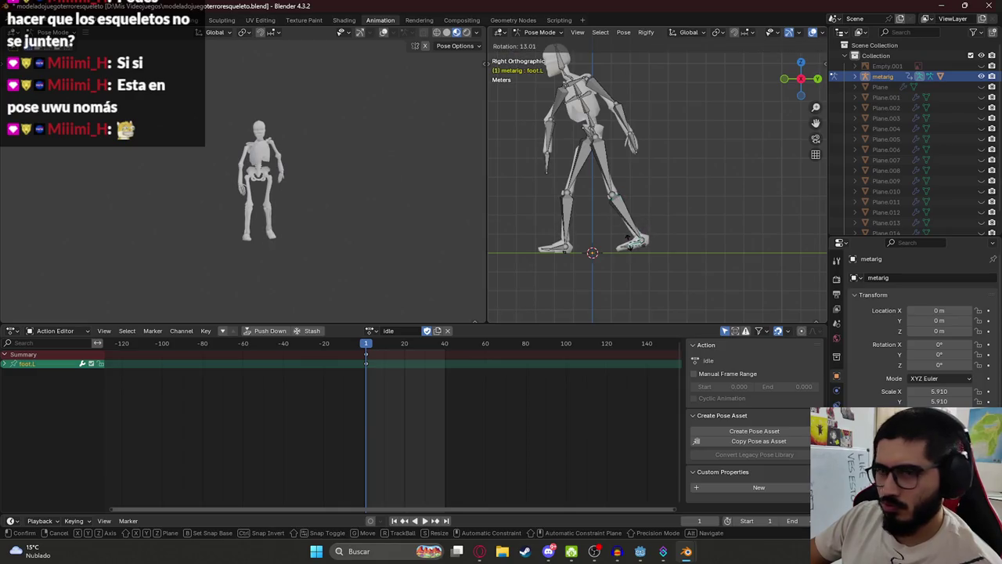
pyautogui.click(626, 211)
pyautogui.click(606, 164)
pyautogui.press('r')
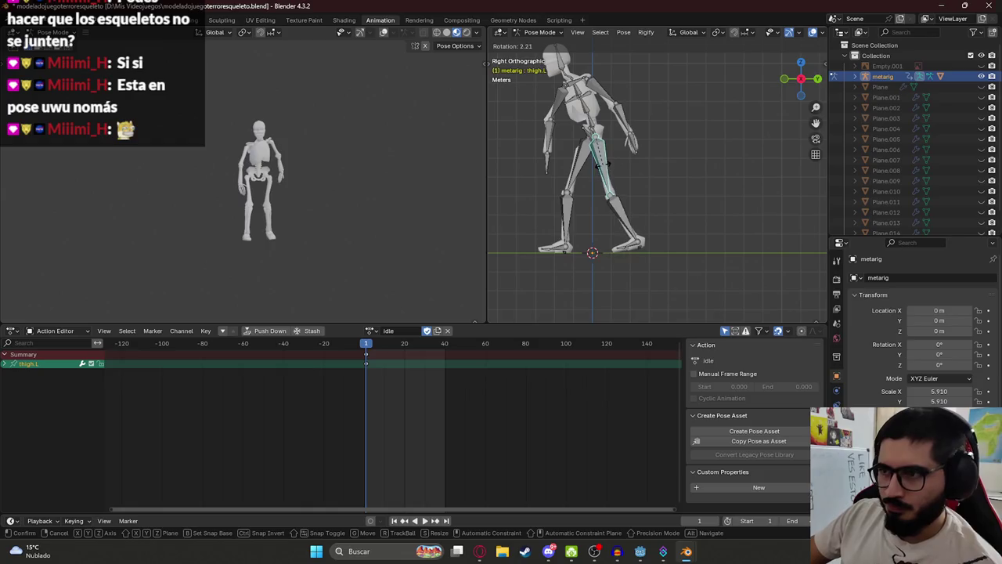
pyautogui.click(604, 168)
pyautogui.press('a')
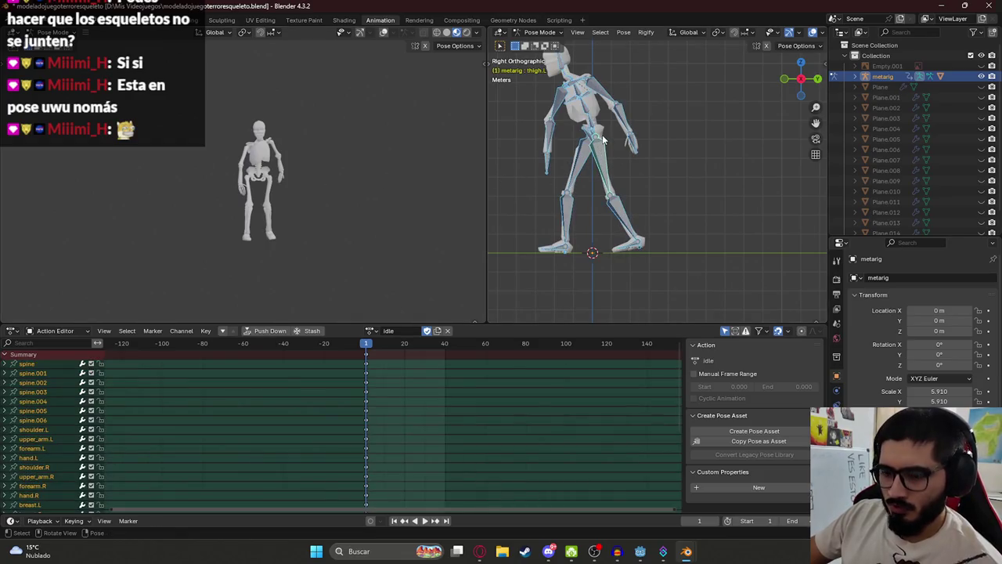
# Lean the spine.002 bone and keyframe it at frame 20, then preview the animation
pyautogui.click(404, 345)
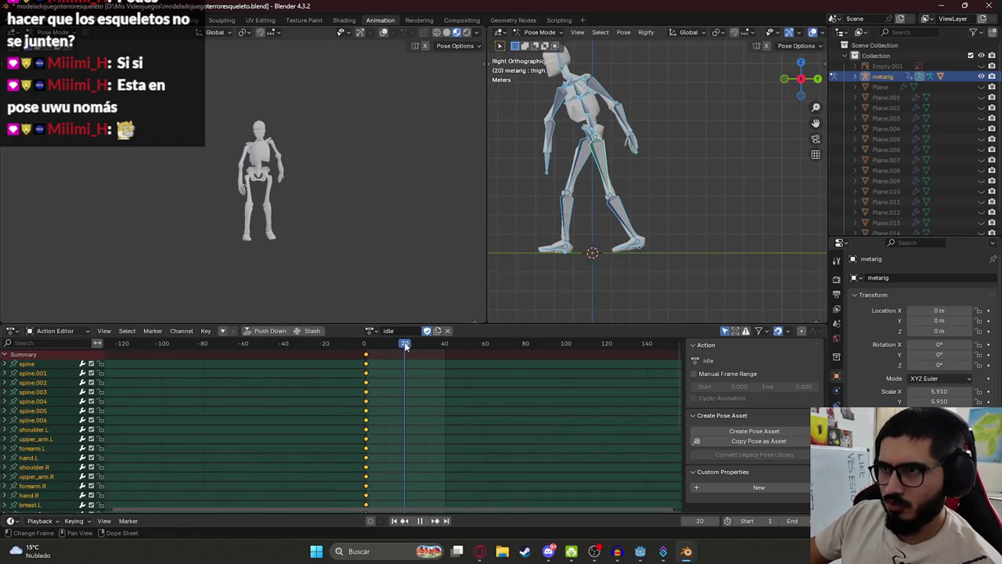
pyautogui.hotkey('alt', 'a')
pyautogui.click(587, 116)
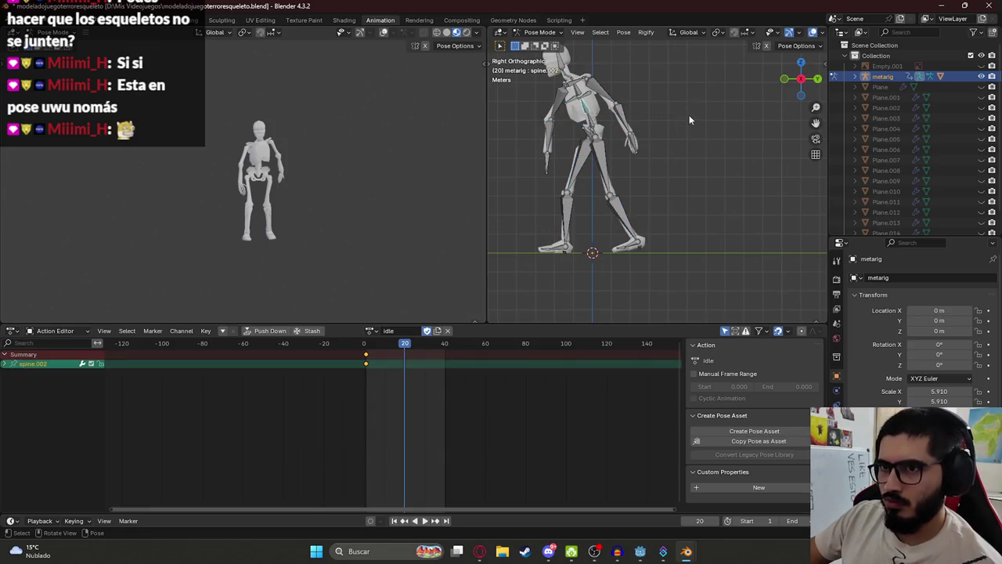
pyautogui.press('r')
pyautogui.click(700, 127)
pyautogui.press('i')
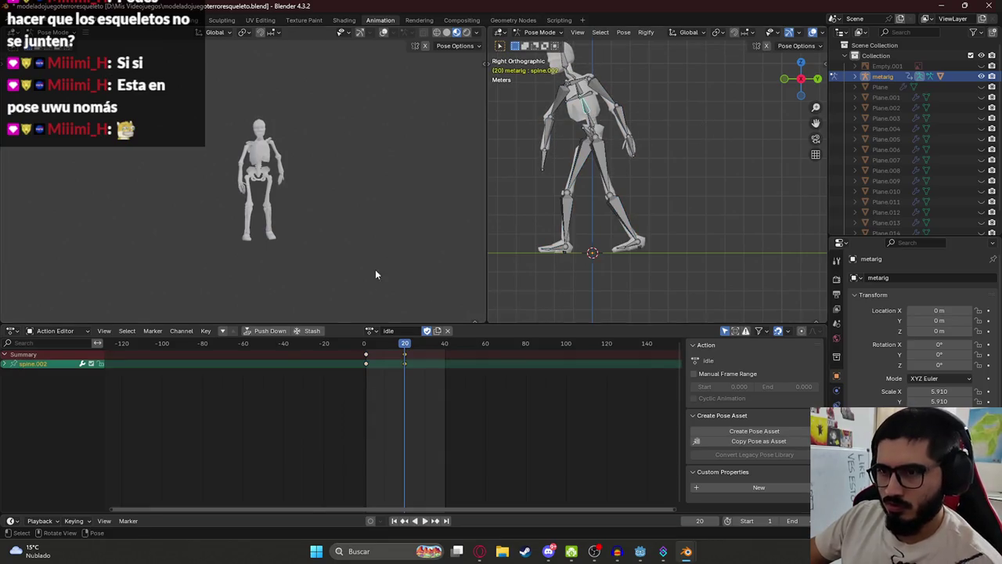
pyautogui.click(368, 345)
pyautogui.press('space')
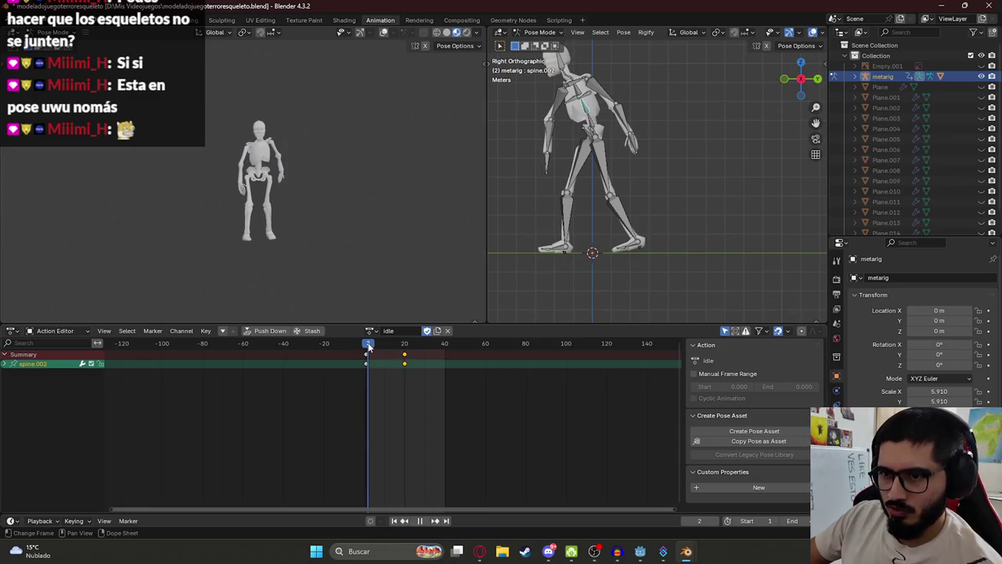
pyautogui.press('space')
# Paste the copied pose at frame 40 and keyframe it, then preview the loop
pyautogui.hotkey('ctrl', 'c')
pyautogui.click(446, 345)
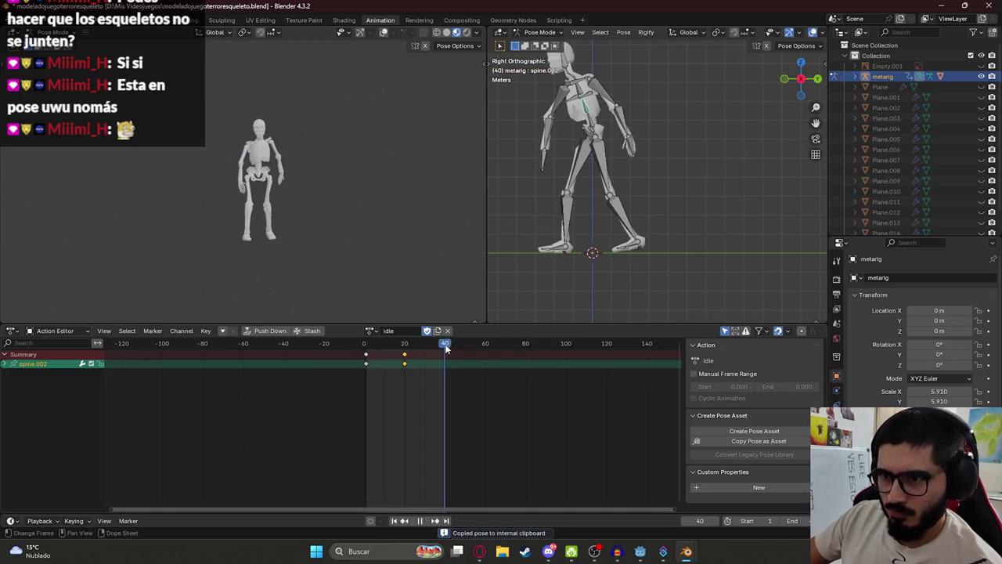
pyautogui.hotkey('ctrl', 'shift', 'v')
pyautogui.press('i')
pyautogui.press('space')
pyautogui.scroll(5, 289, 163)
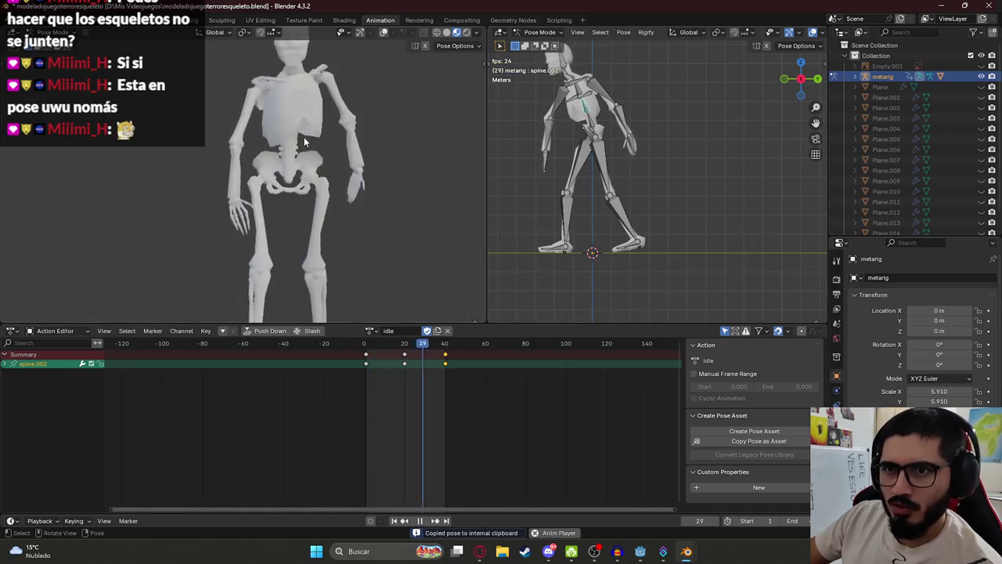
pyautogui.scroll(-3, 289, 163)
pyautogui.press('KP_3')
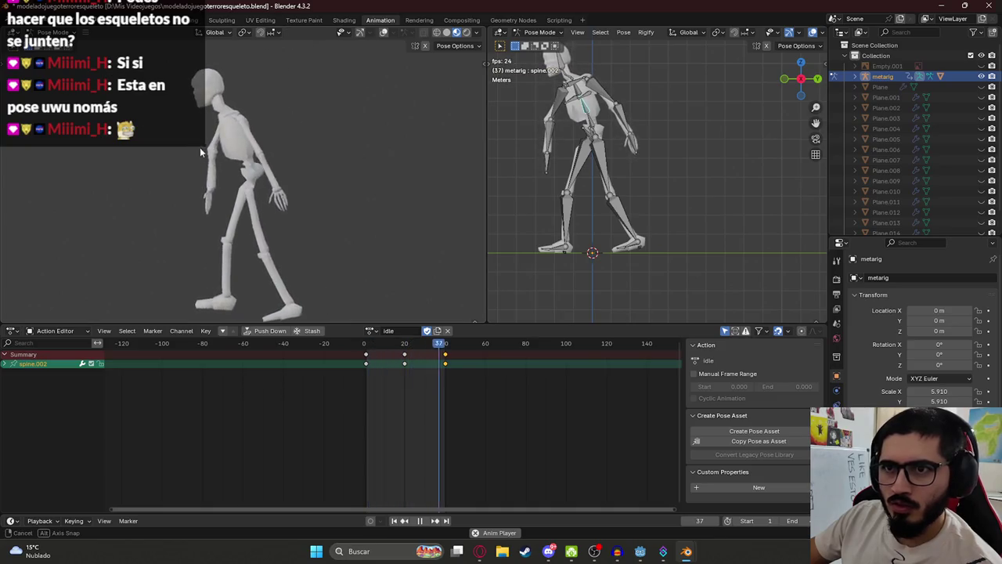
pyautogui.press('space')
# Keyframe every bone at frame 1 and save the blend file
pyautogui.hotkey('shift', 'Left')
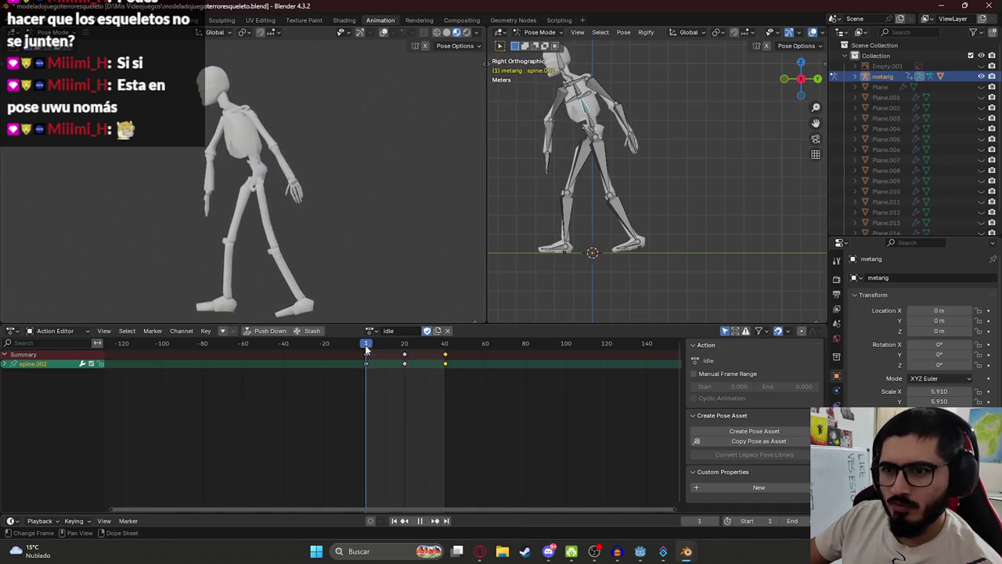
pyautogui.click(622, 117)
pyautogui.press('a')
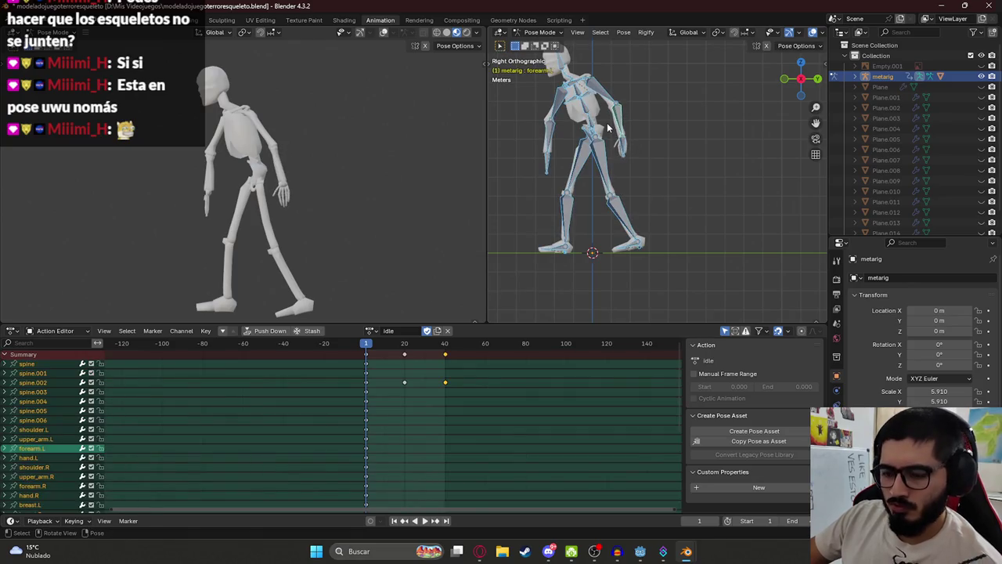
pyautogui.press('i')
pyautogui.press('space')
pyautogui.hotkey('ctrl', 's')
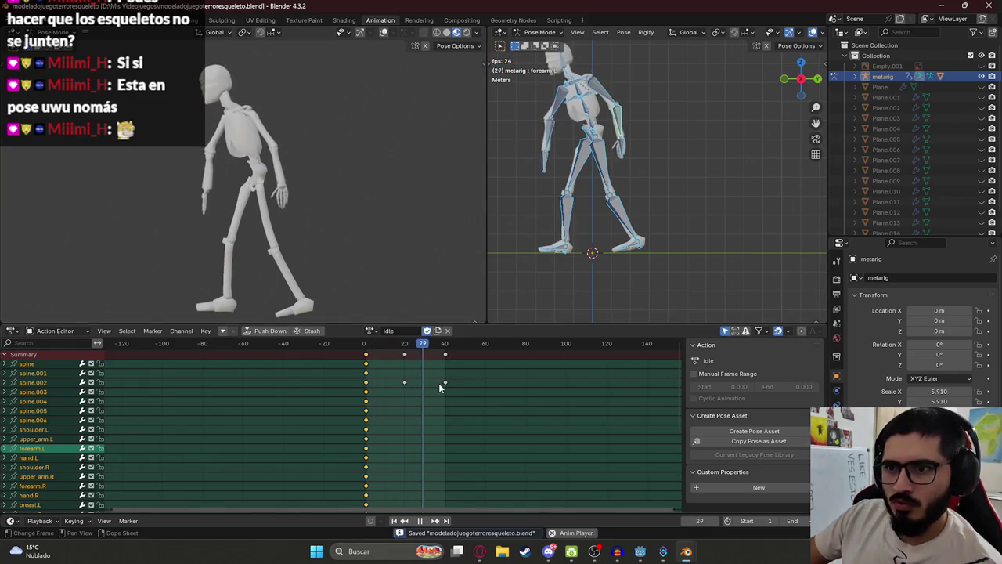
pyautogui.press('space')
# Return to Object Mode and select the skeleton mesh Plane.028
pyautogui.press('Tab')
pyautogui.press('KP_3')
pyautogui.keyDown('shift'); pyautogui.click(608, 47); pyautogui.keyUp('shift')
pyautogui.press('Tab')
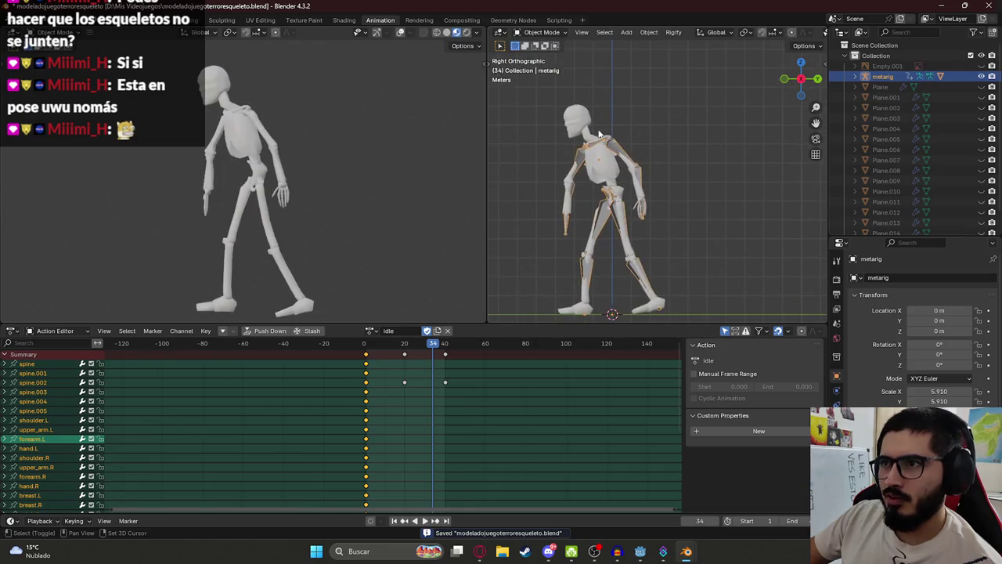
pyautogui.click(586, 126)
# Export the scene as glTF 2.0, overwriting skeleton.glb
pyautogui.click(23, 19)
pyautogui.moveTo(73, 184)
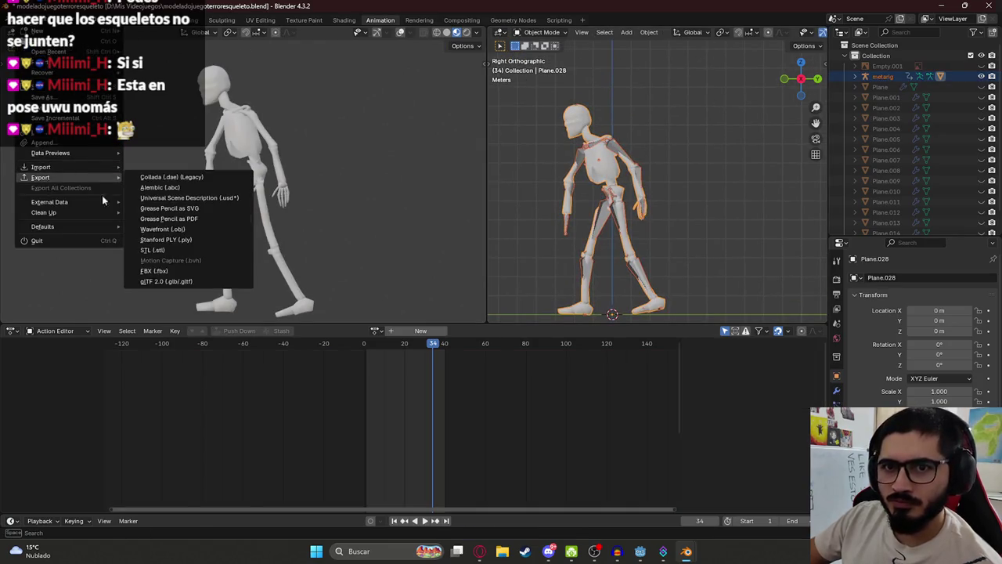
pyautogui.click(168, 280)
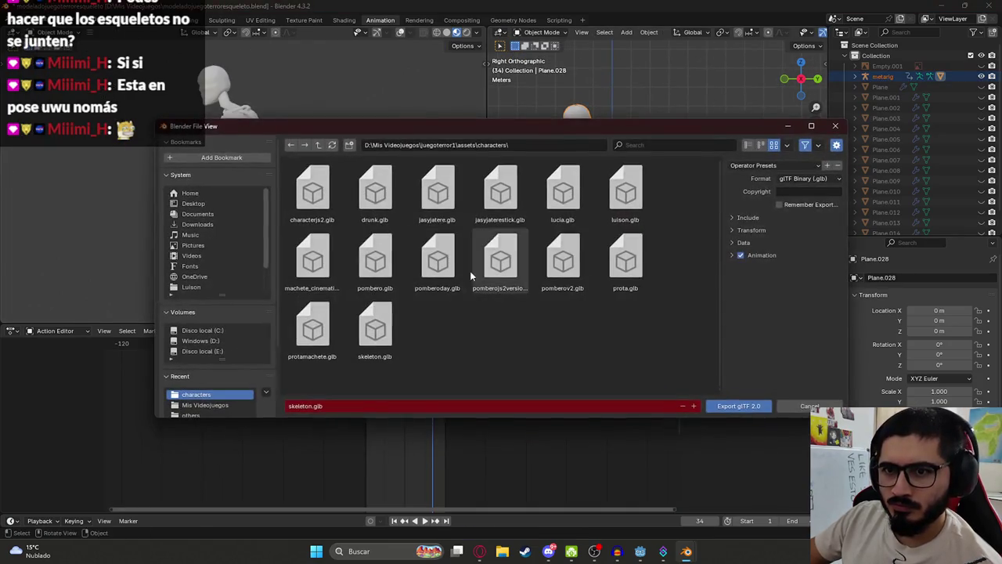
pyautogui.click(770, 219)
pyautogui.doubleClick(387, 338)
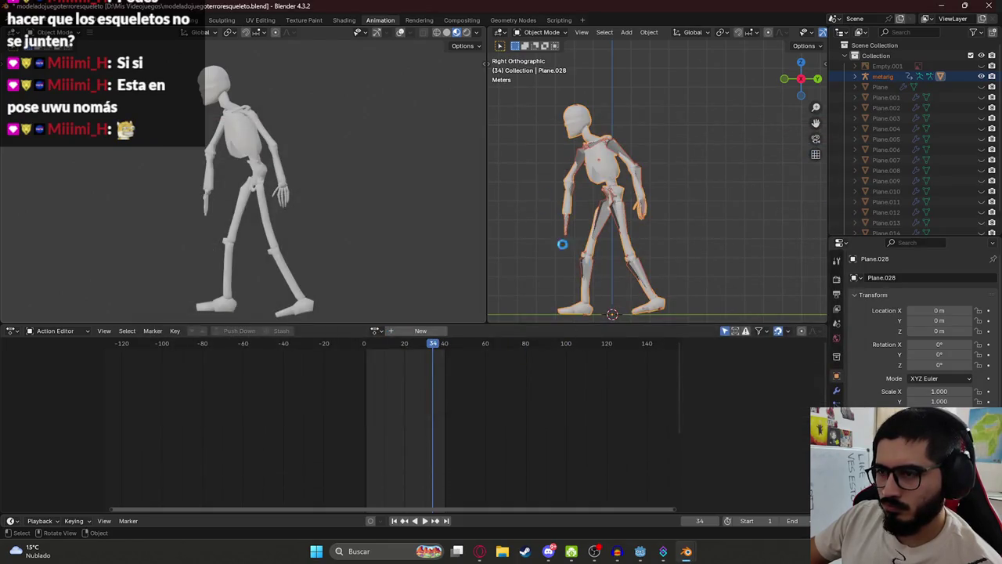
# Quote _process_attack from the ChatGPT answer in a follow-up, then switch back to Blender and Godot
pyautogui.click(482, 554)
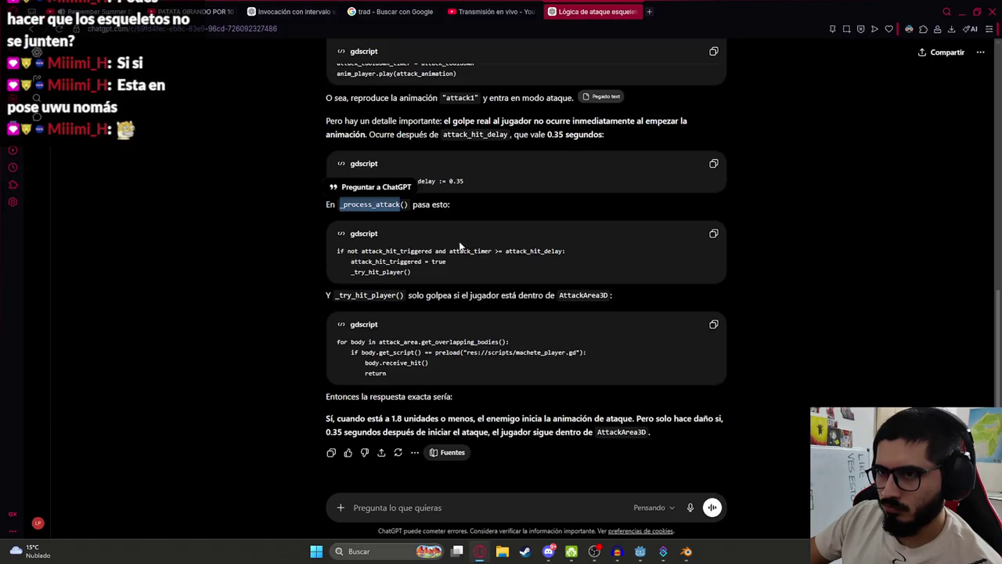
pyautogui.click(388, 188)
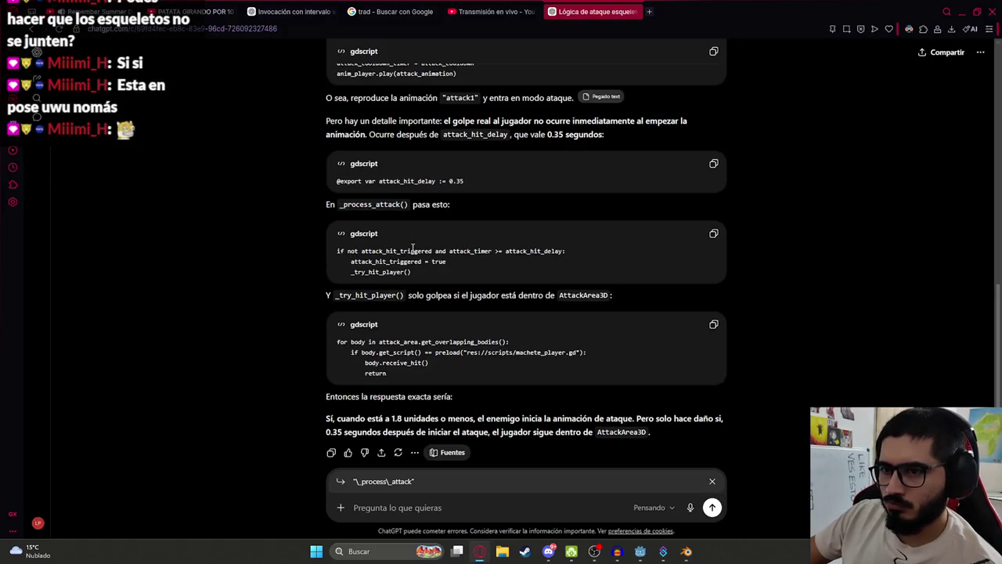
pyautogui.scroll(-1, 451, 315)
pyautogui.doubleClick(436, 393)
pyautogui.hotkey('alt', 'Tab')
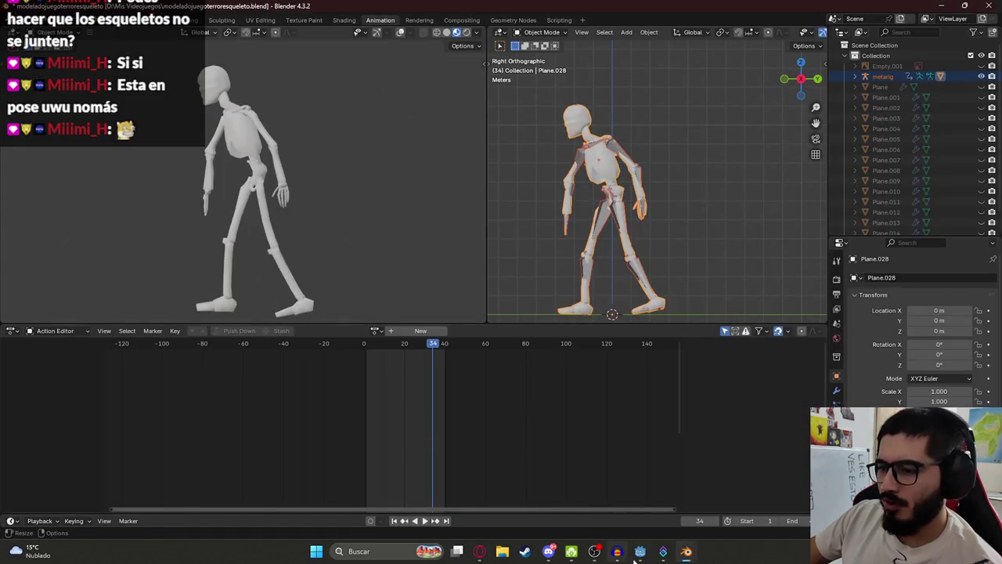
pyautogui.click(641, 551)
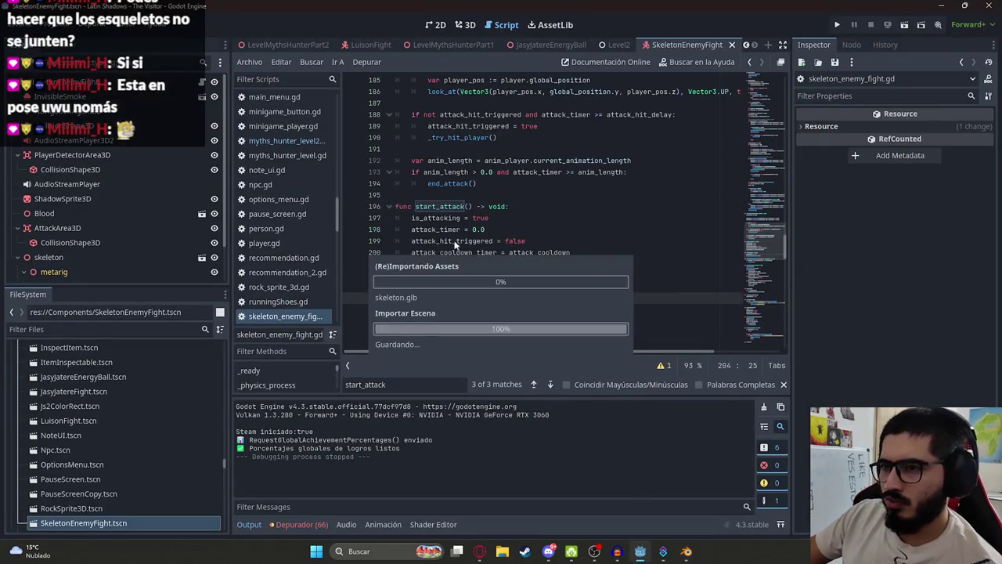
# Review start_attack's attack_animation, attack_timer and attack_hit_triggered lines, then show the skeleton in 3D
pyautogui.click(501, 206)
pyautogui.scroll(-1, 485, 219)
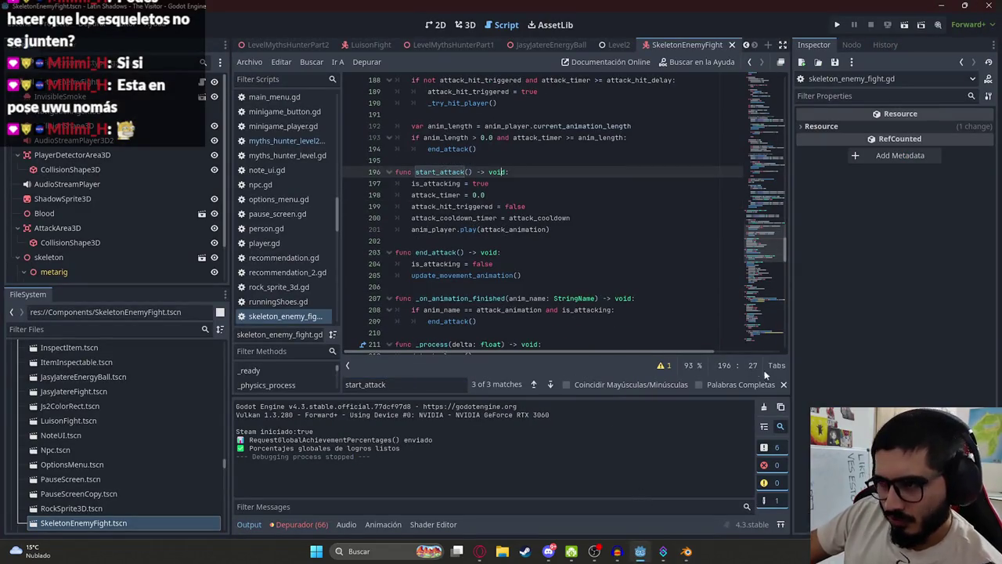
pyautogui.click(784, 384)
pyautogui.click(546, 229)
pyautogui.click(426, 196)
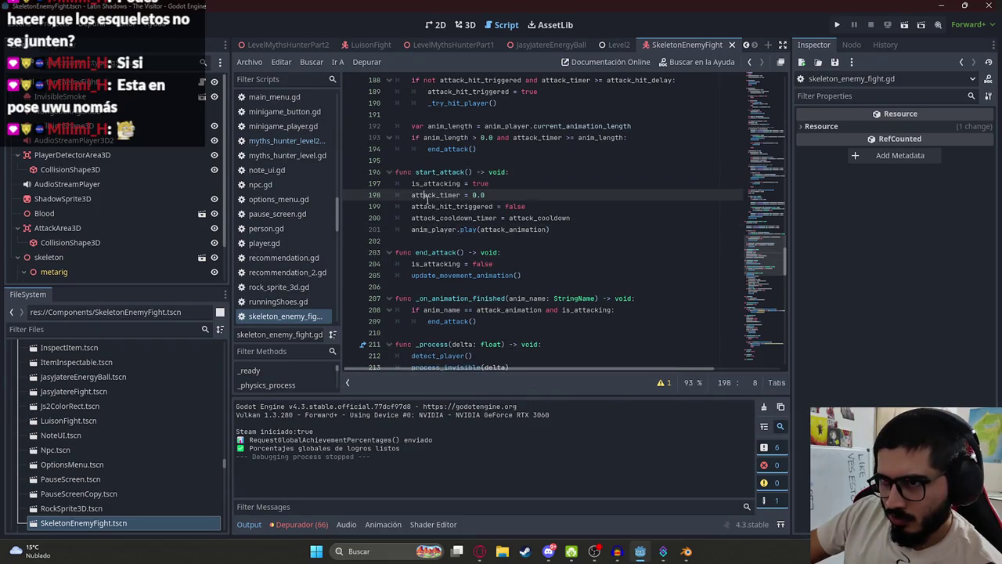
pyautogui.click(435, 202)
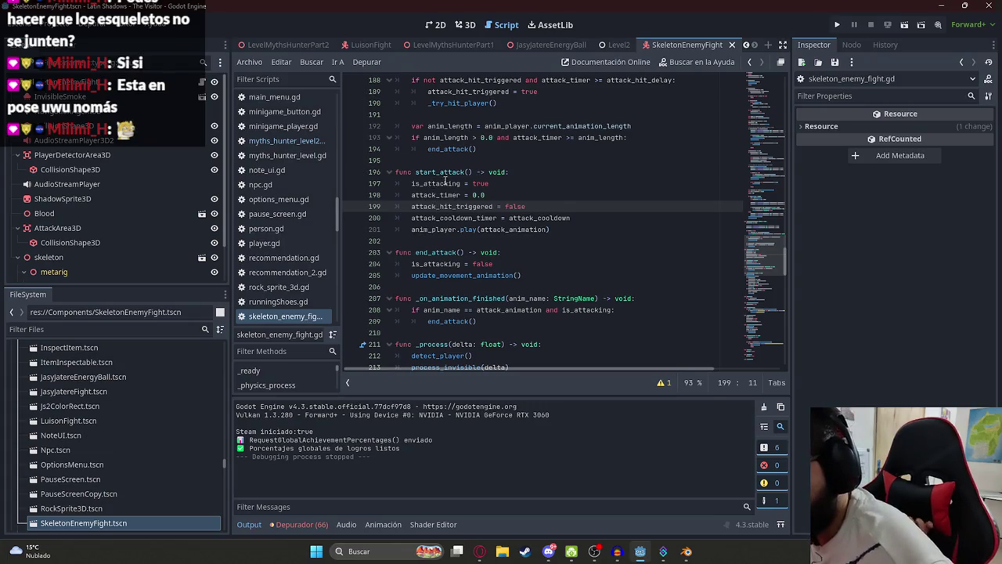
pyautogui.click(465, 27)
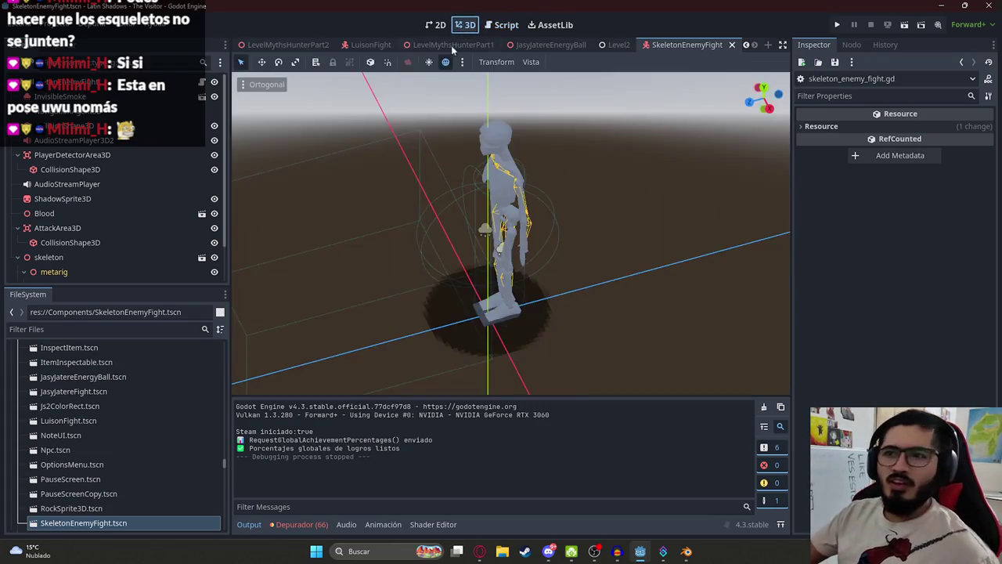
# Preview the 0.8333-second attack animation on the skeleton up to the arm-raised pose
pyautogui.click(76, 171)
pyautogui.scroll(-1, 70, 176)
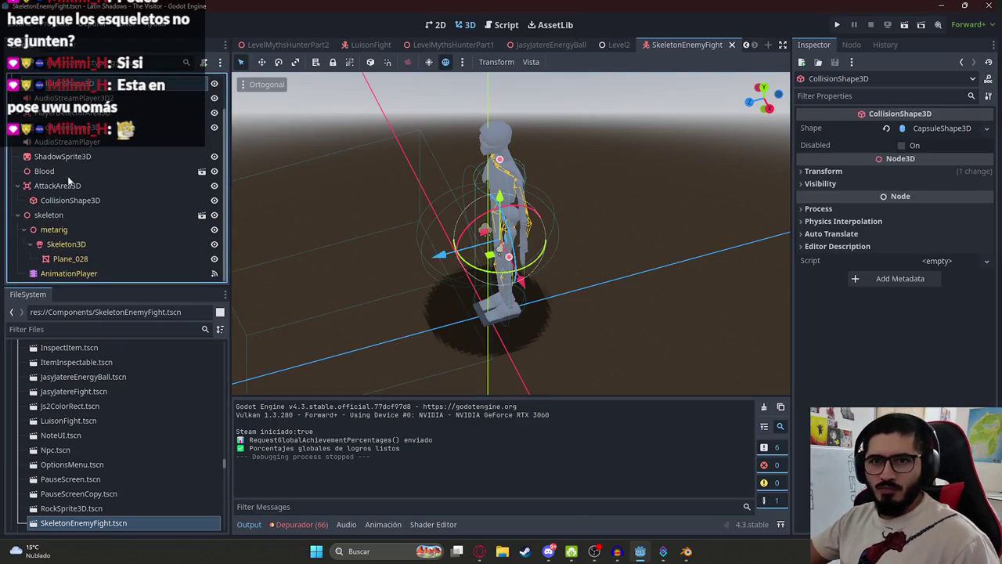
pyautogui.click(71, 244)
pyautogui.click(74, 273)
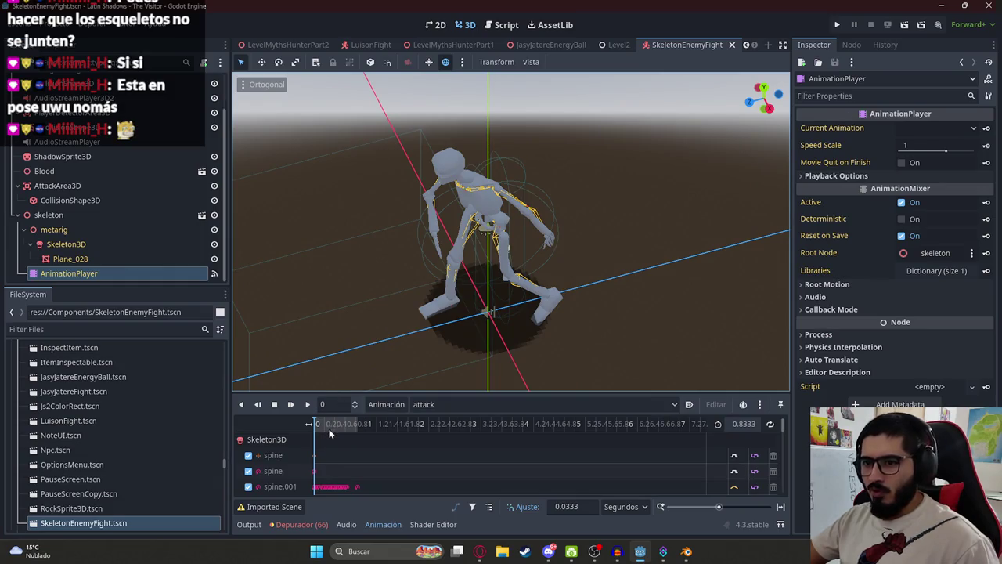
pyautogui.moveTo(321, 435); pyautogui.dragTo(332, 437)
pyautogui.moveTo(378, 335)
pyautogui.mouseDown()
pyautogui.moveTo(537, 206)
pyautogui.moveTo(581, 187)
pyautogui.moveTo(501, 258)
pyautogui.mouseUp()
pyautogui.moveTo(319, 431); pyautogui.dragTo(332, 435)
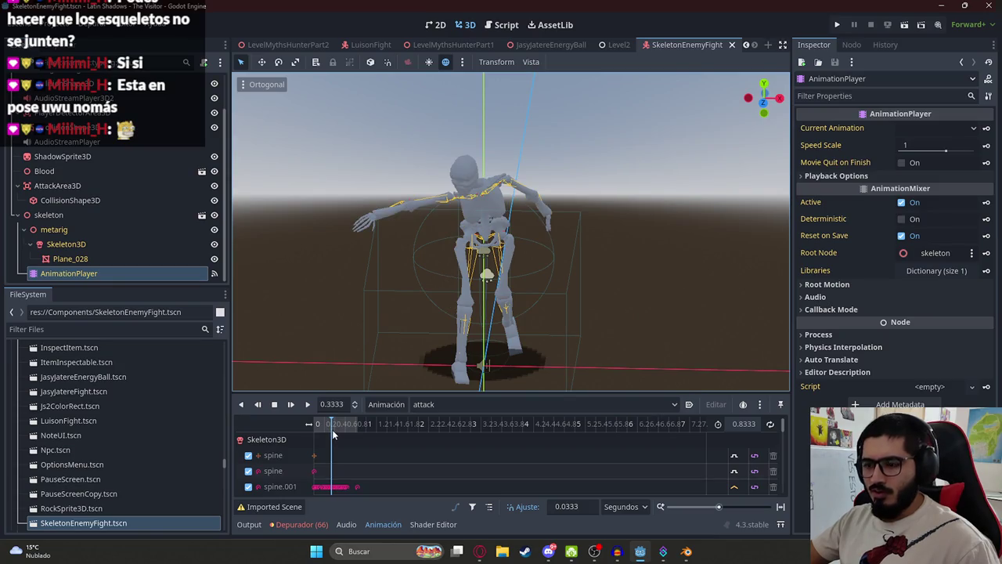
pyautogui.moveTo(331, 429); pyautogui.dragTo(337, 430)
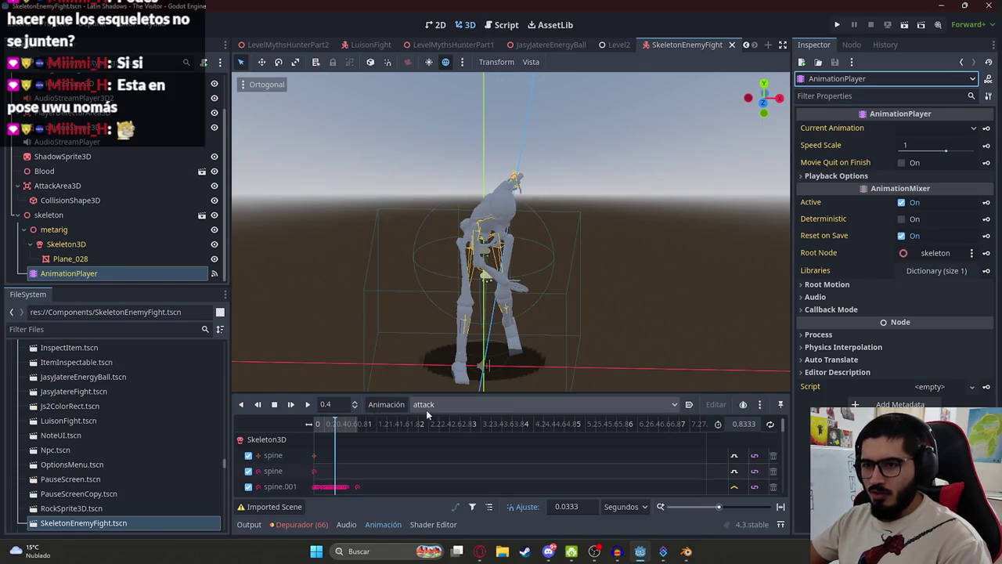
pyautogui.click(426, 407)
pyautogui.click(336, 432)
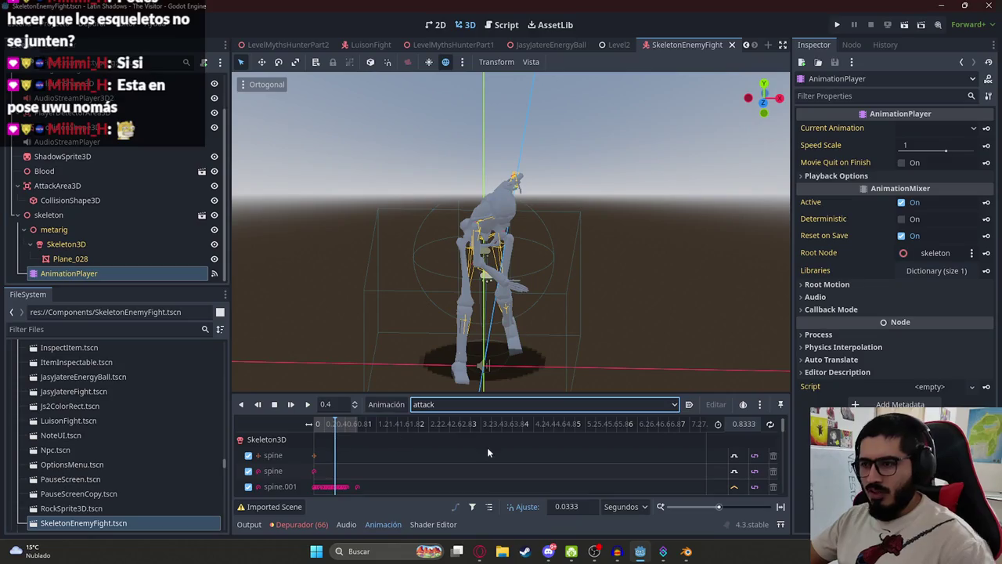
# Return to skeleton_enemy_fight.gd at line 204 in end_attack
pyautogui.scroll(-10, 333, 462)
pyautogui.scroll(-2, 334, 459)
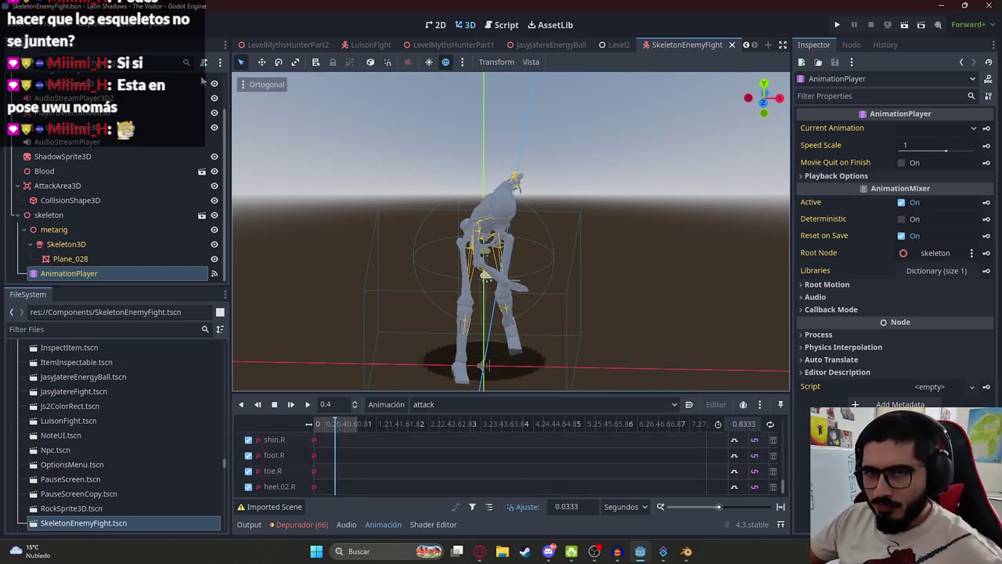
pyautogui.scroll(2, 156, 195)
pyautogui.click(203, 88)
pyautogui.click(478, 264)
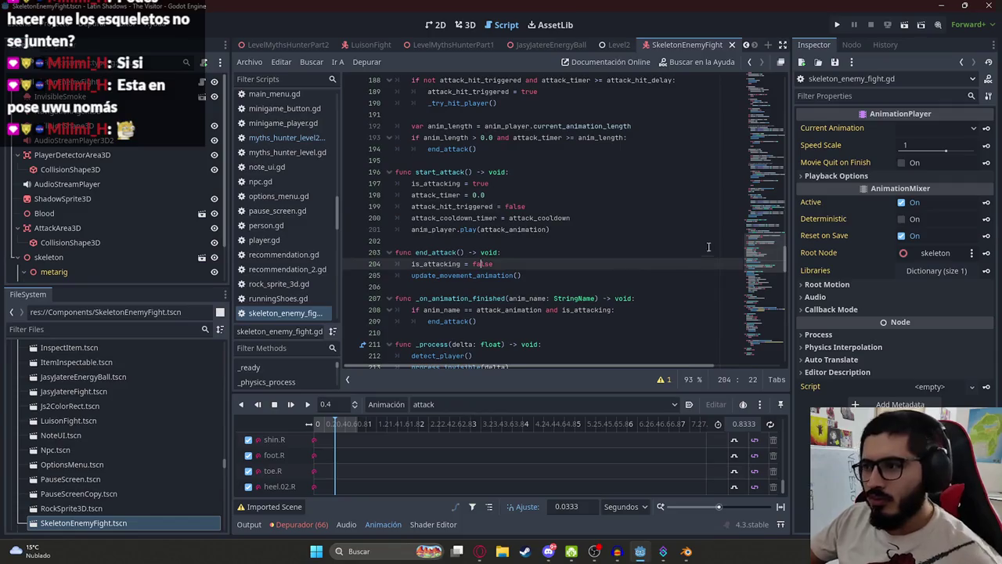
# Filter the script list by 'enemy' and open enemy_fight.gd
pyautogui.scroll(-7, 767, 294)
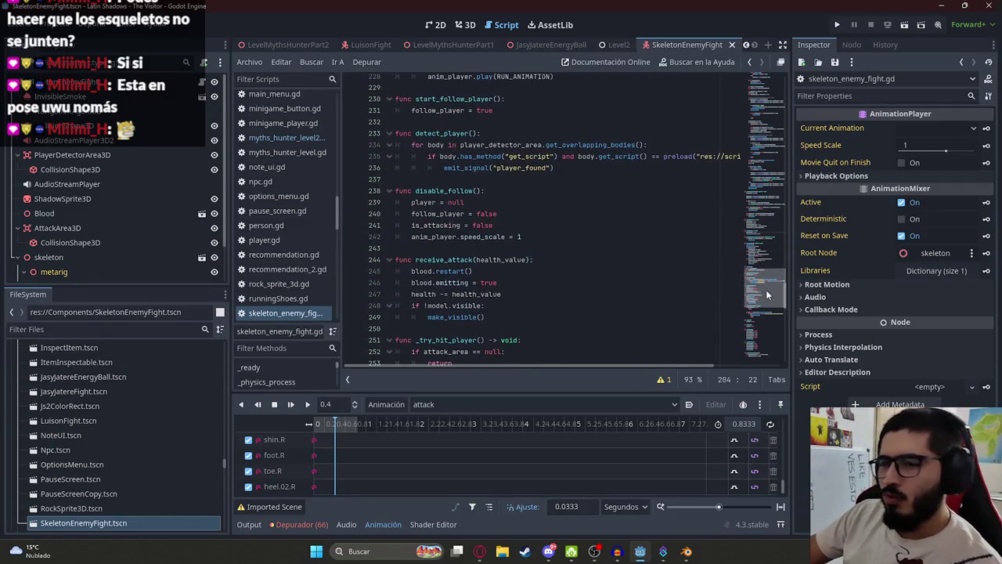
pyautogui.click(298, 78)
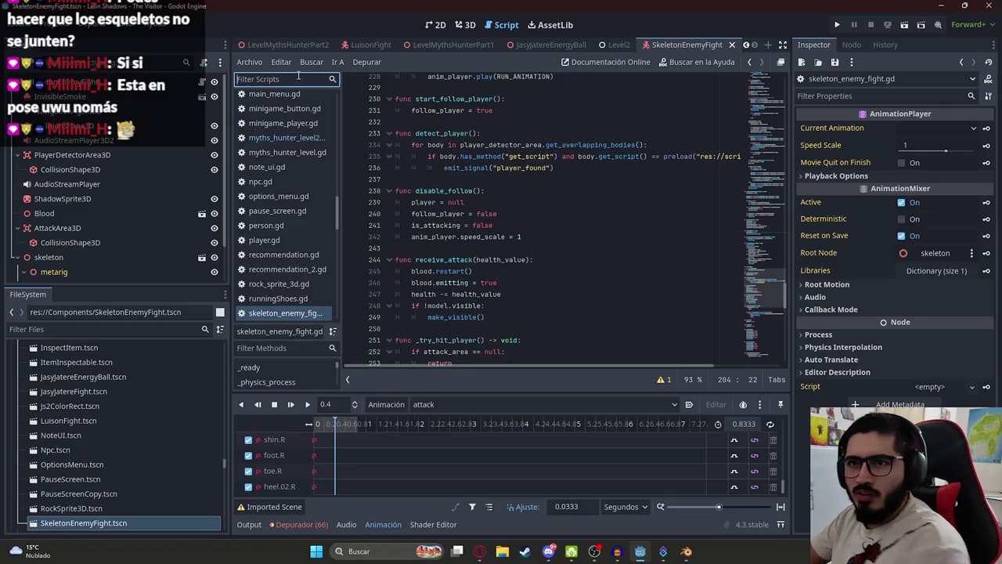
pyautogui.write('enemy')
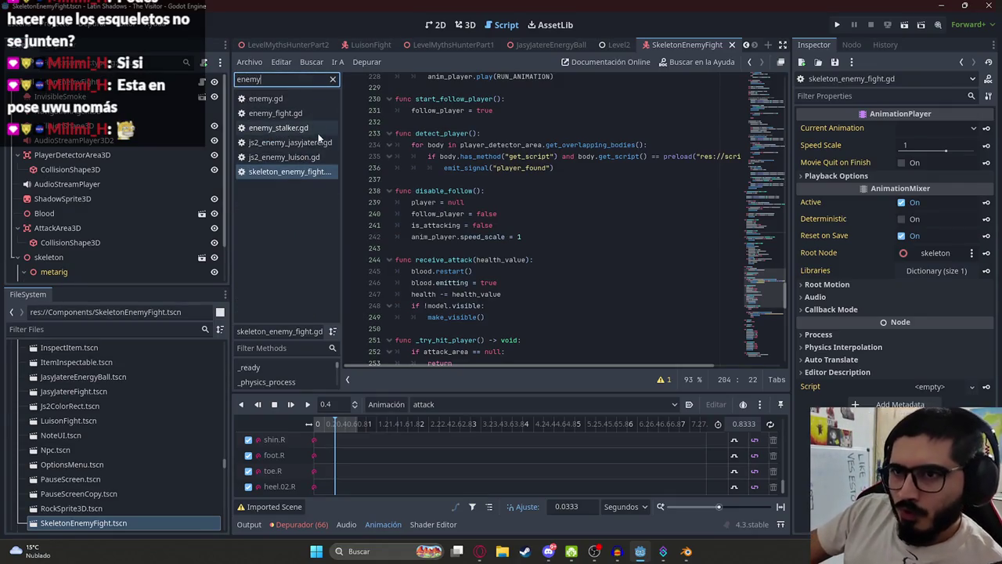
pyautogui.click(273, 116)
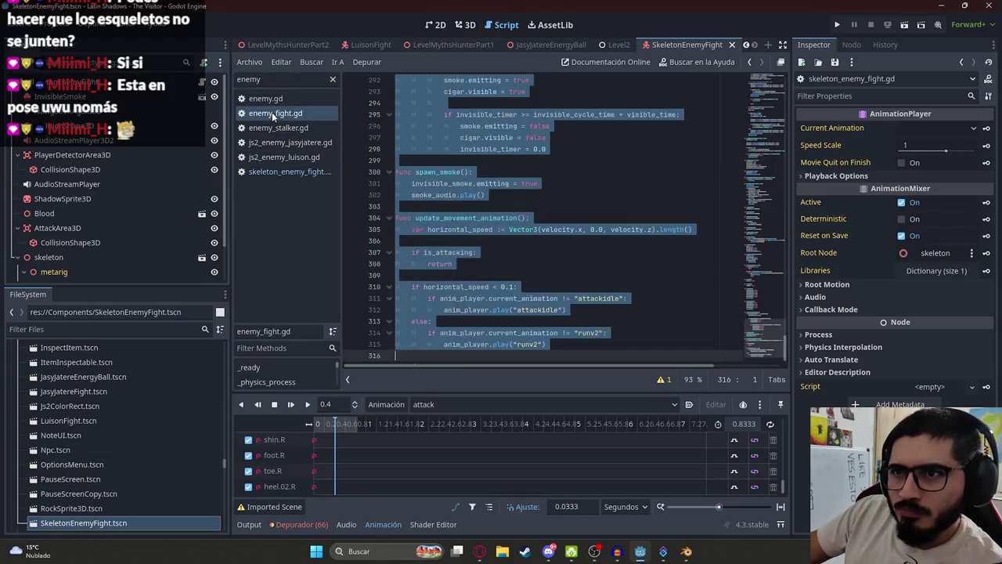
# Search enemy_fight.gd for 'player.' and step through each matching reference
pyautogui.hotkey('ctrl', 'f')
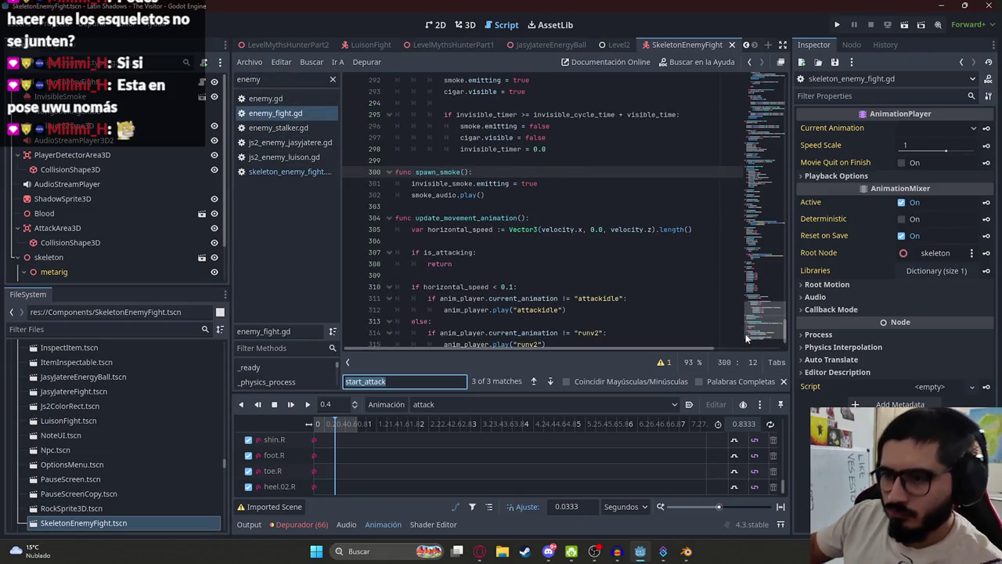
pyautogui.write('player.re')
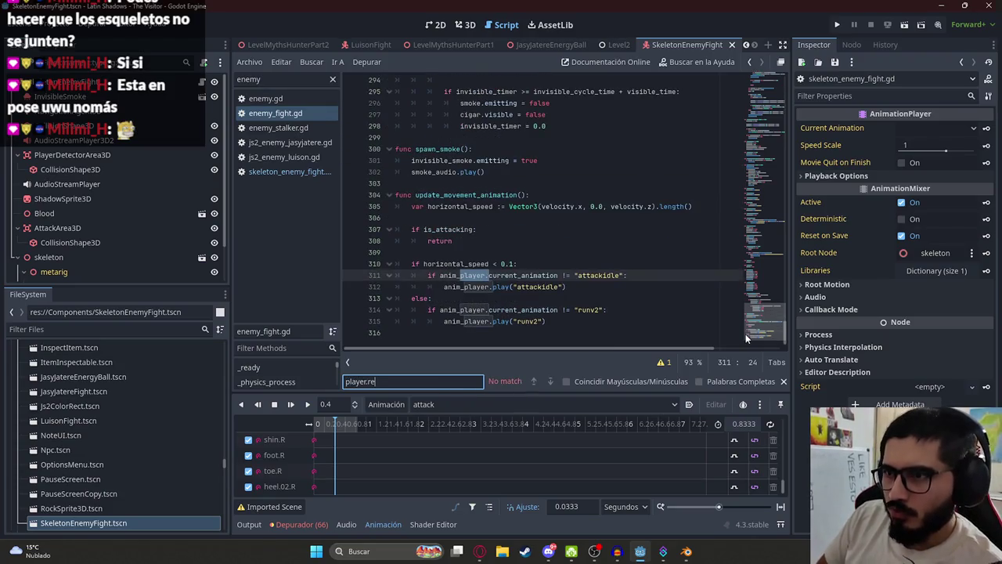
pyautogui.press('BackSpace')
pyautogui.press('BackSpace')
pyautogui.press('BackSpace')
pyautogui.press('Return')
pyautogui.press('Return')
pyautogui.press('Return')
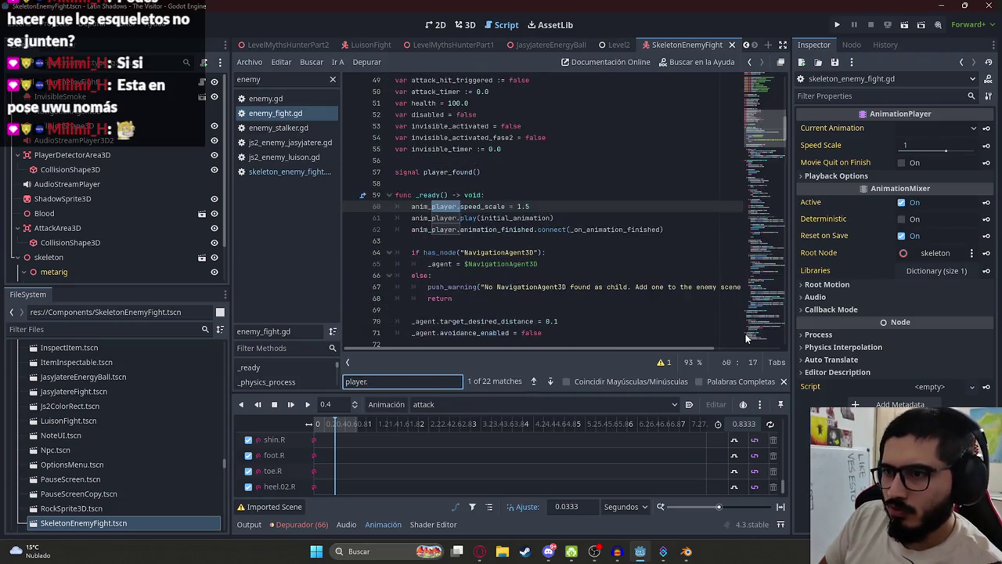
pyautogui.press('Return')
pyautogui.press('Return')
pyautogui.press('Return')
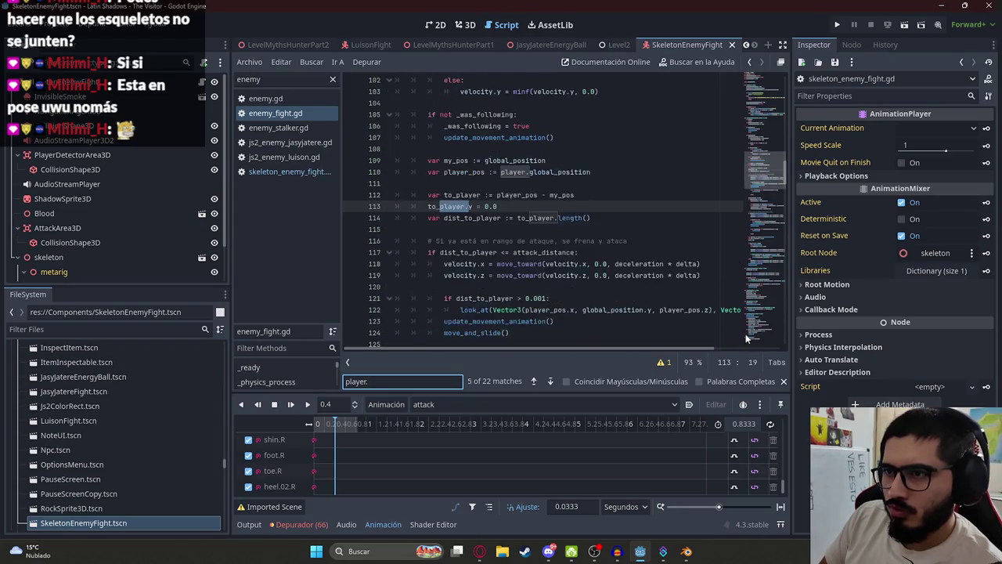
pyautogui.write('.')
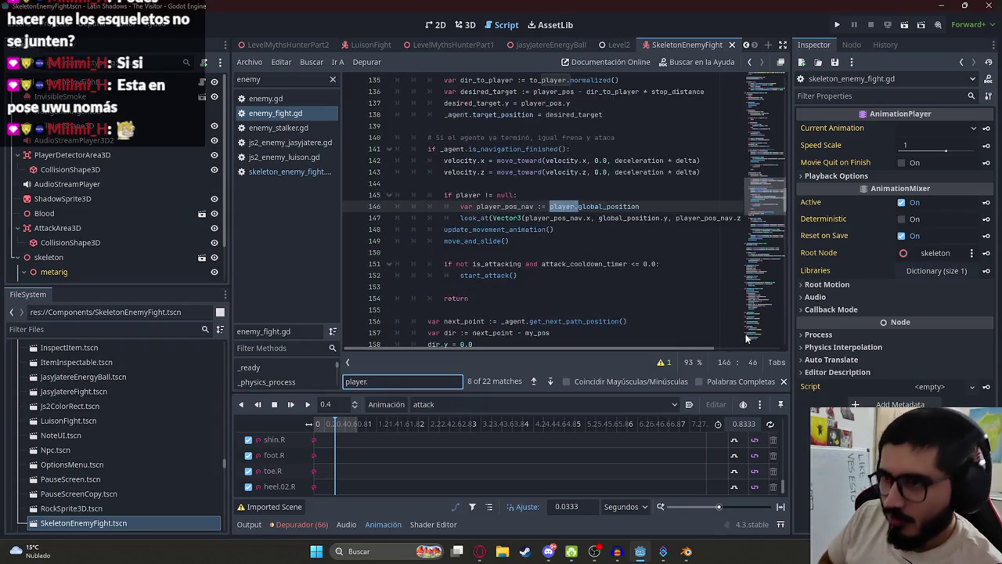
pyautogui.press('Return')
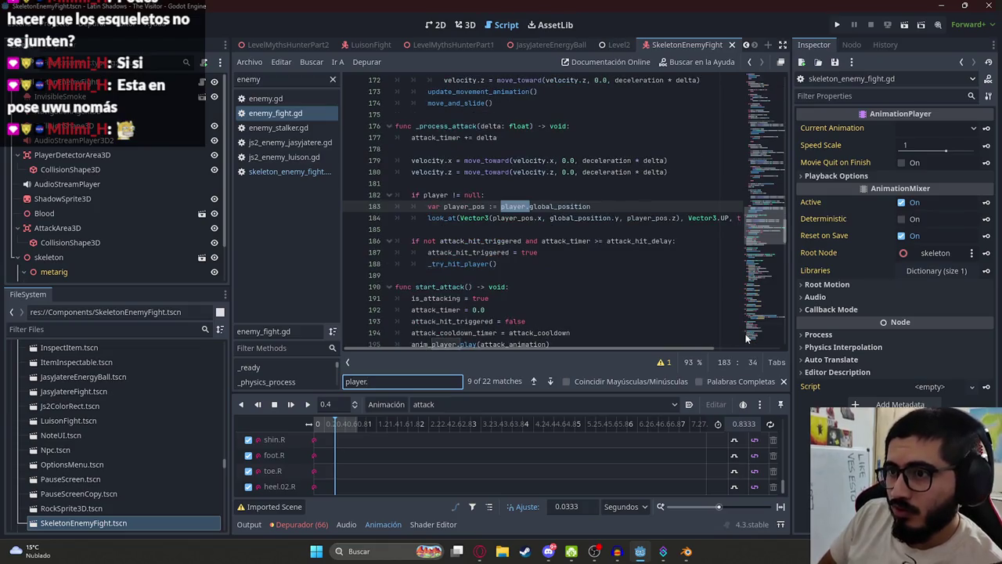
pyautogui.press('Return')
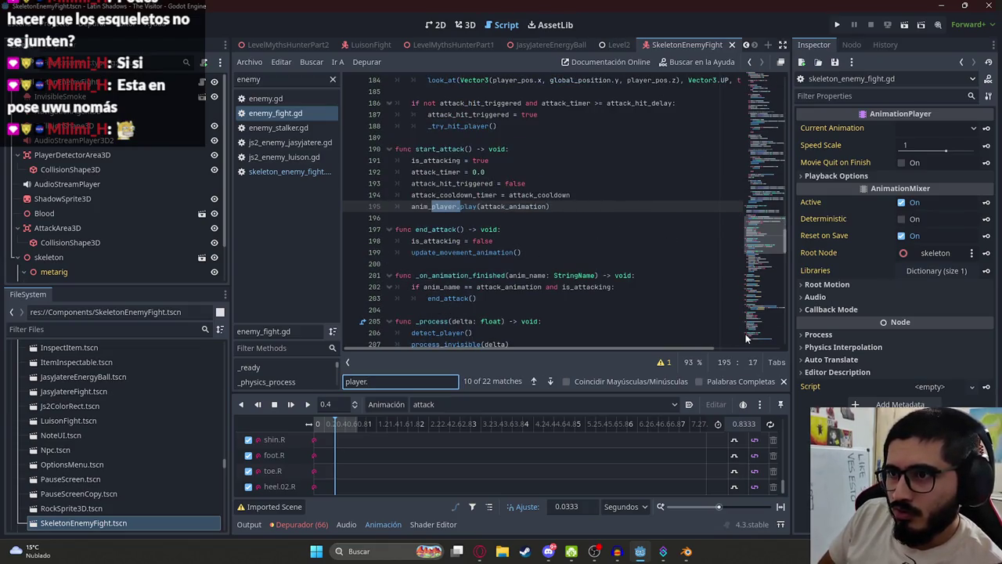
pyautogui.hotkey('alt', 'Tab')
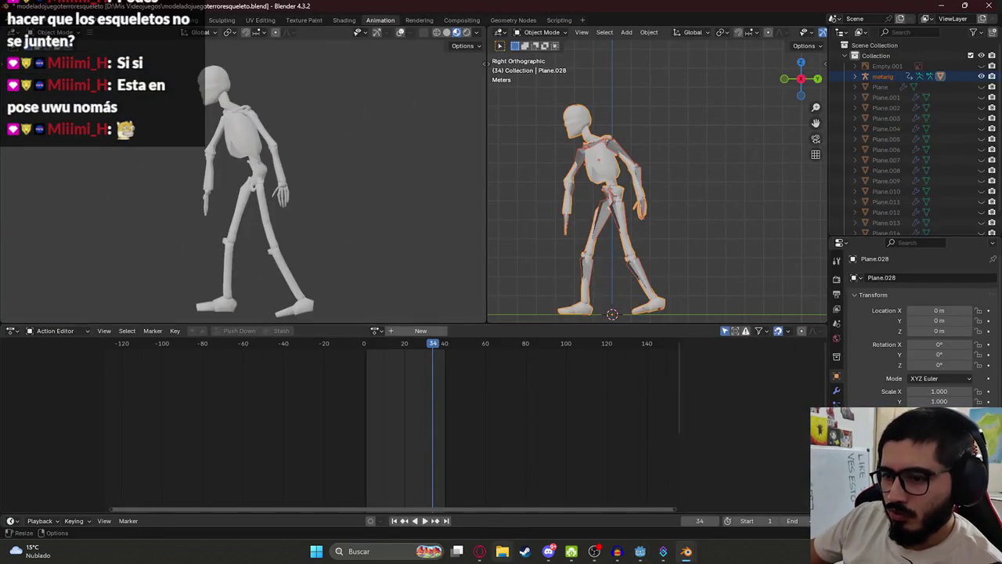
# Ask ChatGPT how the enemy tells the player it was attacked
pyautogui.click(479, 551)
pyautogui.write('copmo le avisa al jugador que recibio un ataque?')
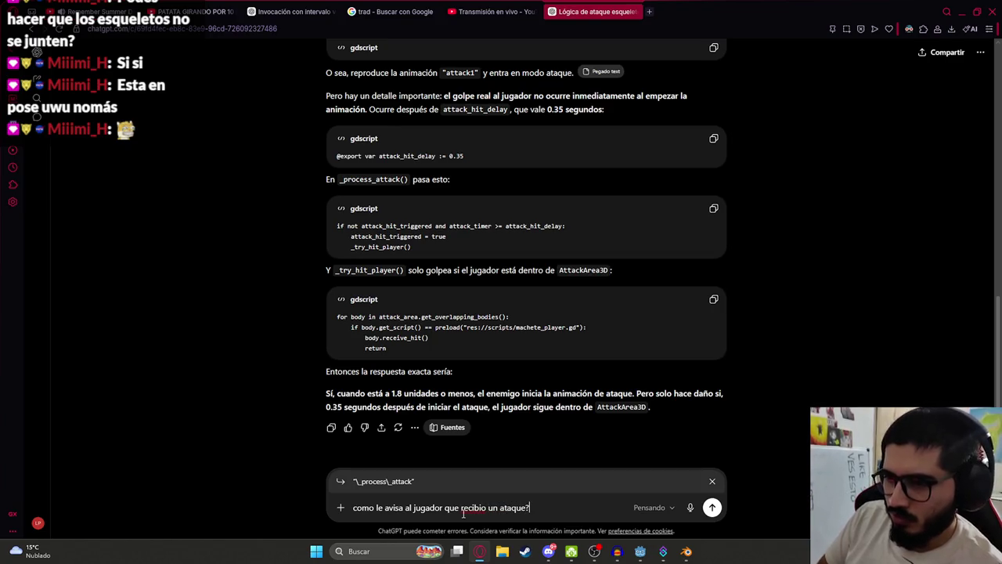
pyautogui.press('Return')
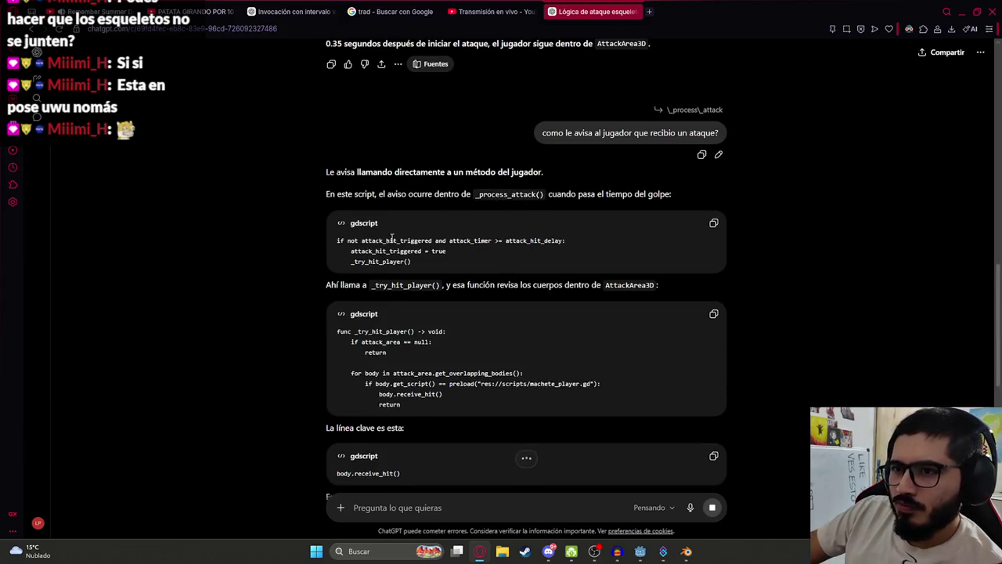
# Copy _try_hit_player from the answer and return to the skeleton enemy script in Godot
pyautogui.doubleClick(375, 261)
pyautogui.hotkey('ctrl', 'c')
pyautogui.hotkey('alt', 'Tab')
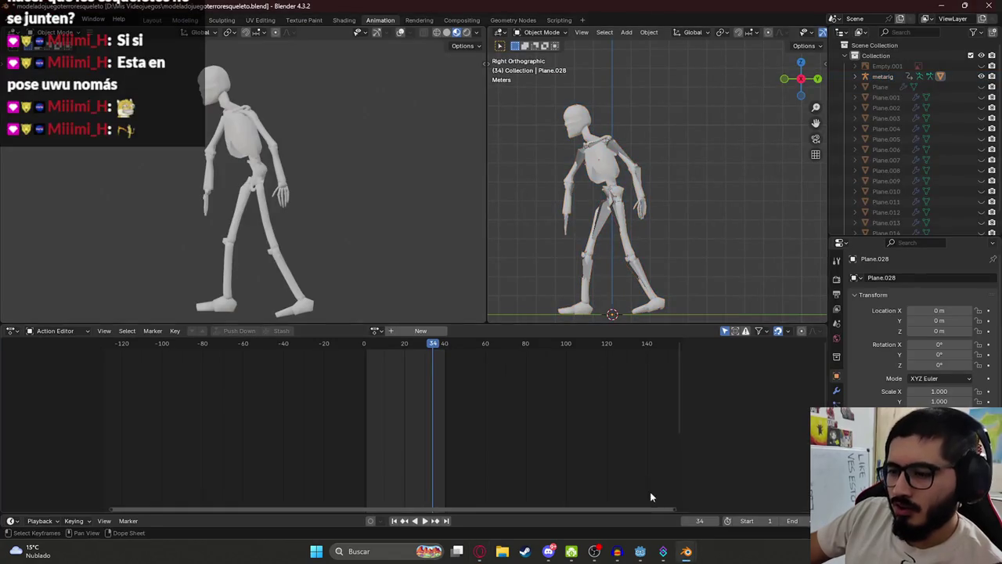
pyautogui.hotkey('alt', 'Tab')
pyautogui.click(617, 175)
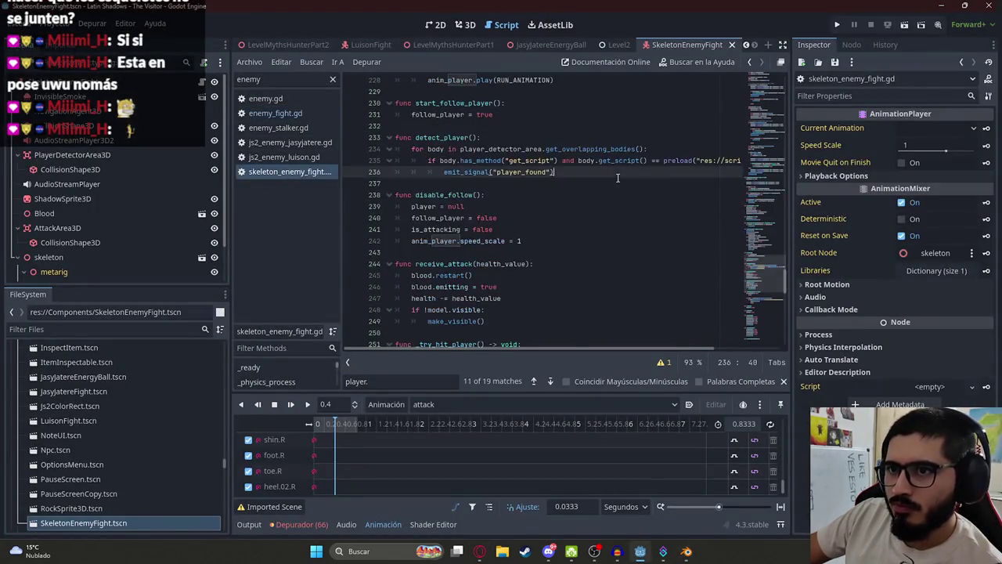
# Find _try_hit_player and change its preload path to res://scripts/js2_machete_player.gd
pyautogui.hotkey('ctrl', 'f')
pyautogui.hotkey('ctrl', 'v')
pyautogui.press('Return')
pyautogui.press('Return')
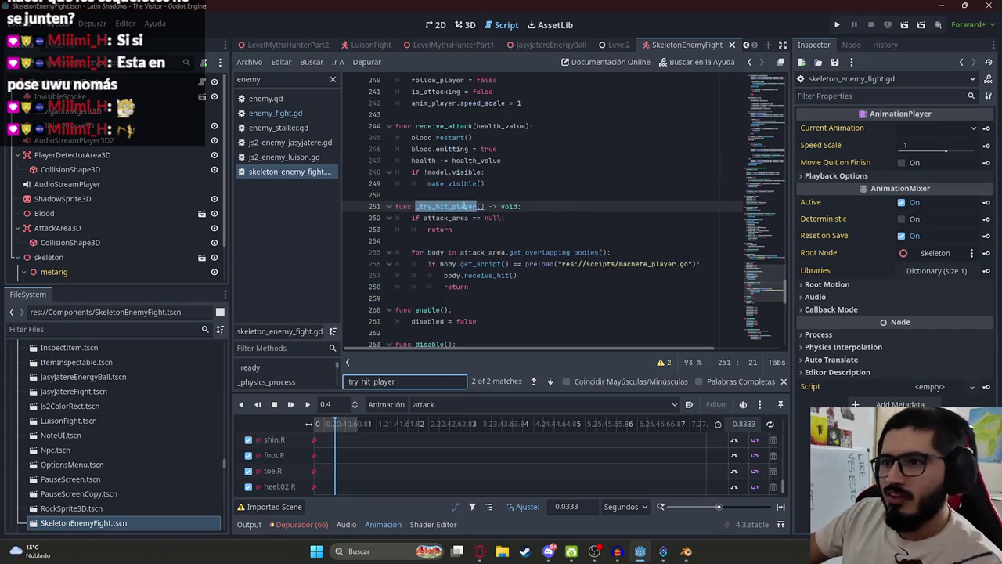
pyautogui.click(449, 219)
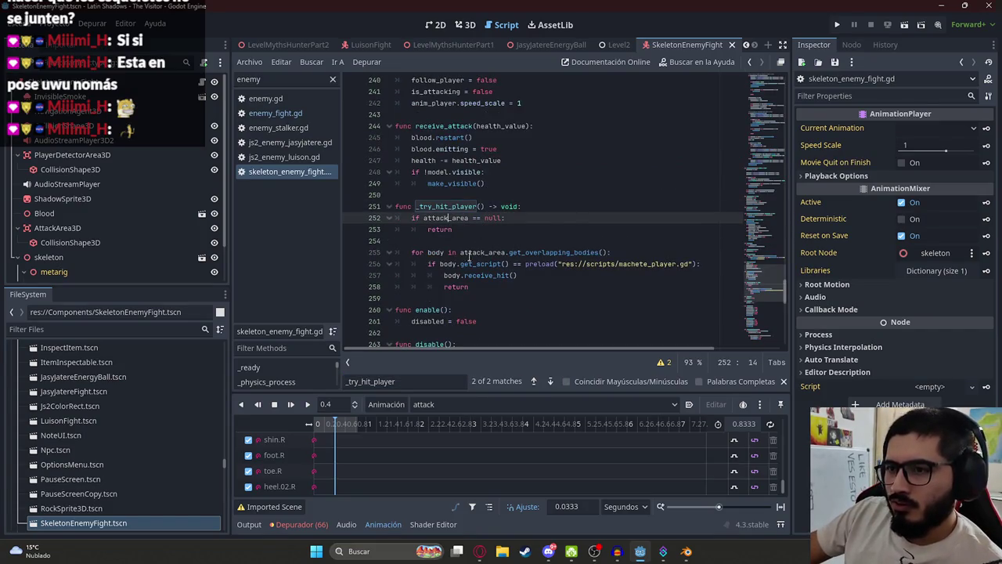
pyautogui.doubleClick(647, 264)
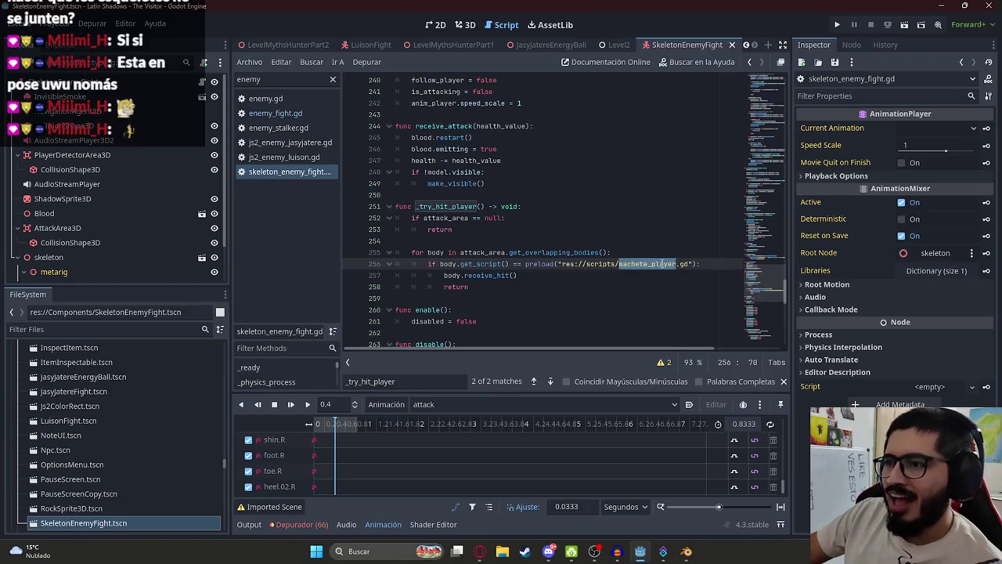
pyautogui.click(695, 265)
pyautogui.moveTo(695, 265); pyautogui.dragTo(557, 264)
pyautogui.press('BackSpace')
pyautogui.write('"')
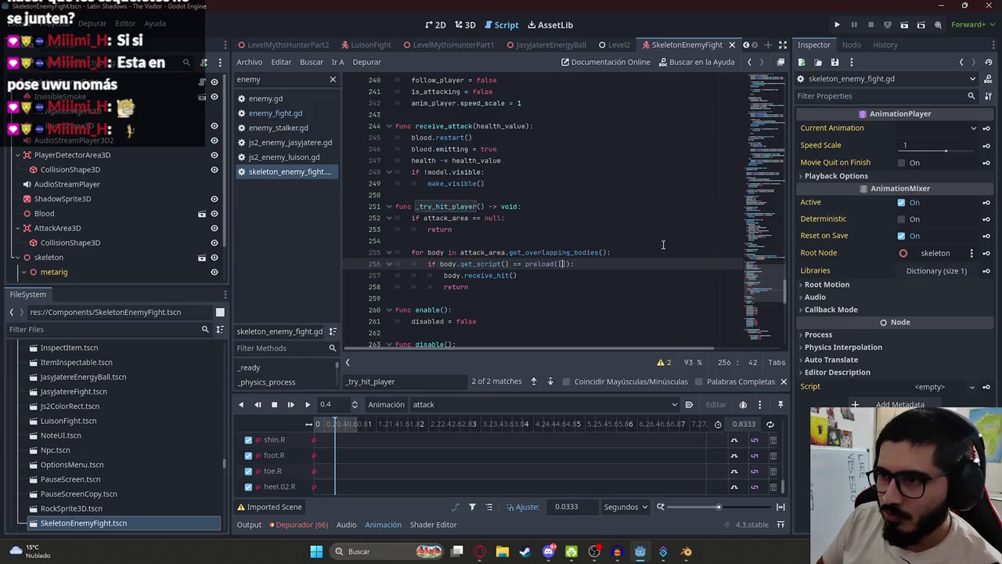
pyautogui.write('js2')
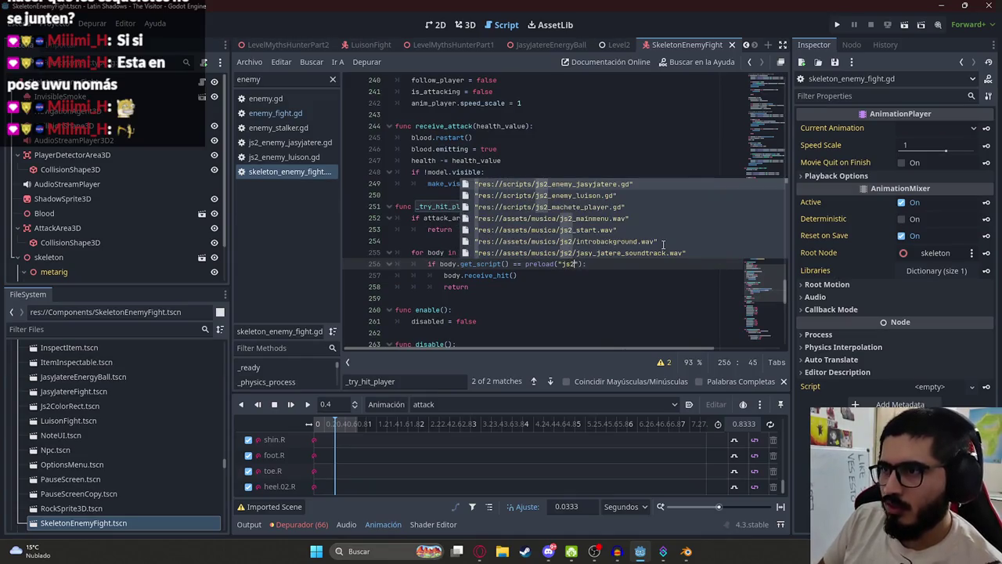
pyautogui.press('Down')
pyautogui.press('Down')
pyautogui.press('Return')
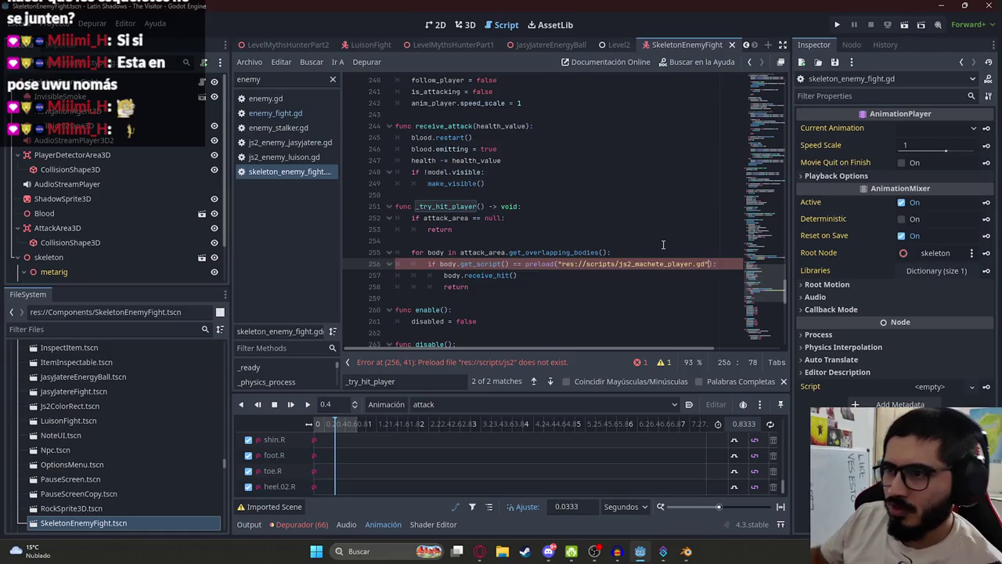
# Open js2_machete_player.gd at receive_hit, then bring the LevelMythsHunterPart2 scene forward
pyautogui.doubleClick(485, 274)
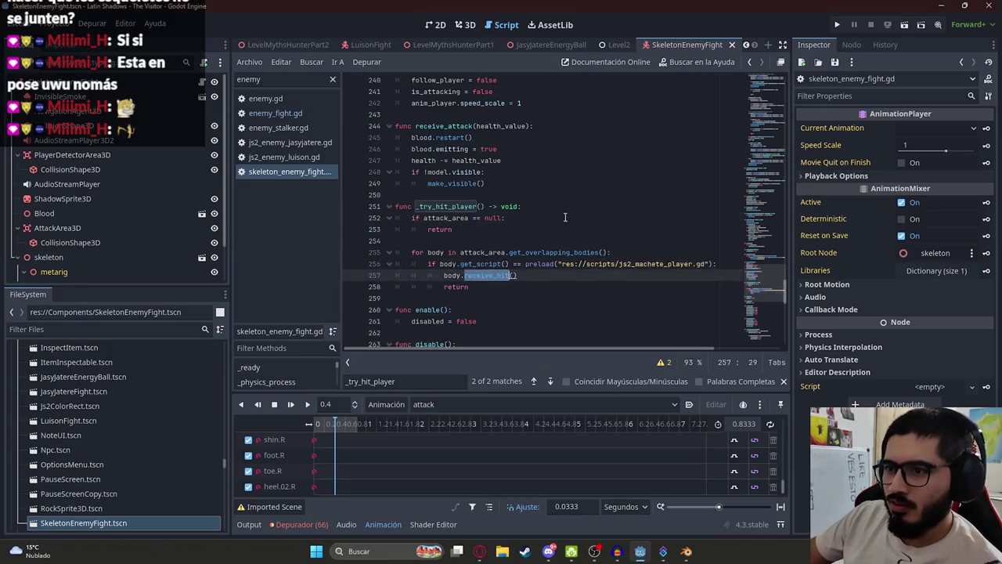
pyautogui.keyDown('ctrl'); pyautogui.click(661, 266); pyautogui.keyUp('ctrl')
pyautogui.hotkey('ctrl', 'f')
pyautogui.write('receive_hit')
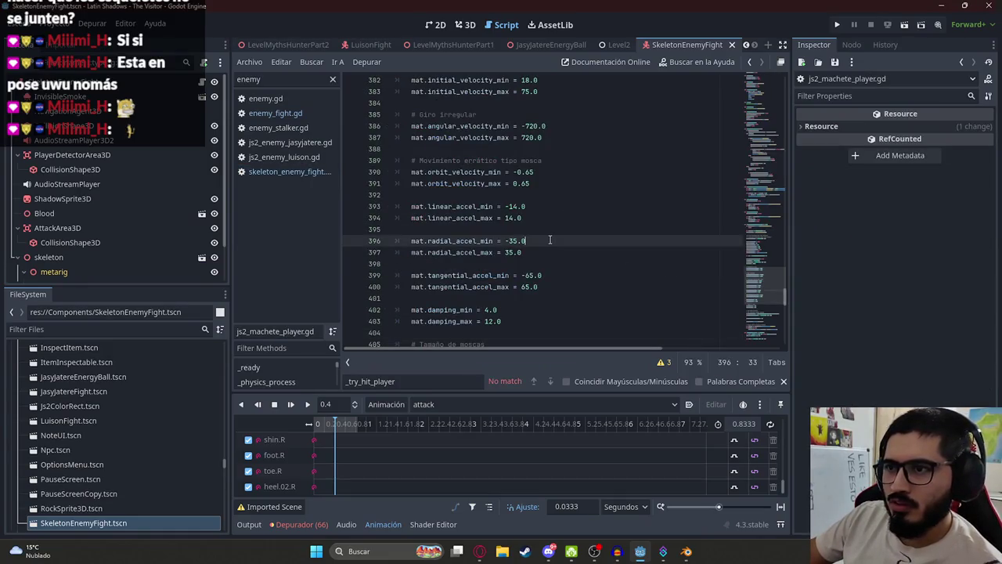
pyautogui.scroll(-2, 514, 225)
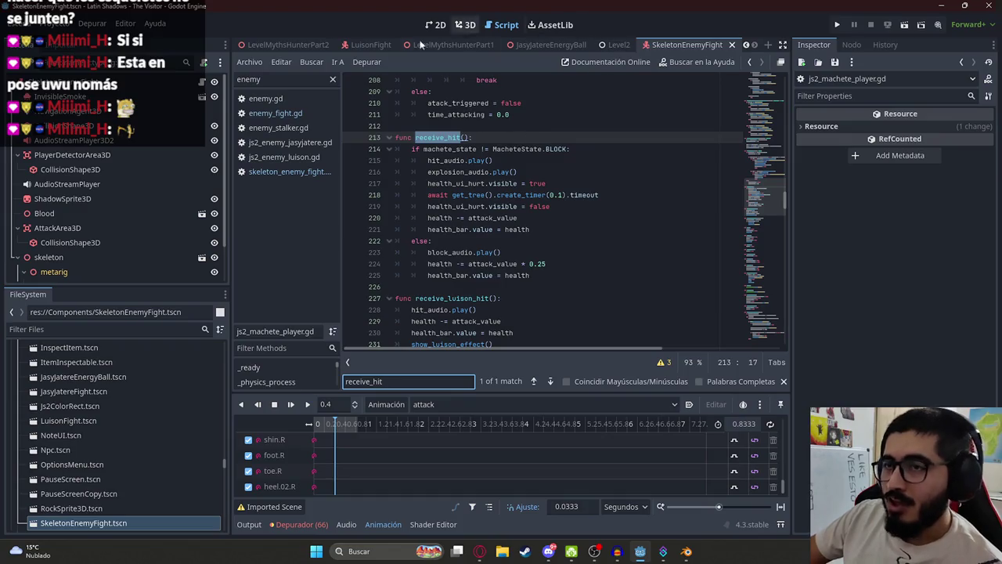
pyautogui.scroll(1, 323, 48)
pyautogui.moveTo(708, 45); pyautogui.dragTo(348, 47)
pyautogui.click(357, 45)
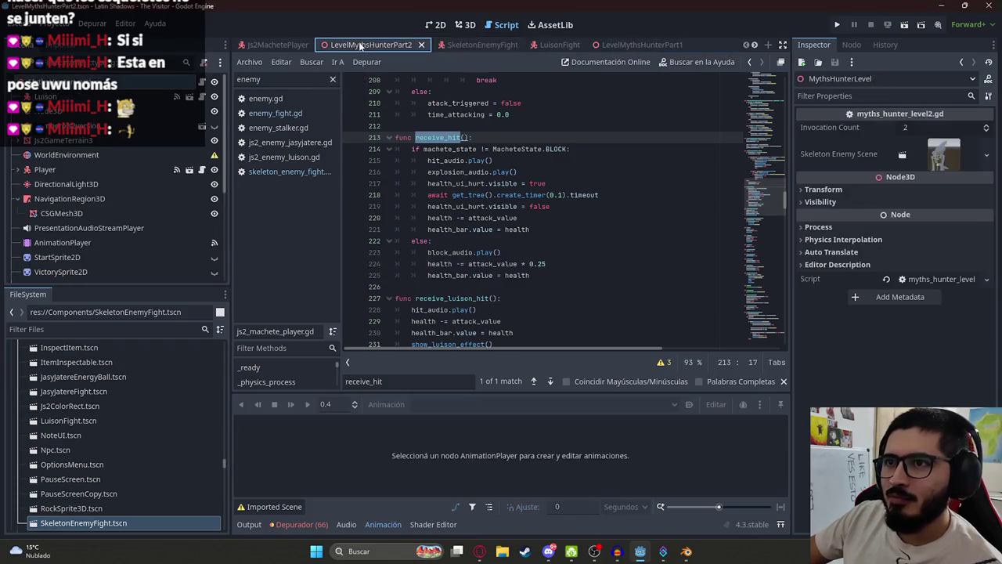
# Save the LevelMythsHunterPart2 scene and run the game to test the changes
pyautogui.rightClick(358, 45)
pyautogui.press('Escape')
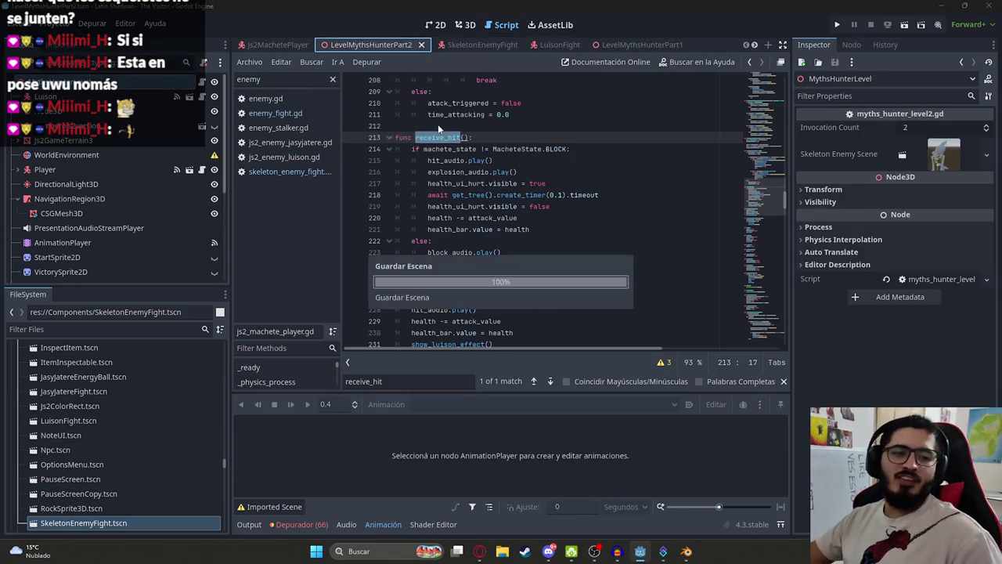
pyautogui.press('F5')
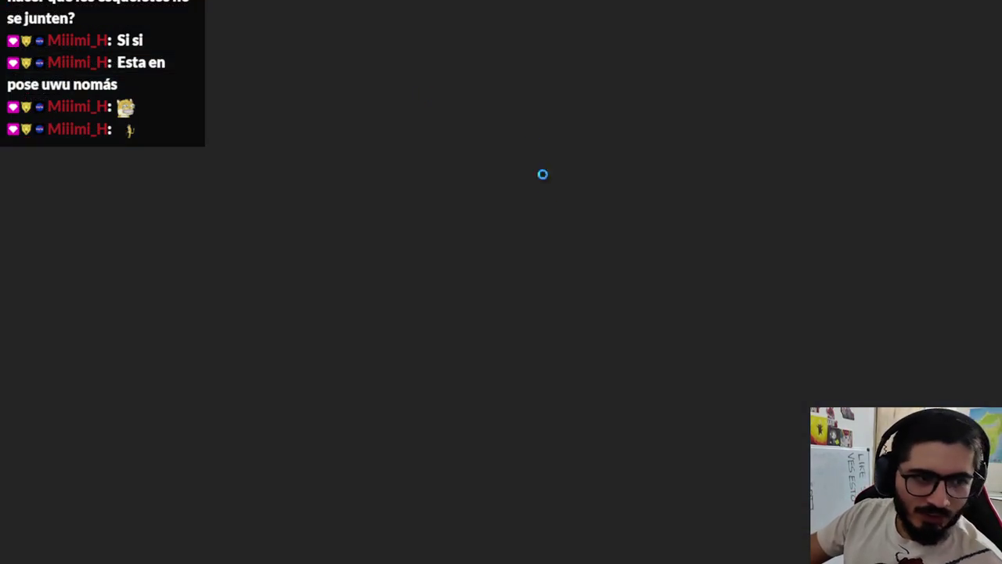
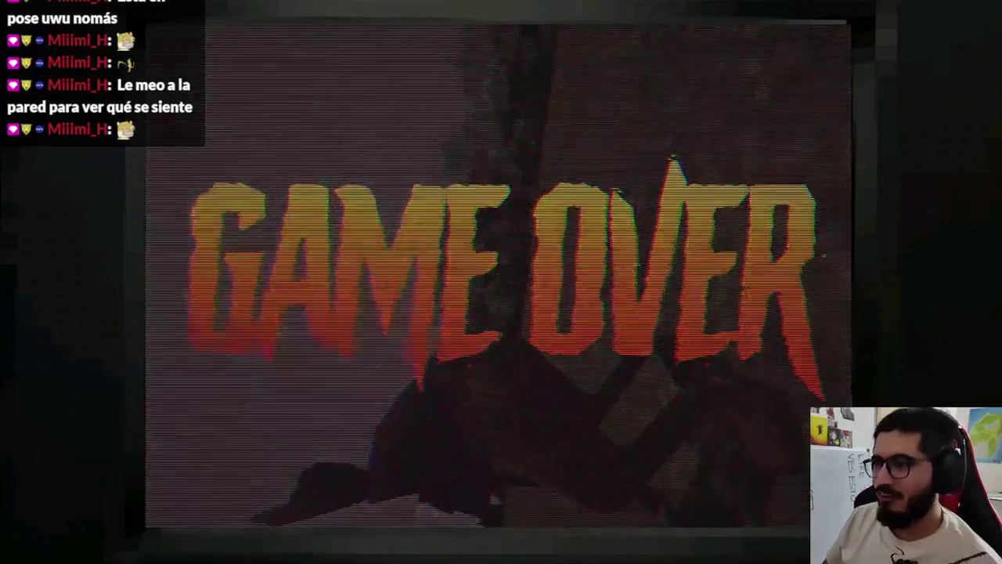
# Stop the game and paste a copy of receive_hit below receive_luison_hit
pyautogui.press('F8')
pyautogui.click(630, 241)
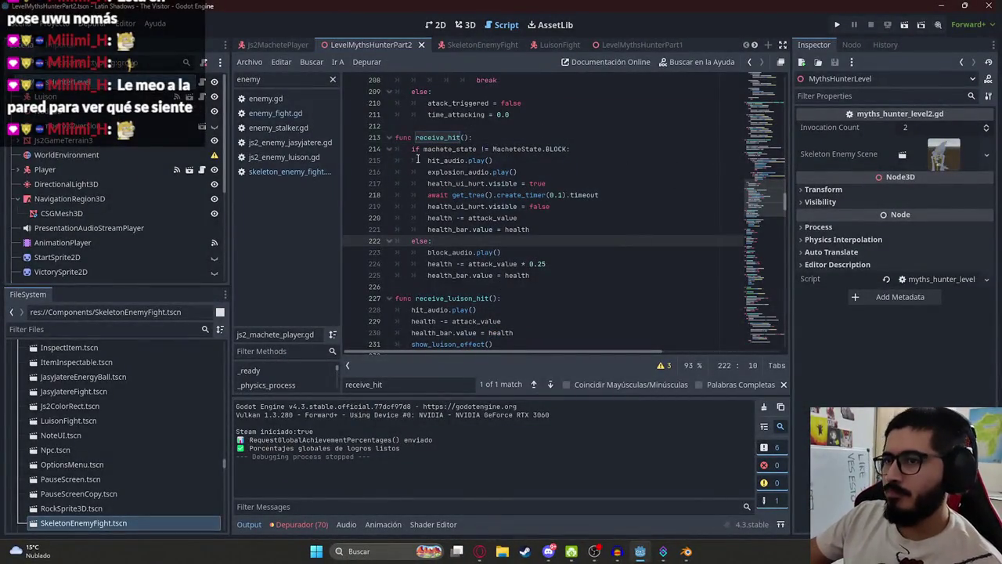
pyautogui.press('F3')
pyautogui.moveTo(529, 276); pyautogui.dragTo(394, 137)
pyautogui.hotkey('ctrl', 'c')
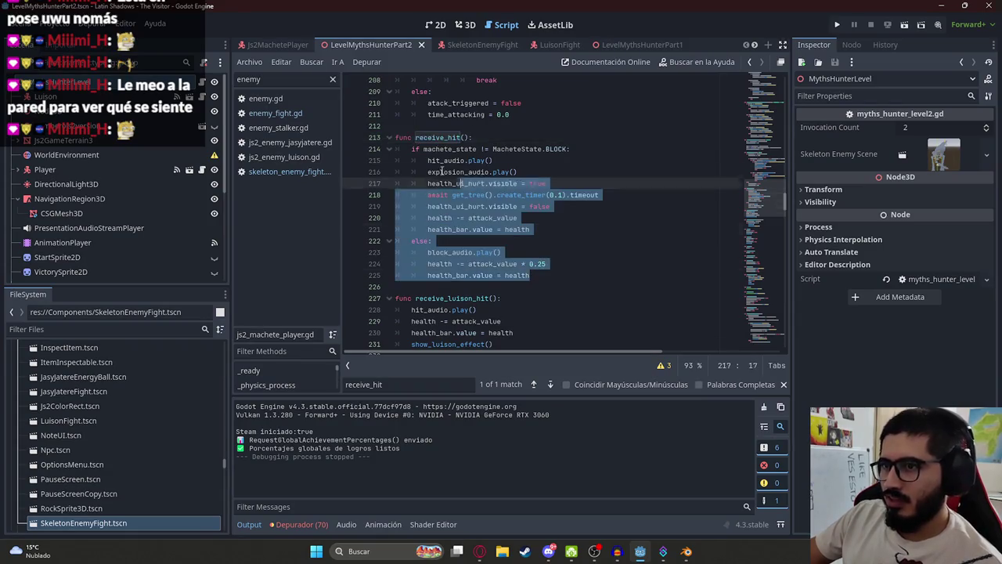
pyautogui.scroll(-3, 496, 264)
pyautogui.click(537, 175)
pyautogui.press('Return')
pyautogui.press('Return')
pyautogui.hotkey('ctrl', 'v')
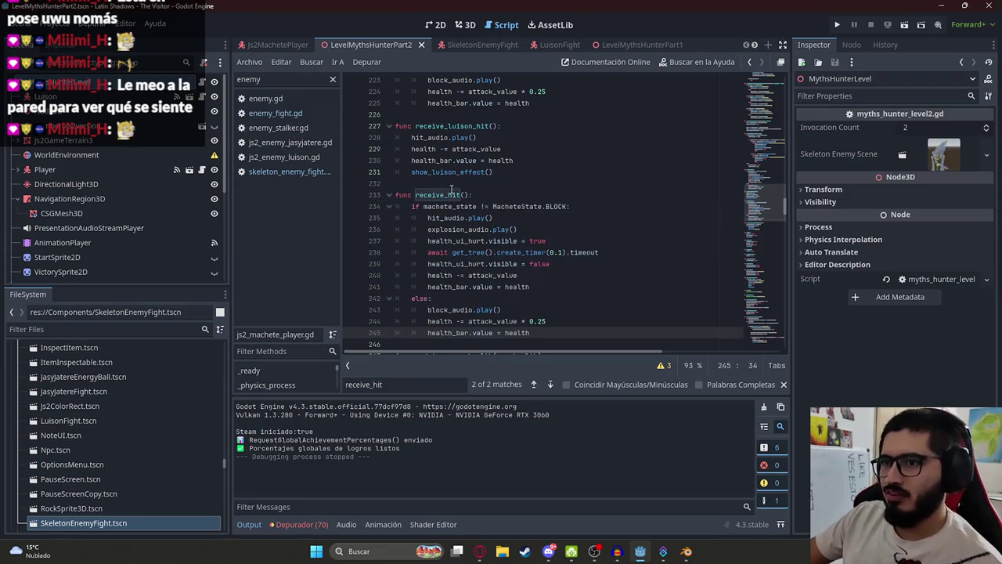
# Rename the duplicated function to receive_skeleton_hit
pyautogui.click(453, 195)
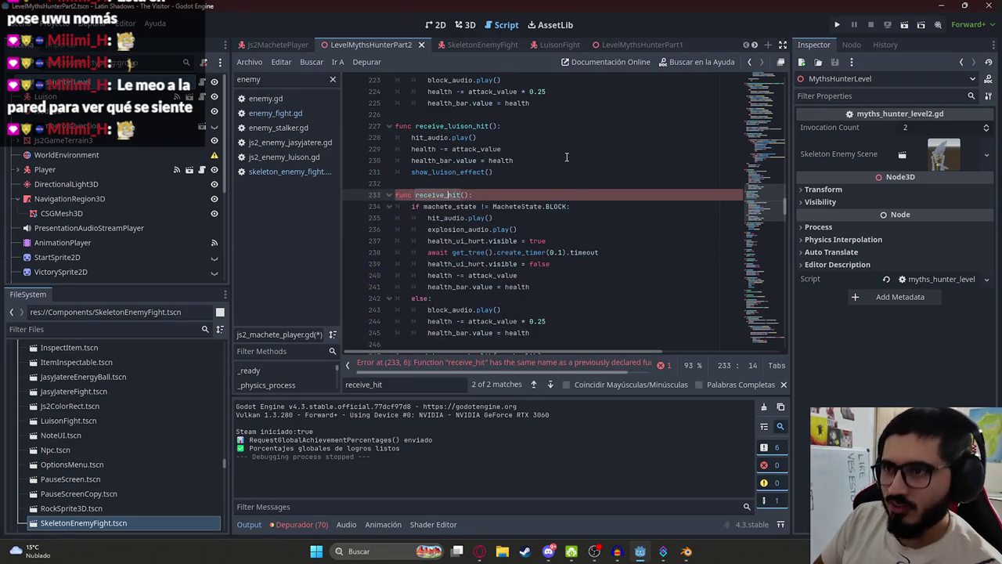
pyautogui.write('luison_')
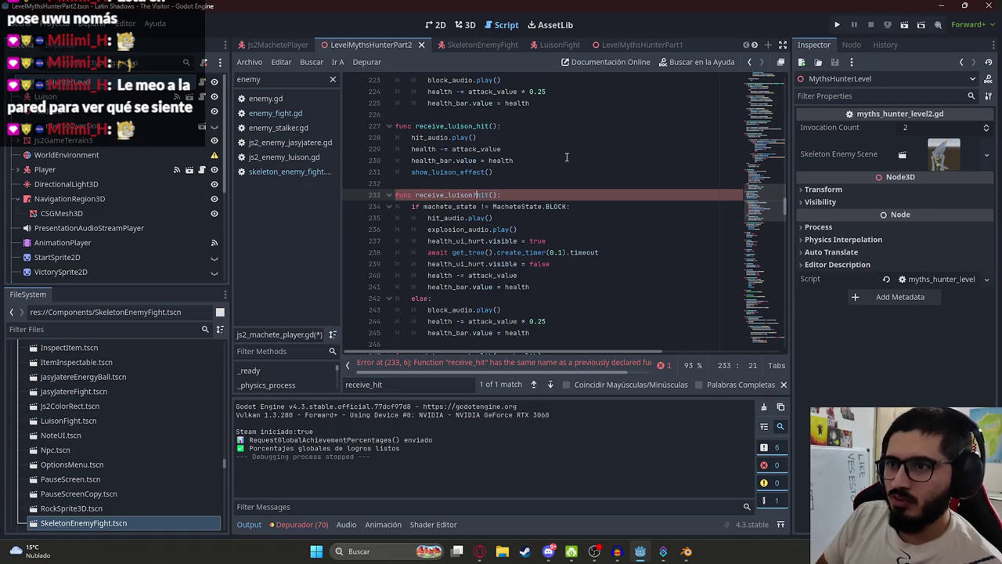
pyautogui.press('BackSpace')
pyautogui.press('BackSpace')
pyautogui.press('BackSpace')
pyautogui.write('skeleton_')
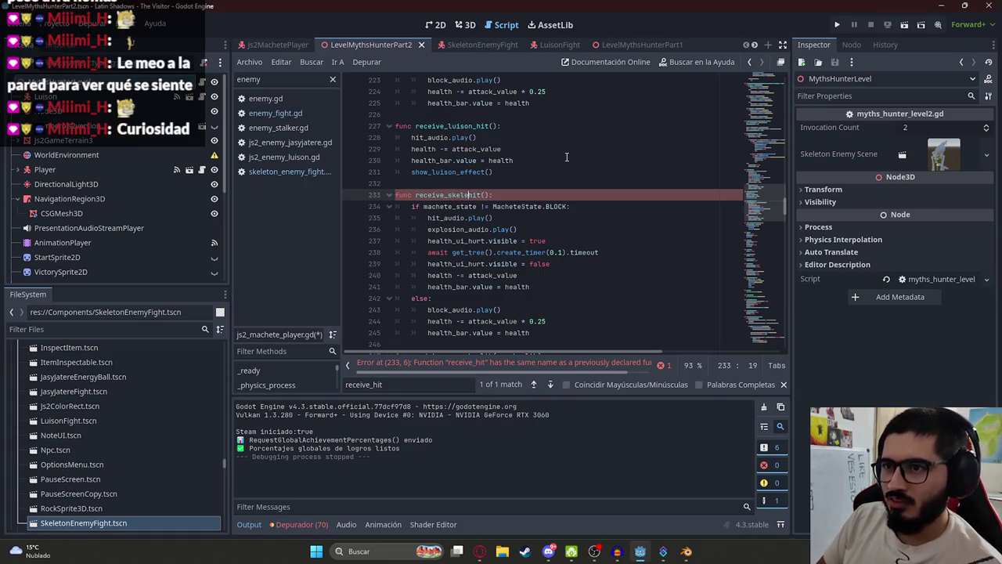
pyautogui.write('_')
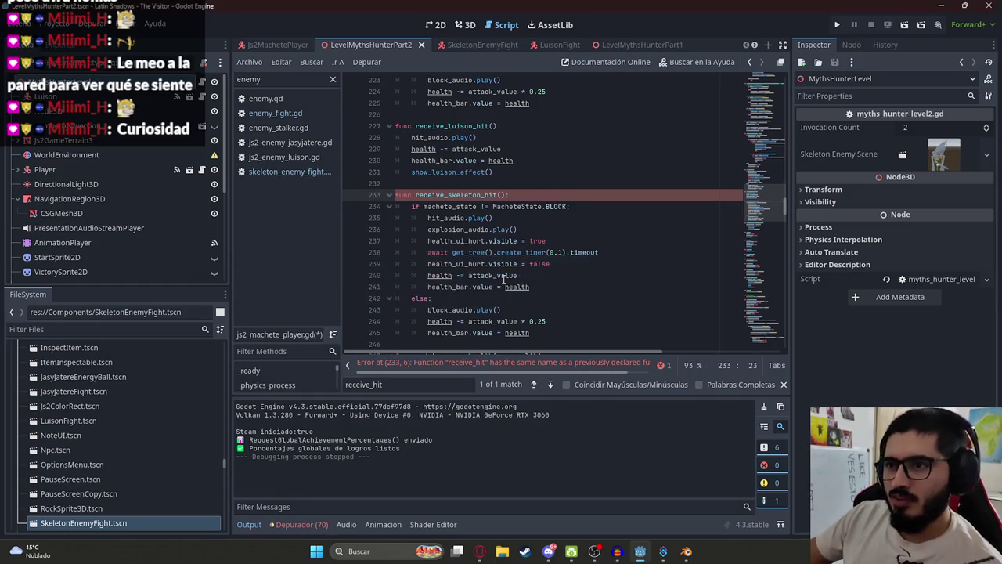
# Inspect hit_audio's uses and its HitAudioStreamPlayer node path
pyautogui.click(502, 275)
pyautogui.click(436, 219)
pyautogui.doubleClick(438, 221)
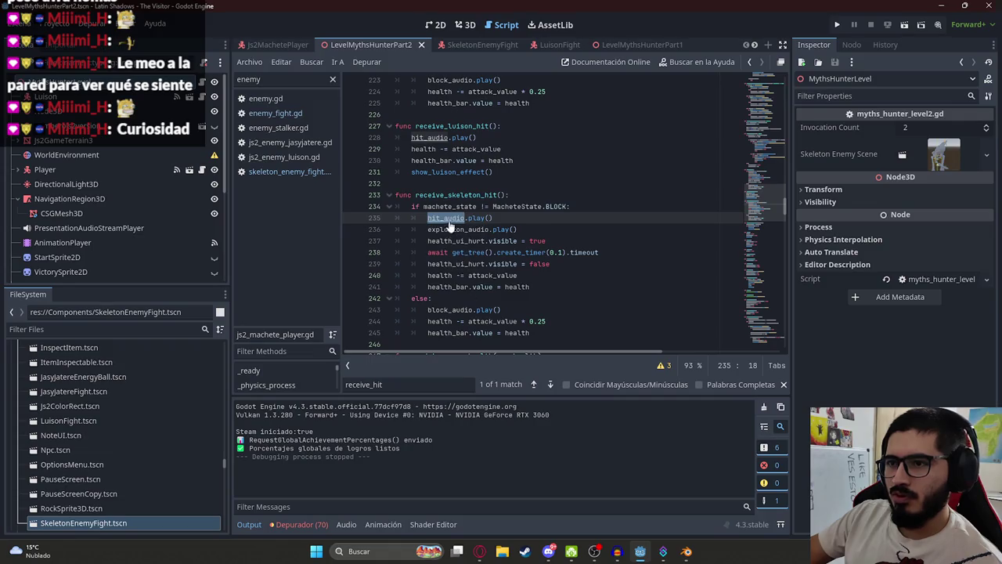
pyautogui.click(520, 220)
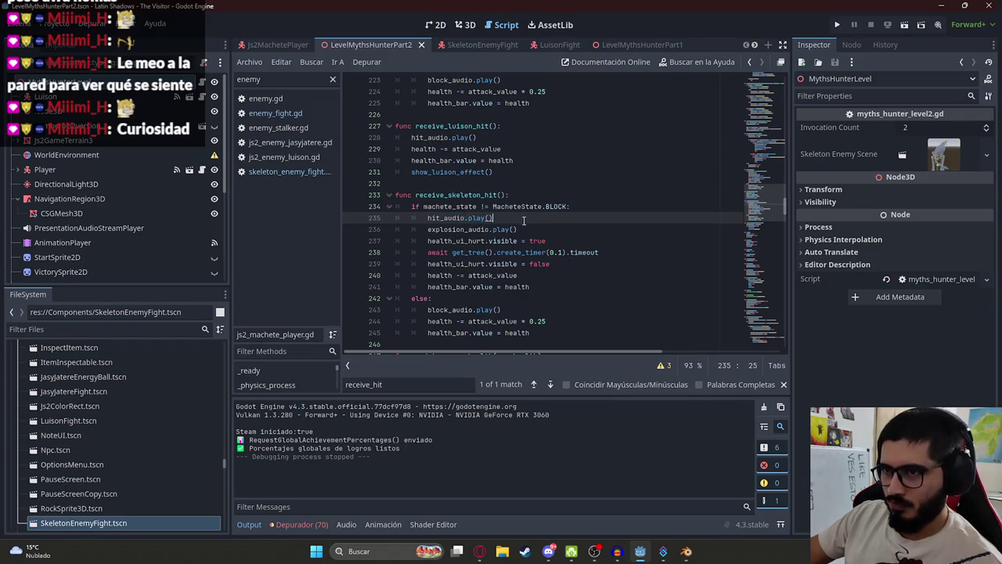
pyautogui.doubleClick(443, 220)
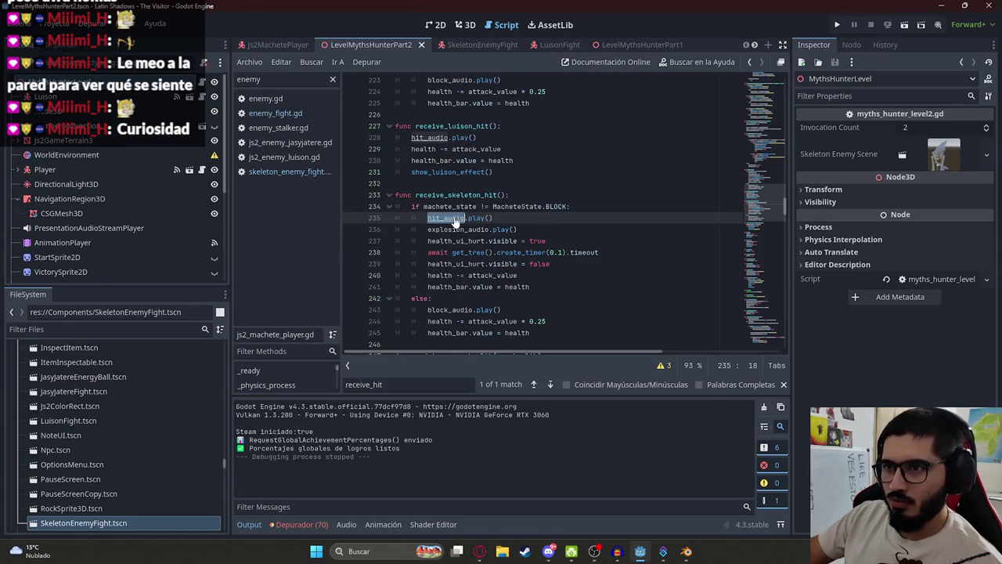
pyautogui.keyDown('ctrl'); pyautogui.click(452, 219); pyautogui.keyUp('ctrl')
pyautogui.doubleClick(557, 205)
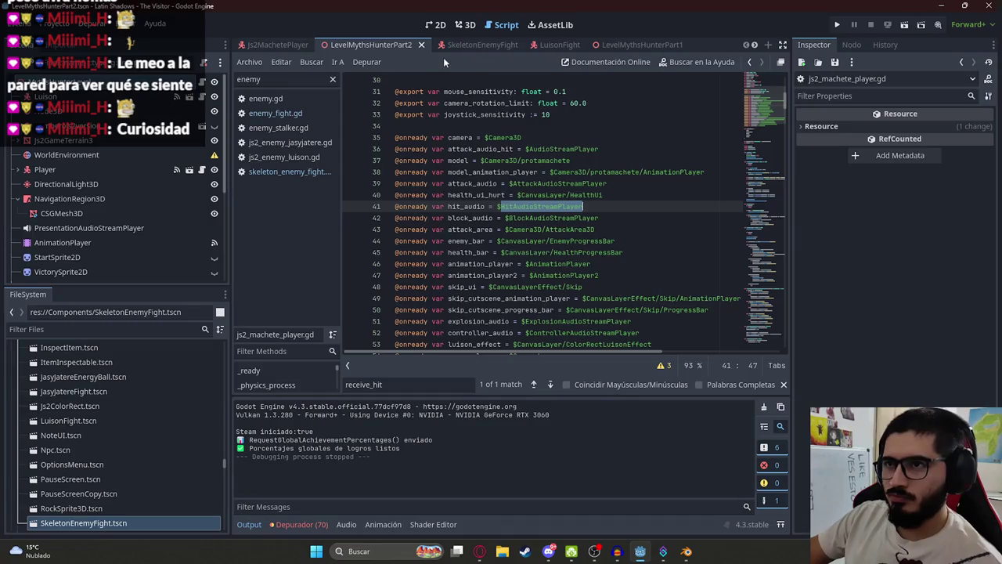
# Preview the hit sound by toggling Playing on HitAudioStreamPlayer in the Js2MachetePlayer scene
pyautogui.click(278, 44)
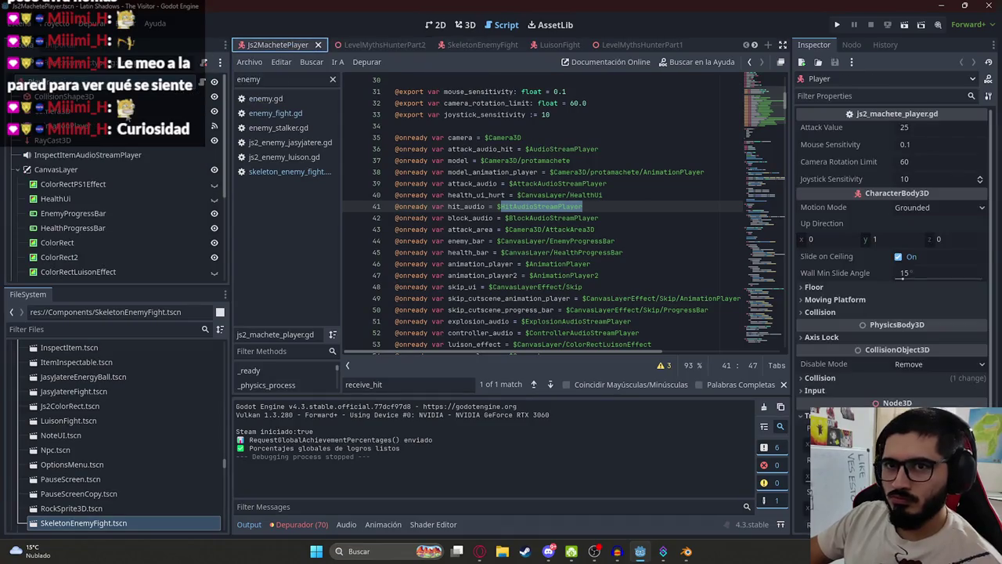
pyautogui.moveTo(70, 102); pyautogui.dragTo(78, 97)
pyautogui.click(78, 96)
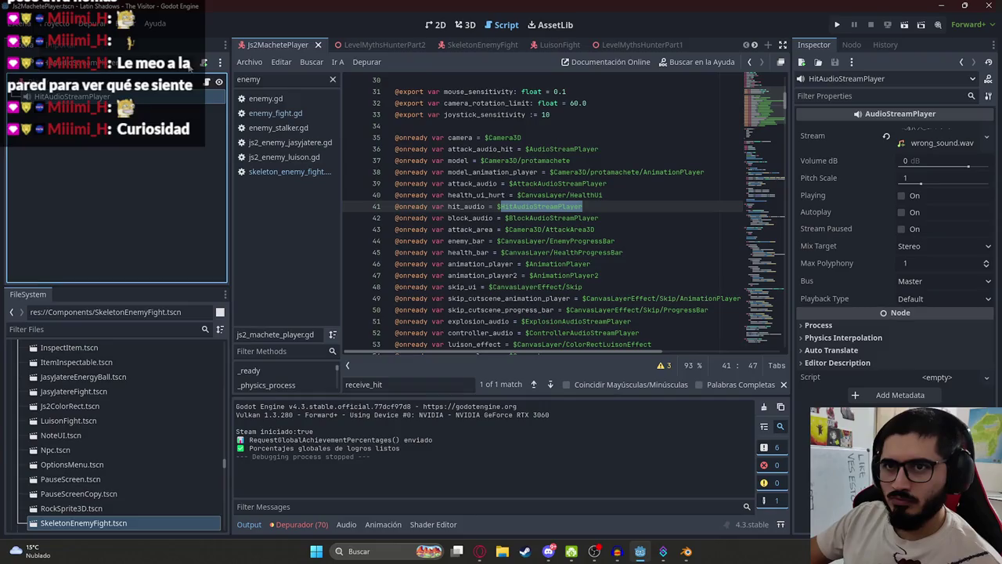
pyautogui.click(907, 196)
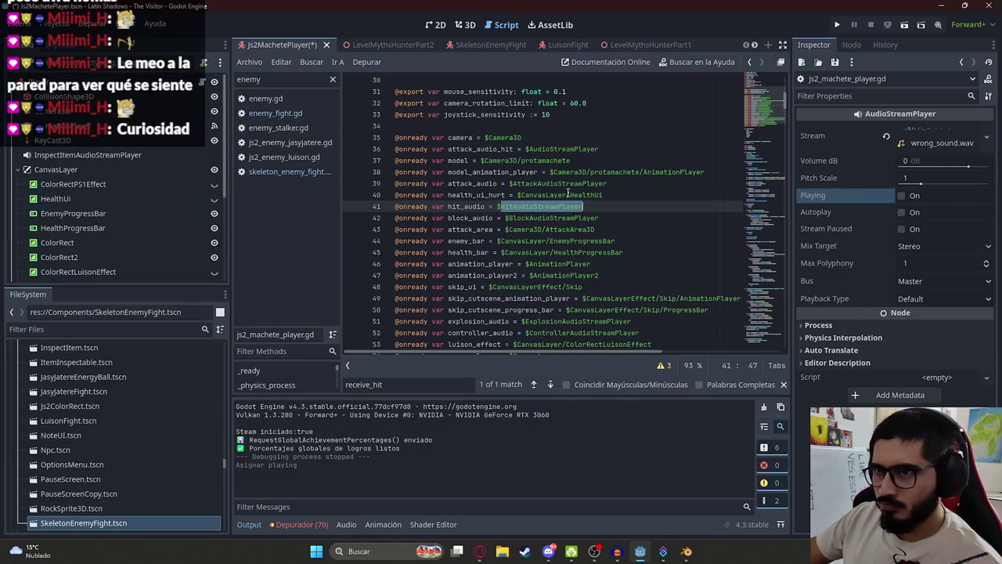
pyautogui.scroll(-15, 520, 235)
# Return to receive_skeleton_hit and save the player script
pyautogui.click(485, 244)
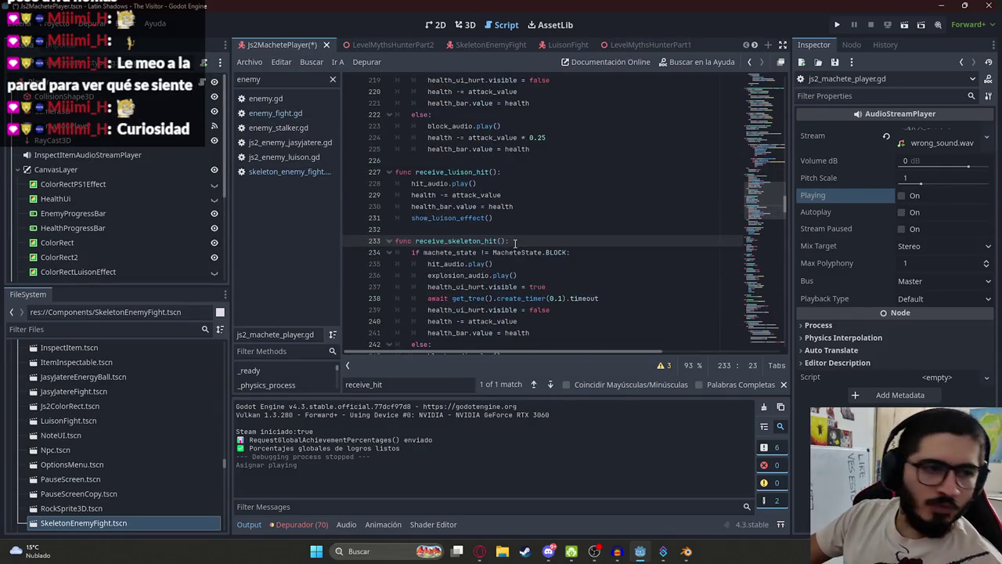
pyautogui.doubleClick(467, 241)
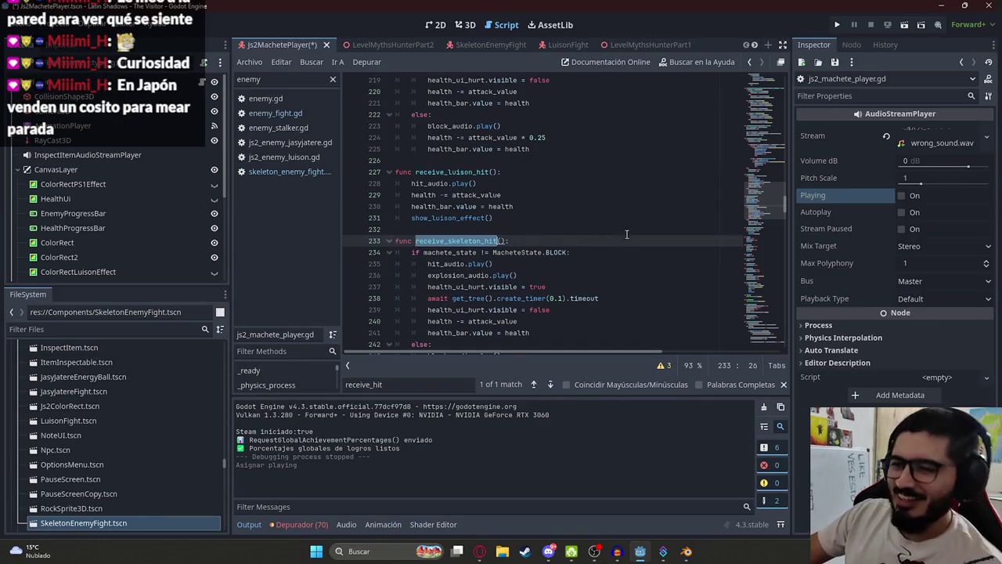
pyautogui.scroll(-3, 625, 233)
pyautogui.hotkey('ctrl', 's')
# Review the 0.1-second create_timer hurt line and copy the receive_skeleton_hit name
pyautogui.click(567, 195)
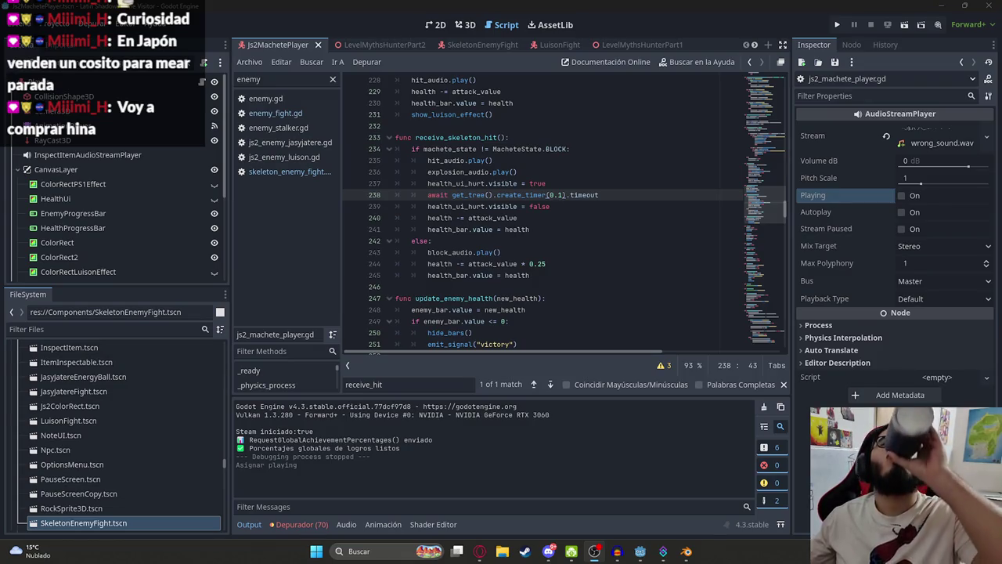
pyautogui.click(593, 185)
pyautogui.doubleClick(584, 194)
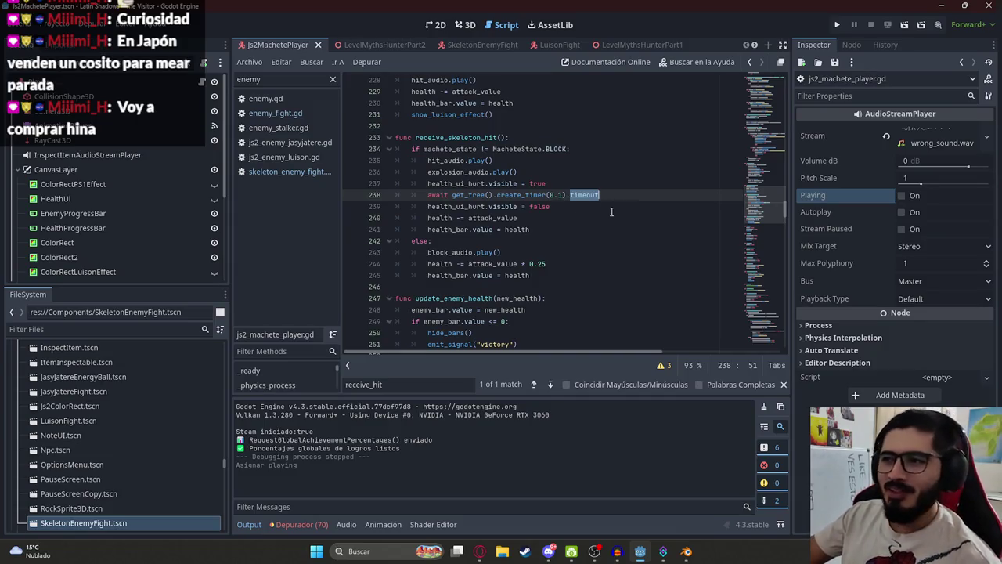
pyautogui.click(572, 206)
pyautogui.click(555, 195)
pyautogui.doubleClick(593, 194)
pyautogui.doubleClick(514, 195)
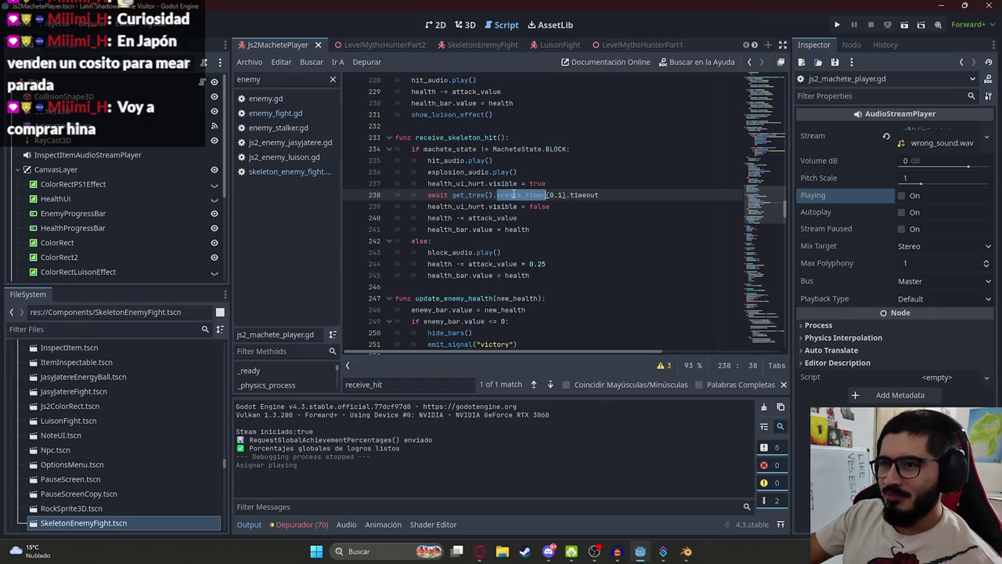
pyautogui.click(475, 194)
pyautogui.click(467, 194)
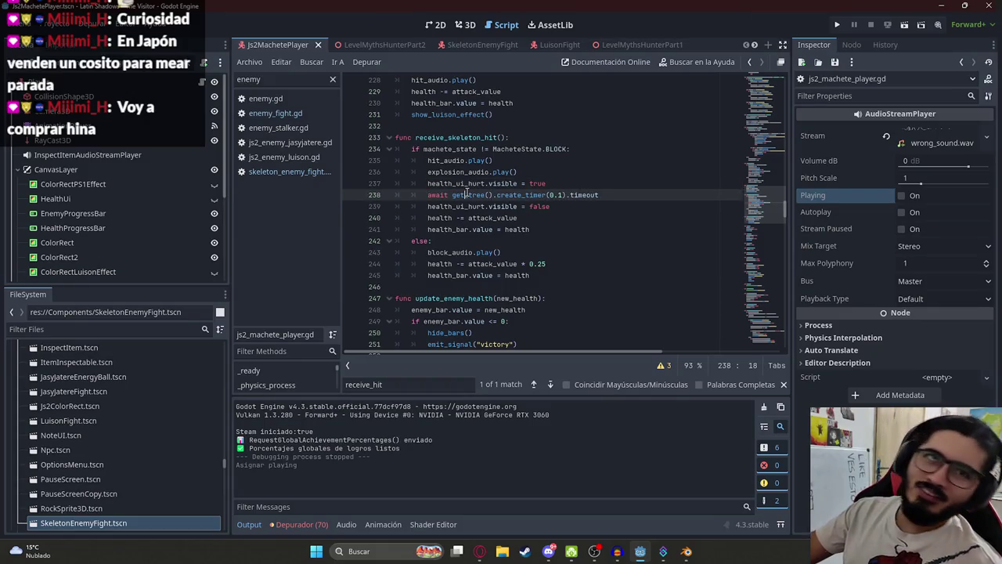
pyautogui.click(552, 216)
pyautogui.doubleClick(537, 195)
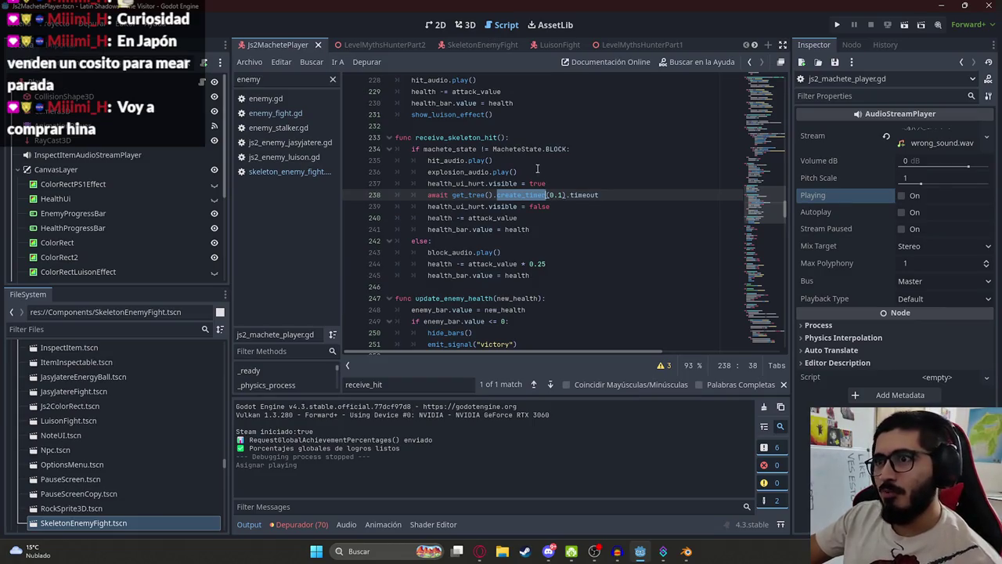
pyautogui.click(522, 195)
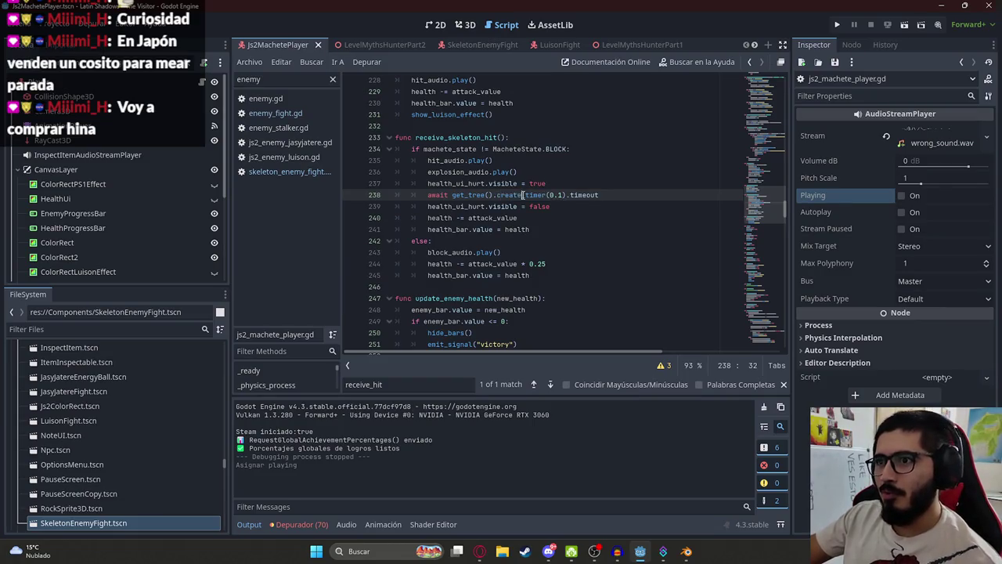
pyautogui.doubleClick(468, 138)
pyautogui.hotkey('ctrl', 'c')
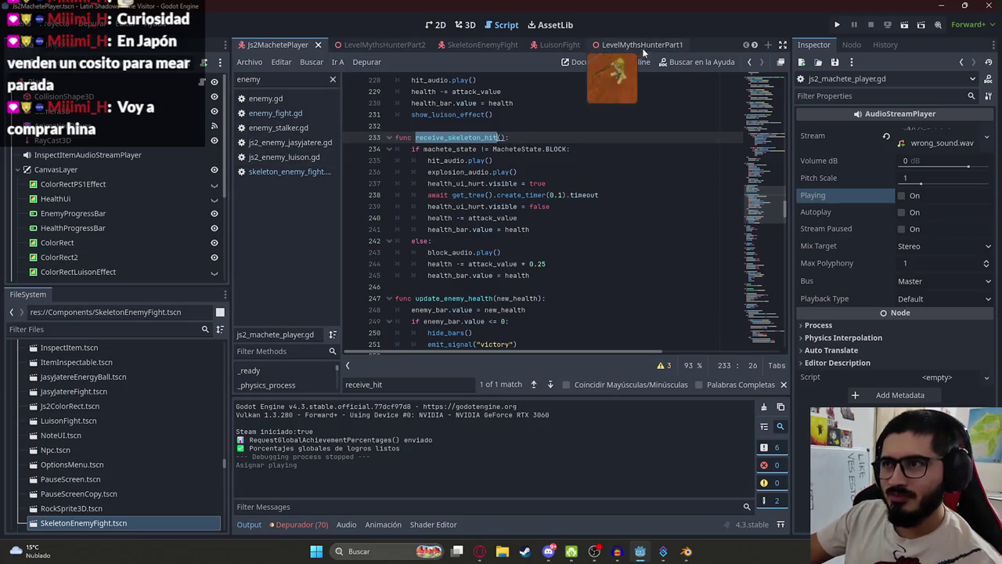
# Make the SkeletonEnemyFight script call the player's receive_skeleton_hit instead of receive_hit
pyautogui.click(472, 48)
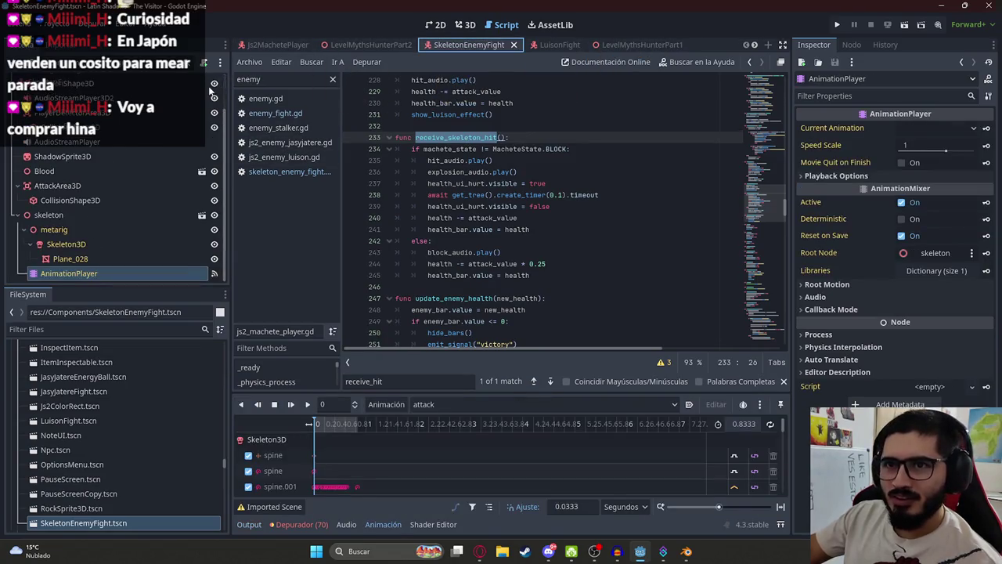
pyautogui.doubleClick(648, 264)
pyautogui.hotkey('ctrl', 'v')
pyautogui.hotkey('ctrl', 'z')
pyautogui.doubleClick(477, 276)
pyautogui.hotkey('ctrl', 'v')
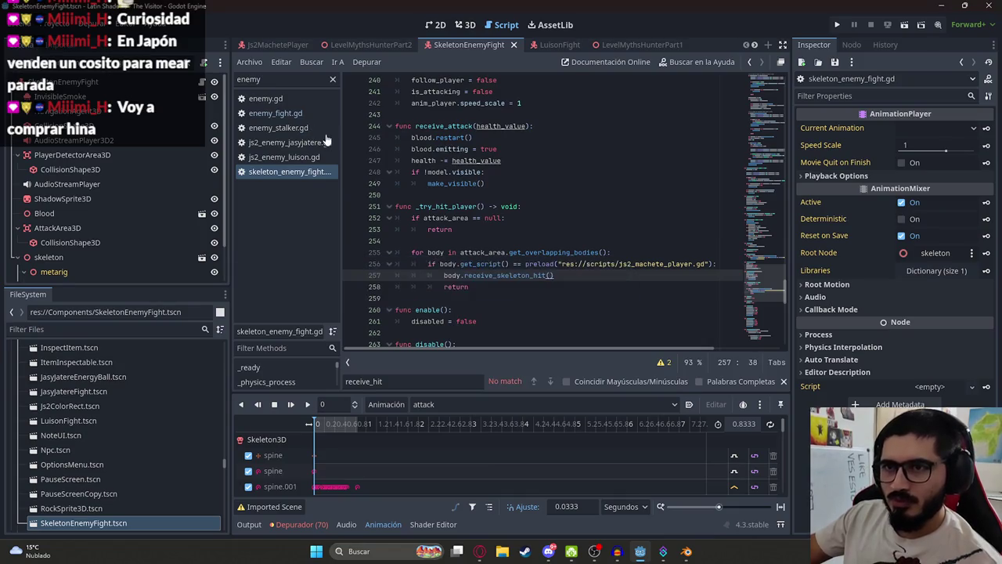
pyautogui.doubleClick(510, 277)
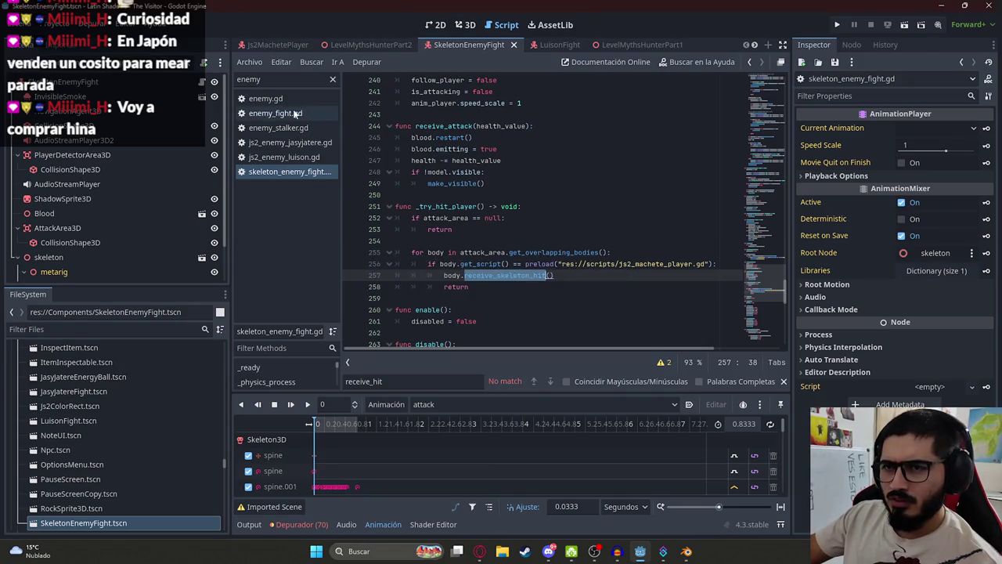
# Find receive_skeleton_hit in the player script and review its explosion, block and hit audio lines
pyautogui.click(276, 45)
pyautogui.hotkey('ctrl', 'f')
pyautogui.click(478, 230)
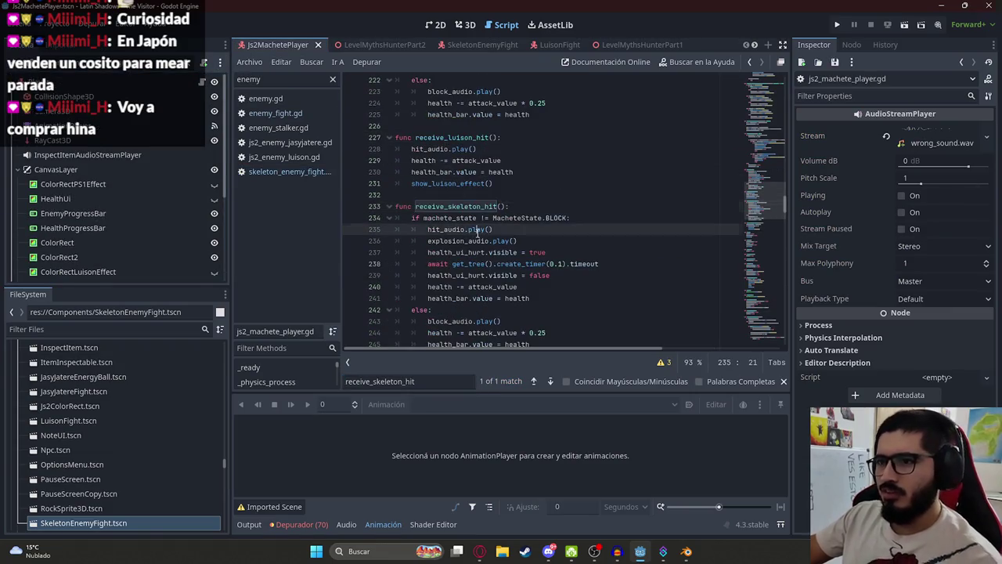
pyautogui.scroll(-1, 495, 217)
pyautogui.press('Up')
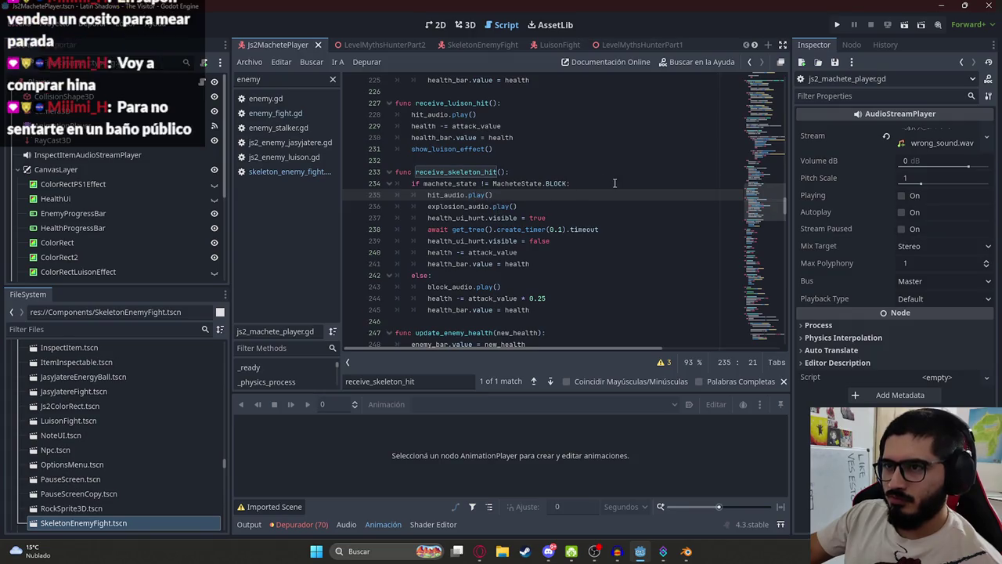
pyautogui.press('Down')
pyautogui.press('Down')
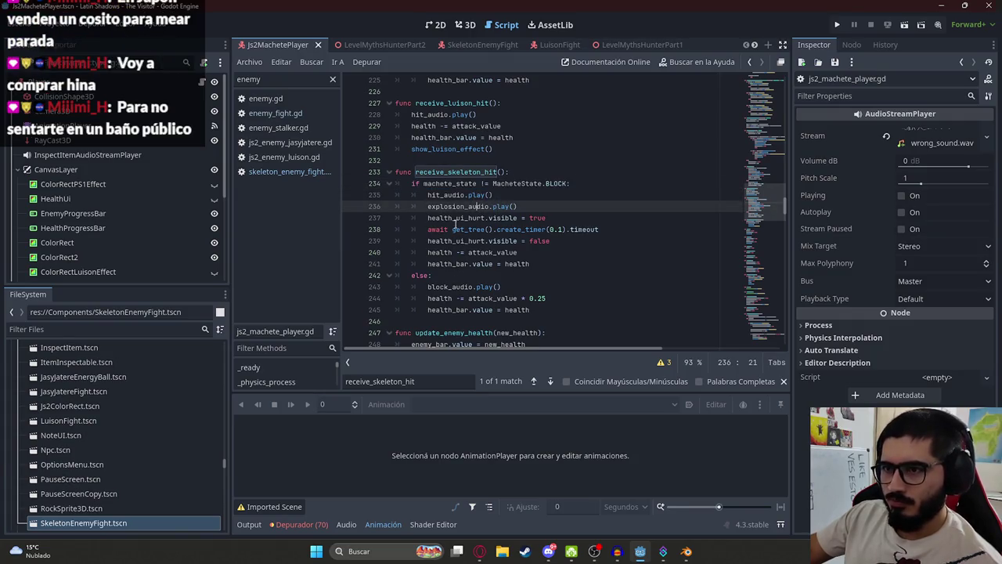
pyautogui.doubleClick(457, 208)
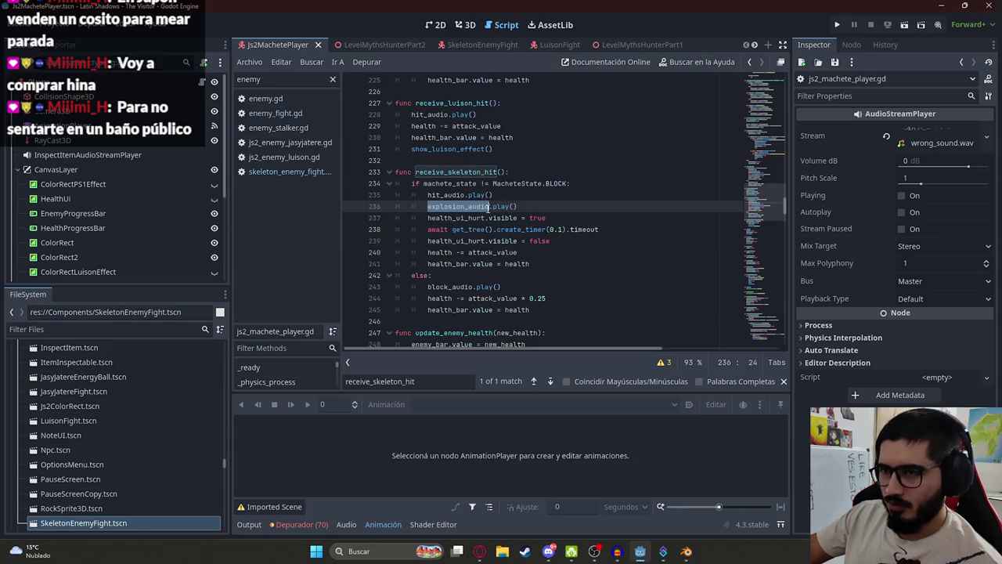
pyautogui.doubleClick(440, 289)
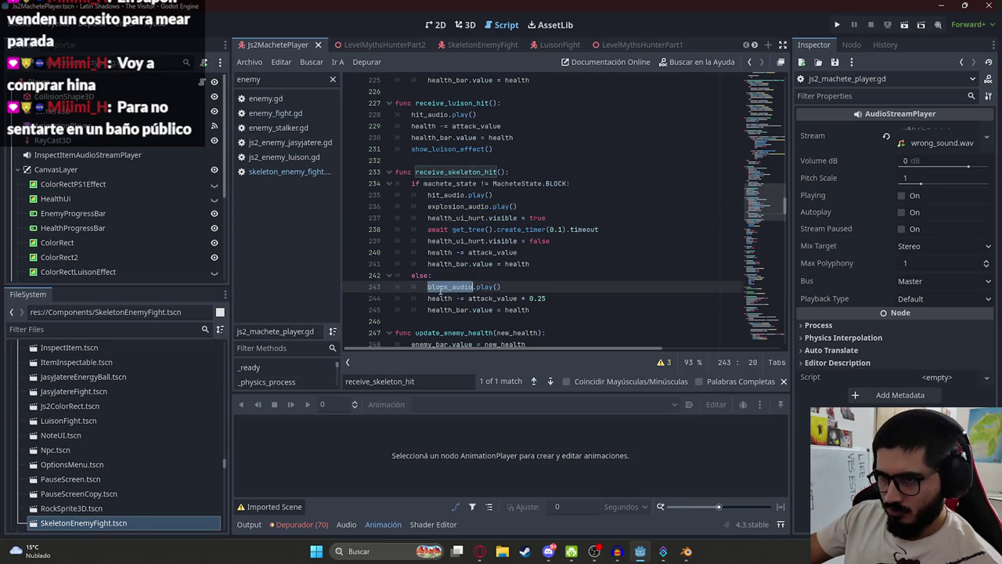
pyautogui.doubleClick(448, 195)
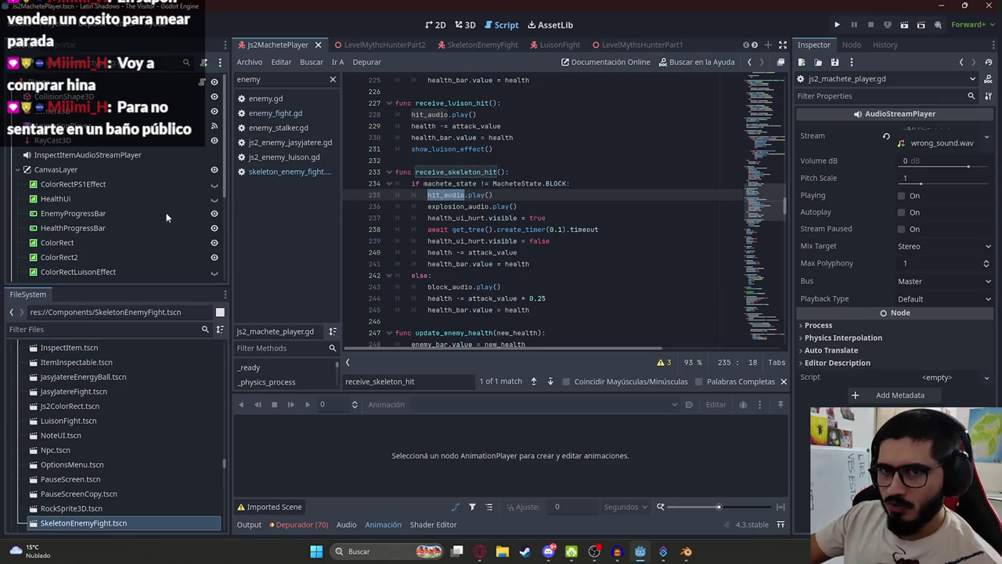
pyautogui.scroll(-5, 126, 222)
# Preview the hit sound on the HitAudioStreamPlayer node
pyautogui.click(106, 210)
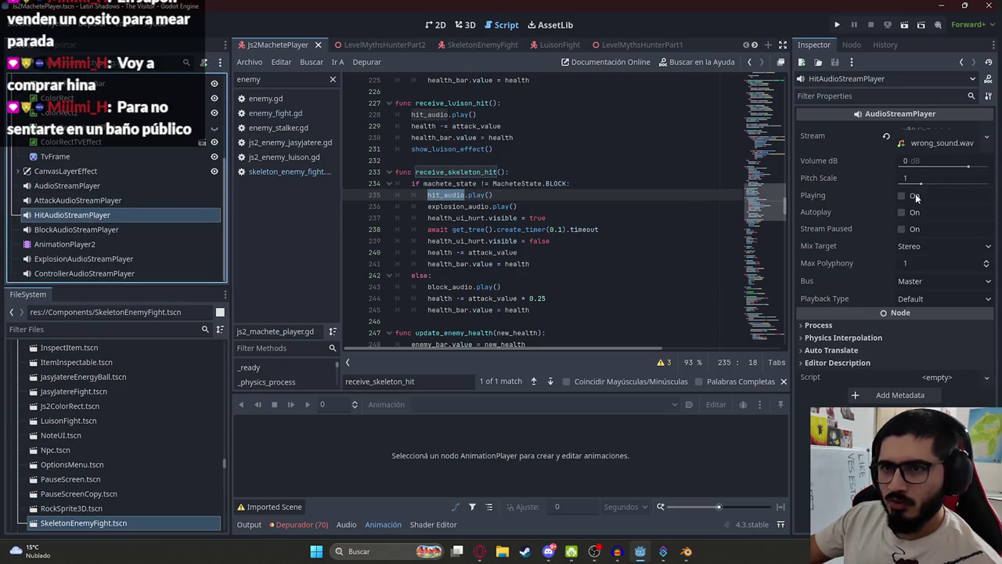
pyautogui.click(902, 195)
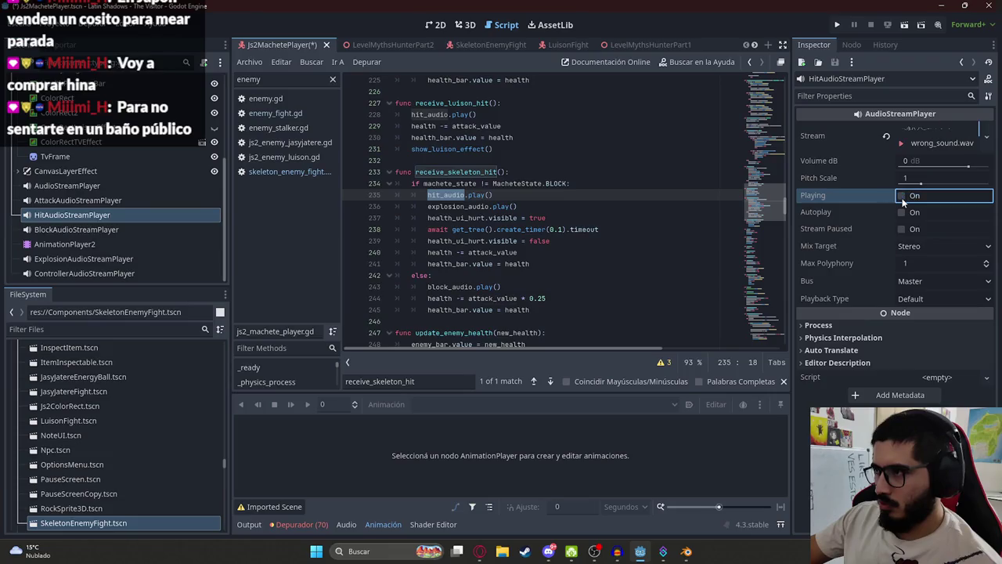
pyautogui.click(486, 206)
# Delete the explosion_audio.play() line on line 236 and save the machete player script
pyautogui.doubleClick(467, 205)
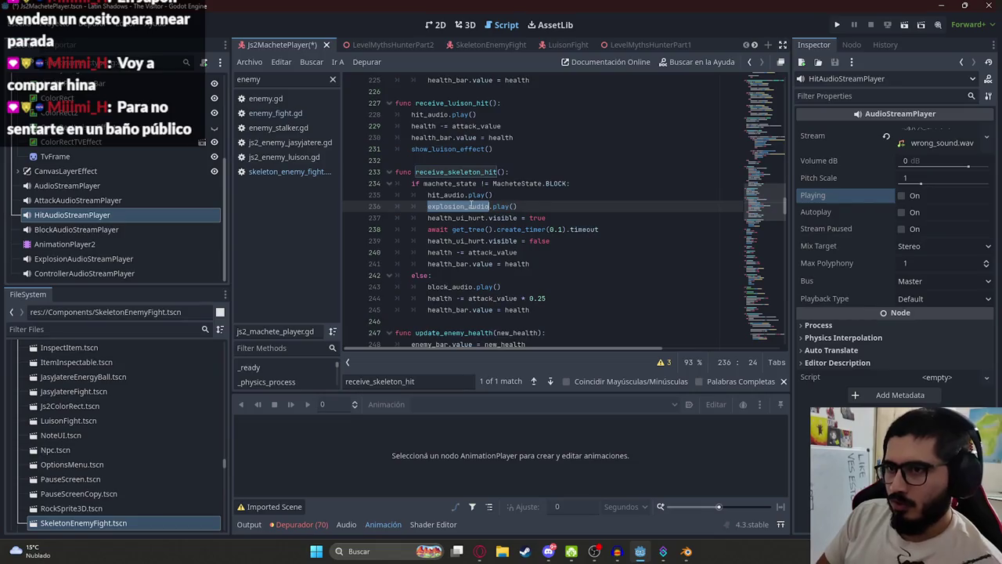
pyautogui.hotkey('shift', 'End')
pyautogui.hotkey('shift', 'Home')
pyautogui.hotkey('shift', 'Home')
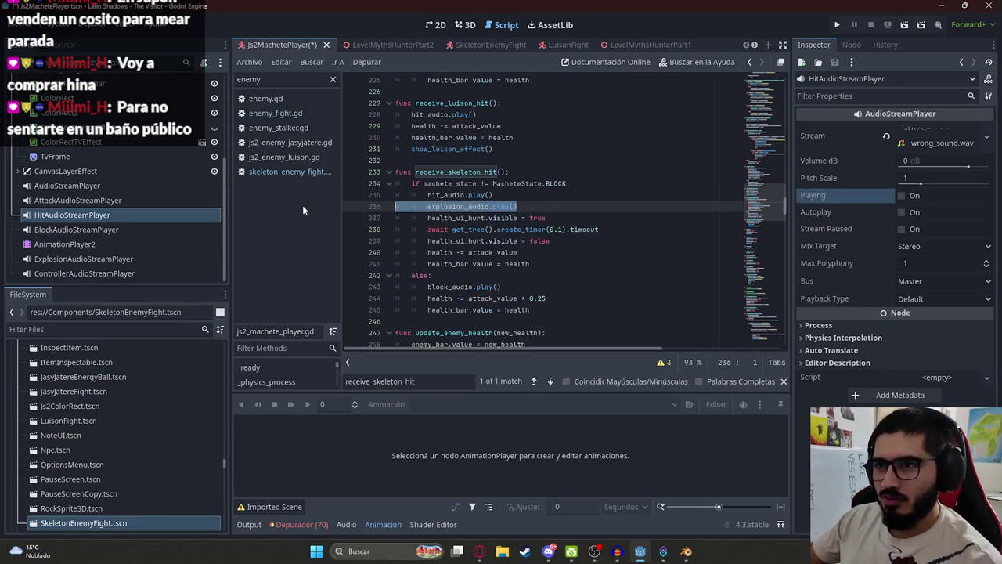
pyautogui.press('BackSpace')
pyautogui.press('BackSpace')
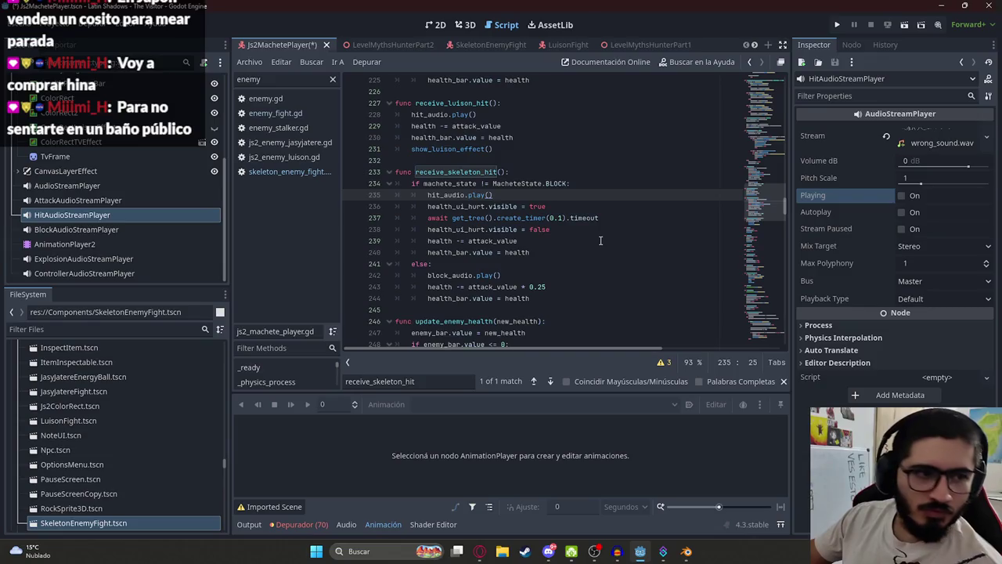
pyautogui.hotkey('ctrl', 's')
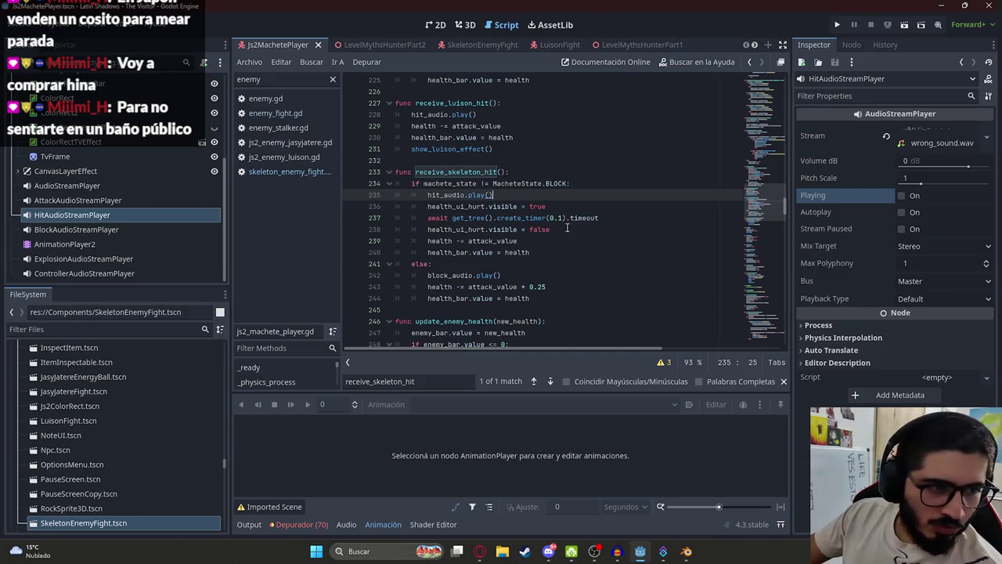
pyautogui.click(541, 218)
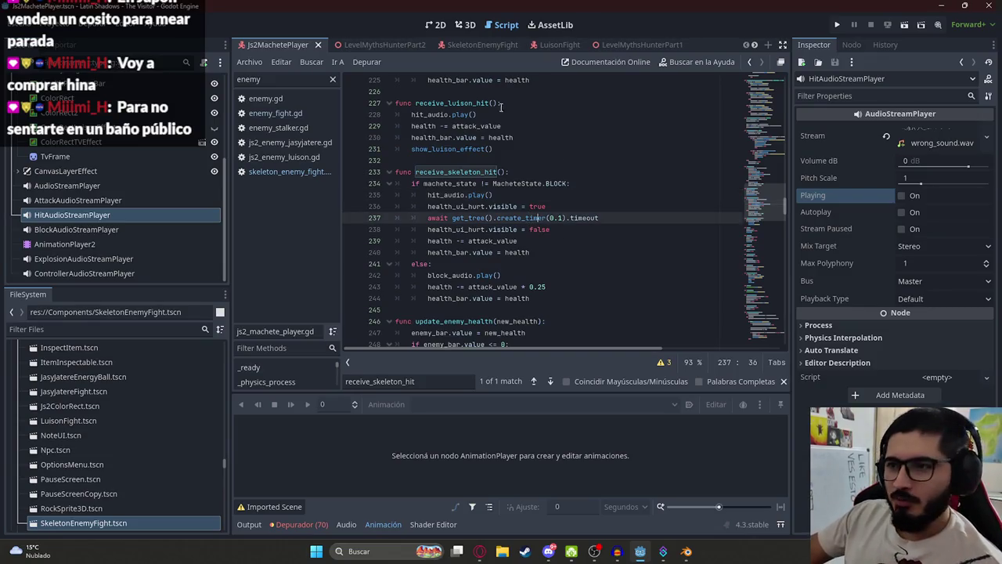
# Switch to the LevelMythsHunterPart2 scene and run the game with F5
pyautogui.click(356, 45)
pyautogui.rightClick(356, 45)
pyautogui.click(439, 140)
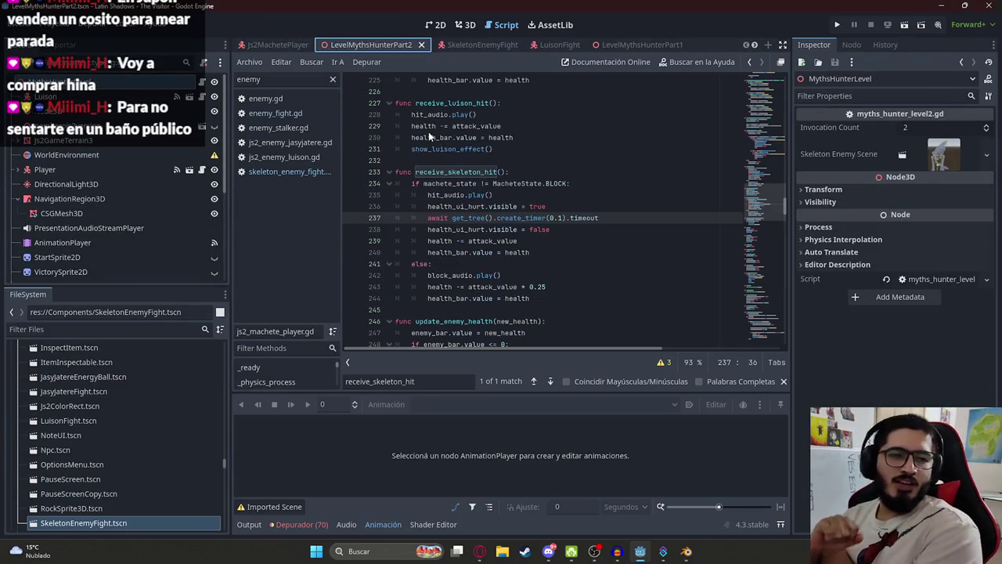
pyautogui.press('F5')
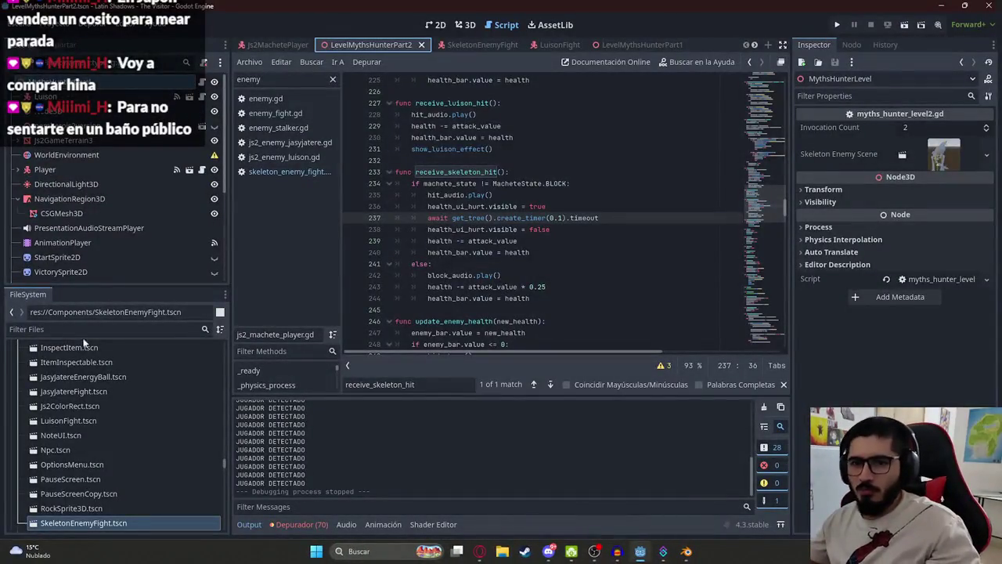
# Filter files by 'level5', open Level5_2.tscn, and run only that scene
pyautogui.click(65, 327)
pyautogui.write('level5')
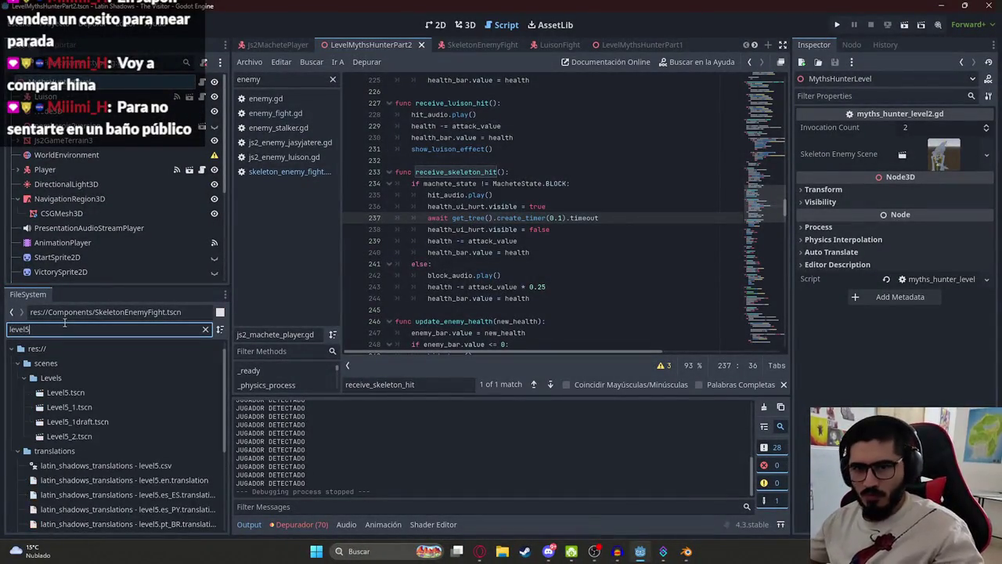
pyautogui.doubleClick(62, 438)
pyautogui.rightClick(666, 43)
pyautogui.click(716, 133)
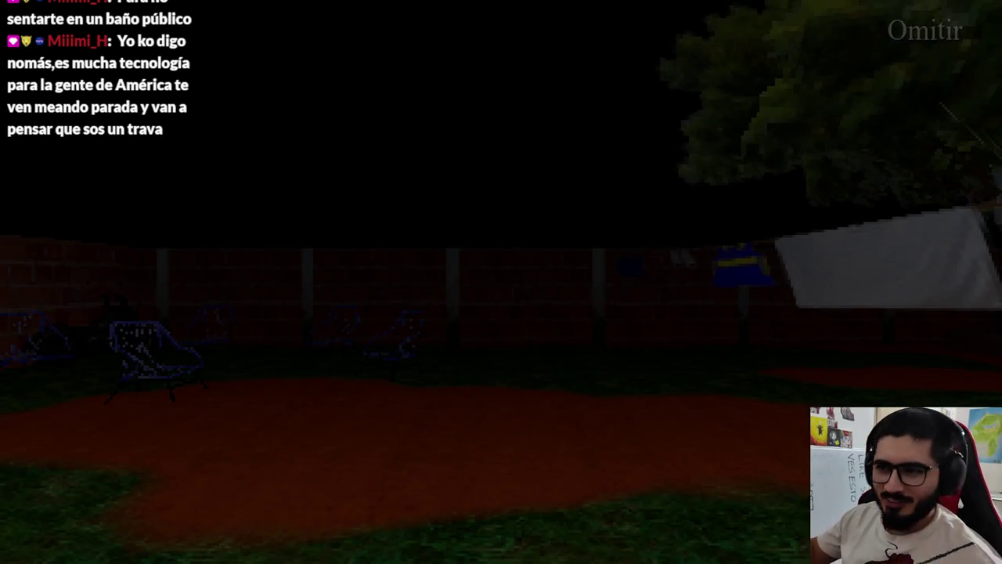
# Skip the cutscene, swing the machete three times at the enemy, then stop the game
pyautogui.press('space')
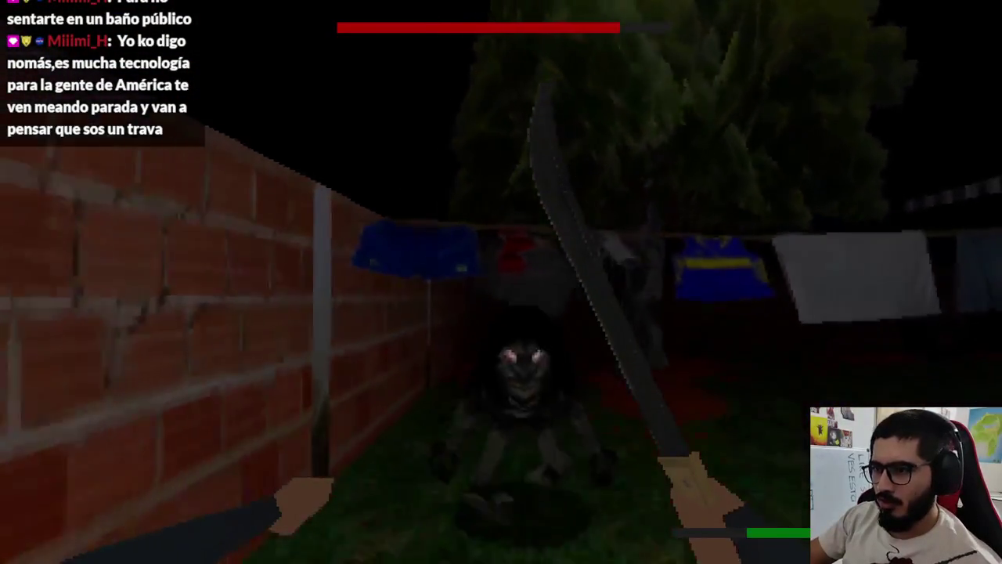
pyautogui.click(500, 282)
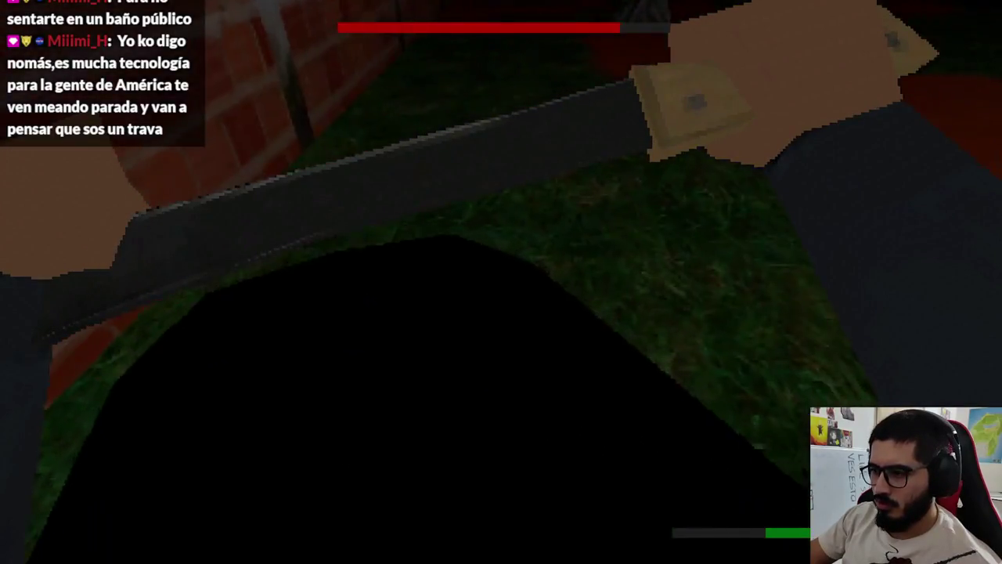
pyautogui.click(501, 282)
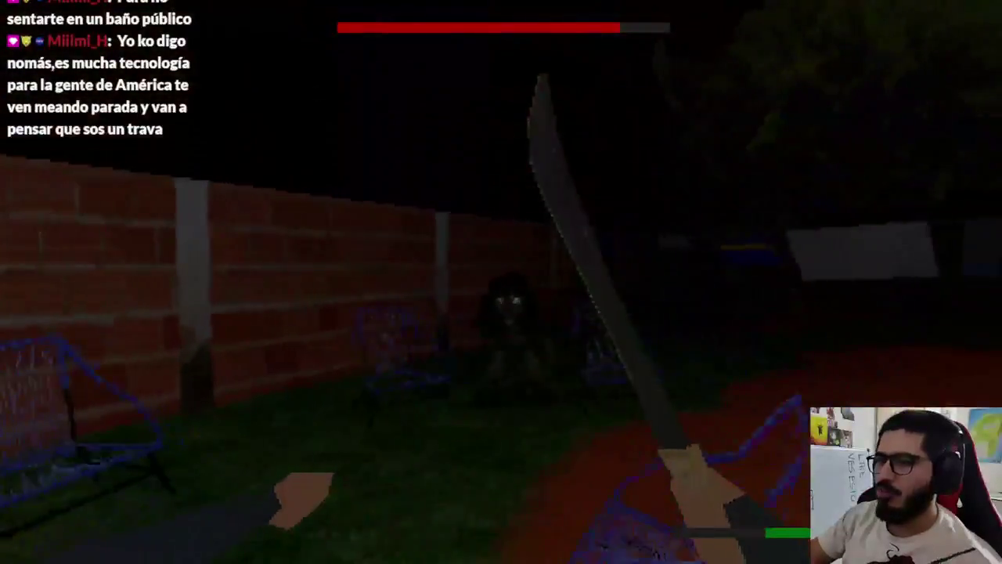
pyautogui.click(501, 282)
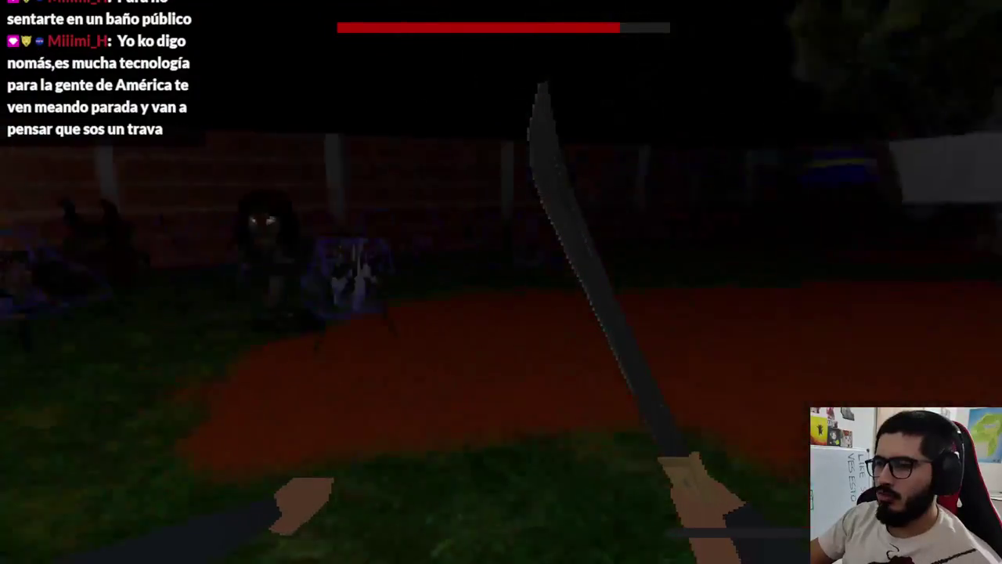
pyautogui.press('F8')
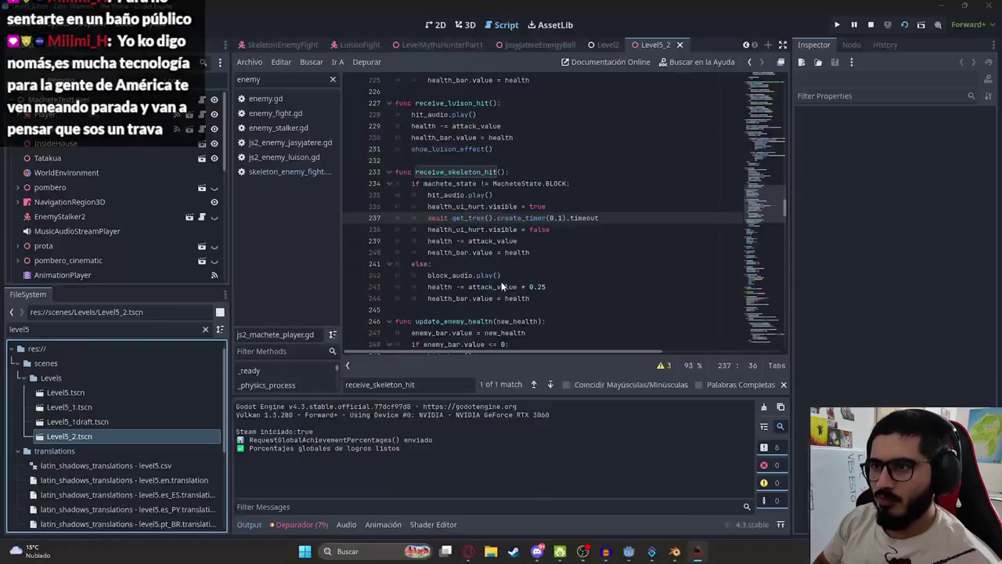
pyautogui.click(588, 208)
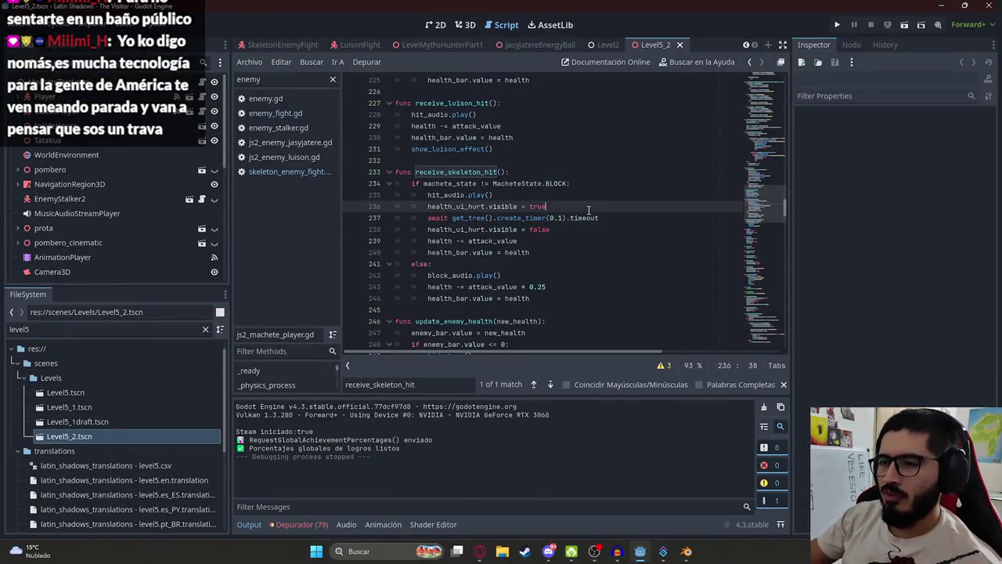
pyautogui.click(485, 217)
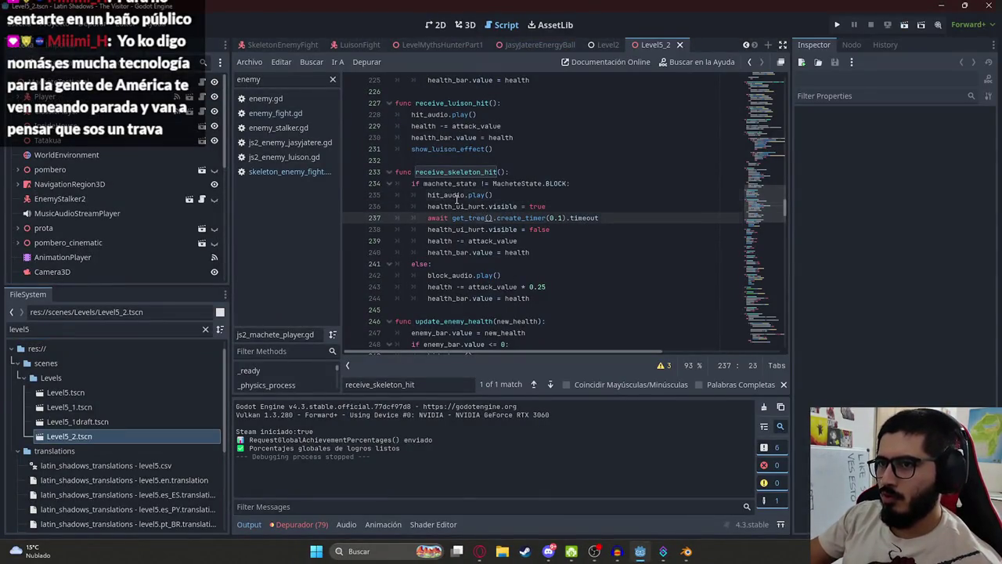
pyautogui.doubleClick(457, 195)
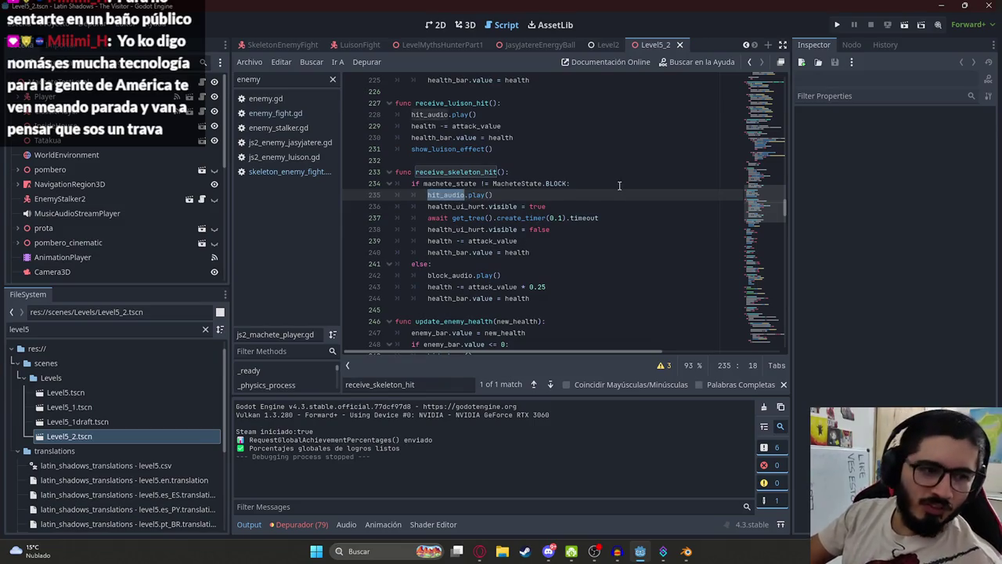
pyautogui.click(578, 309)
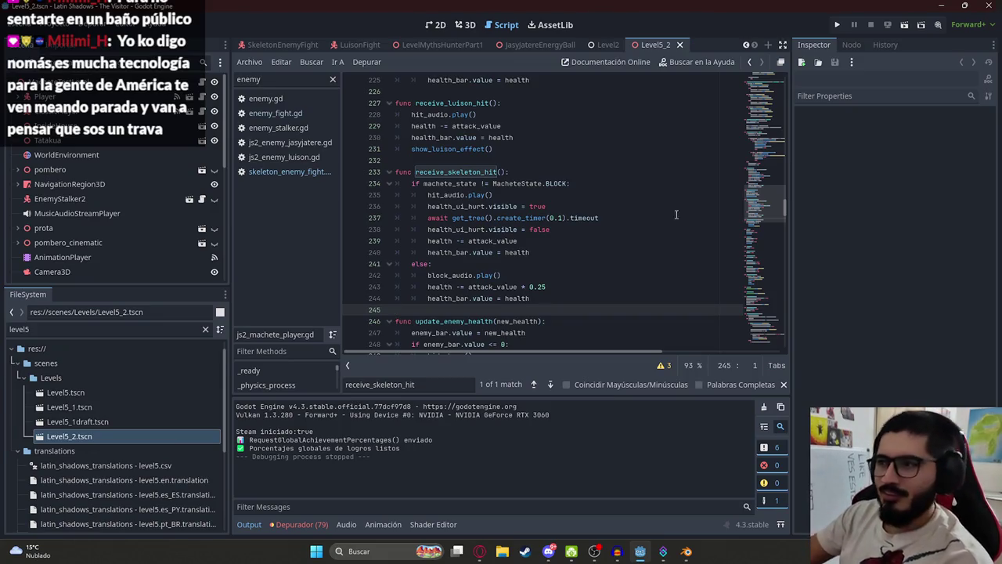
pyautogui.scroll(3, 776, 202)
pyautogui.scroll(-3, 776, 200)
pyautogui.click(558, 230)
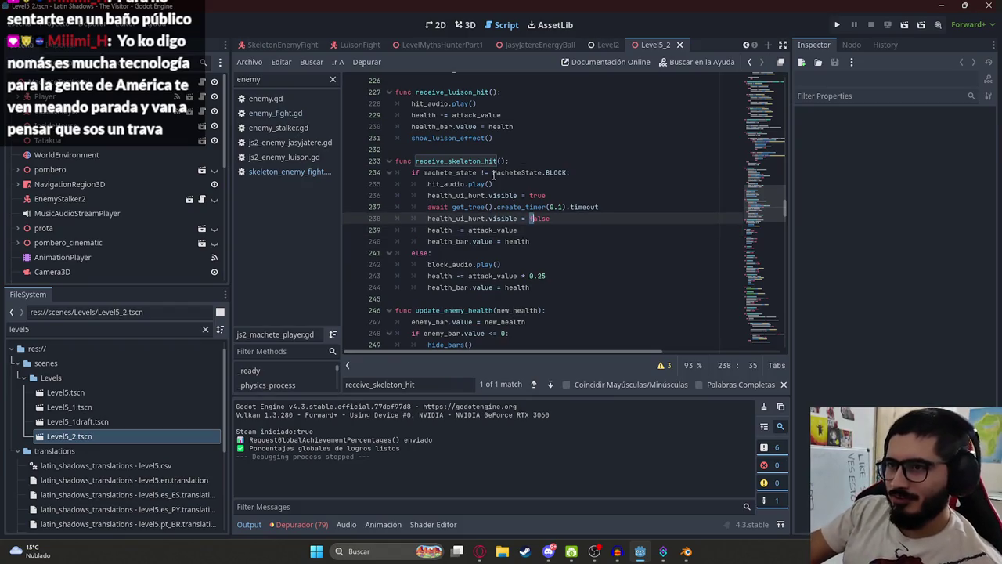
pyautogui.doubleClick(475, 162)
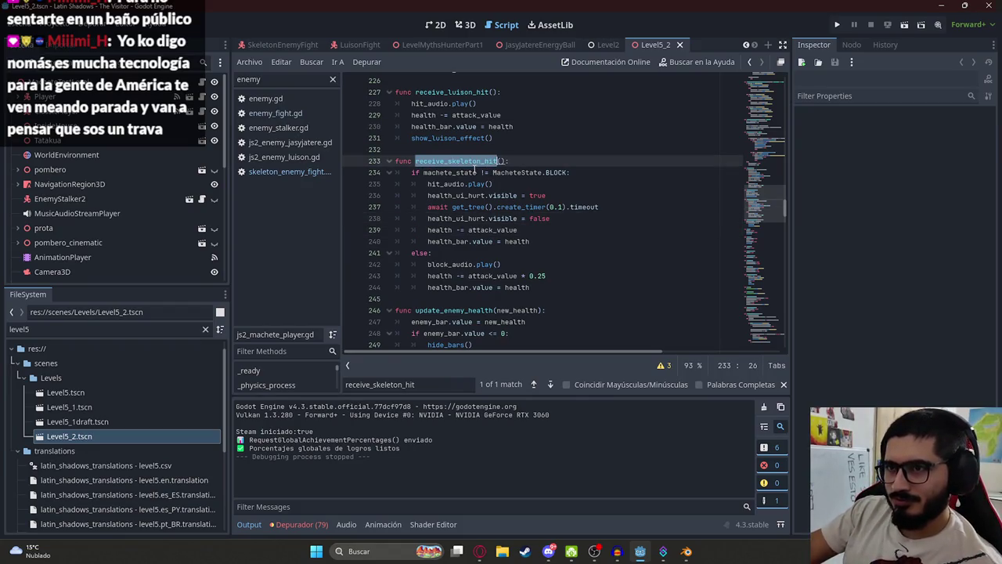
pyautogui.click(511, 241)
pyautogui.doubleClick(457, 195)
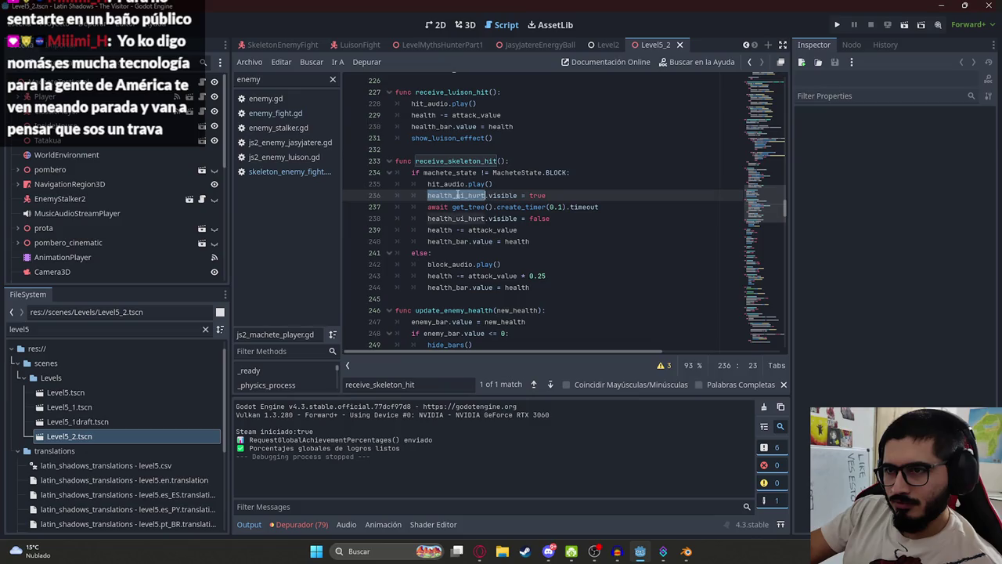
pyautogui.click(428, 230)
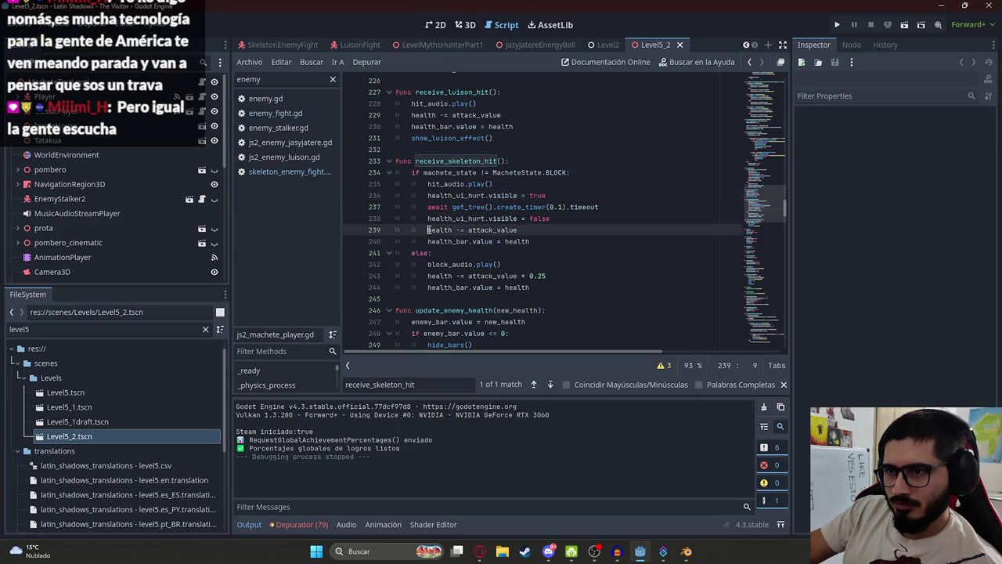
pyautogui.doubleClick(439, 185)
pyautogui.moveTo(481, 554)
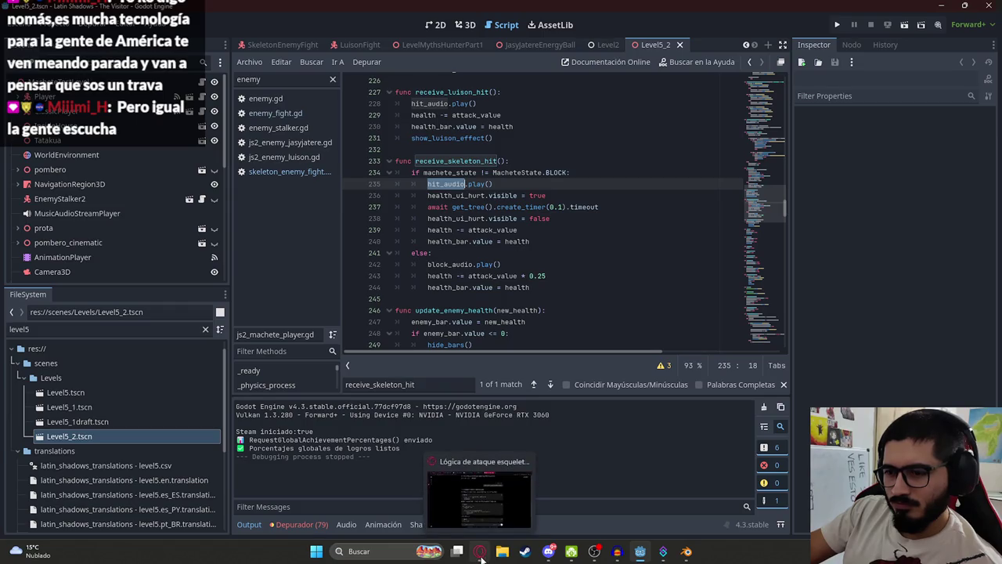
# Go to the Pixabay site in a new browser tab
pyautogui.click(481, 554)
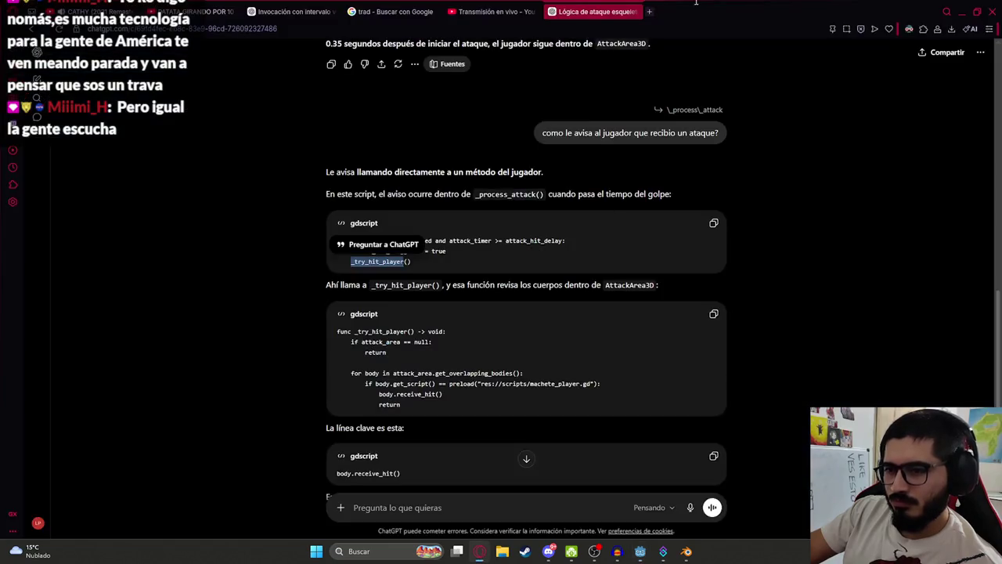
pyautogui.click(649, 12)
pyautogui.write('pixabay')
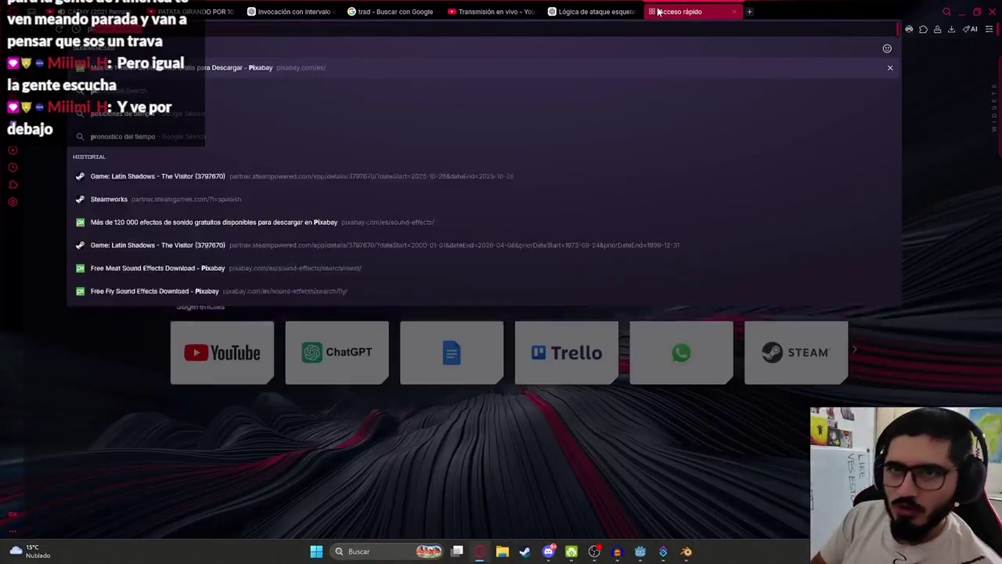
pyautogui.press('Return')
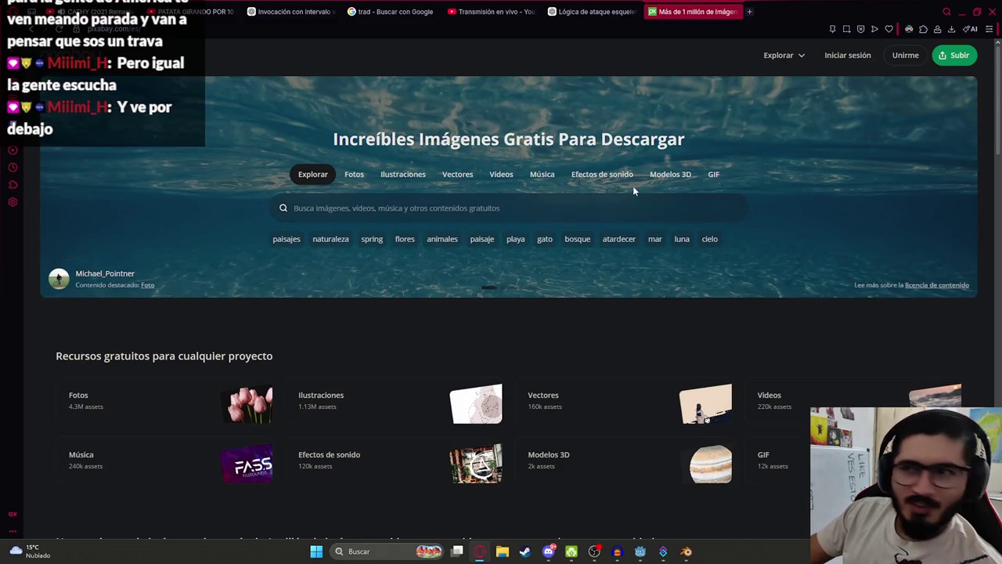
# Search Pixabay's sound effects for 'hurt'
pyautogui.click(597, 176)
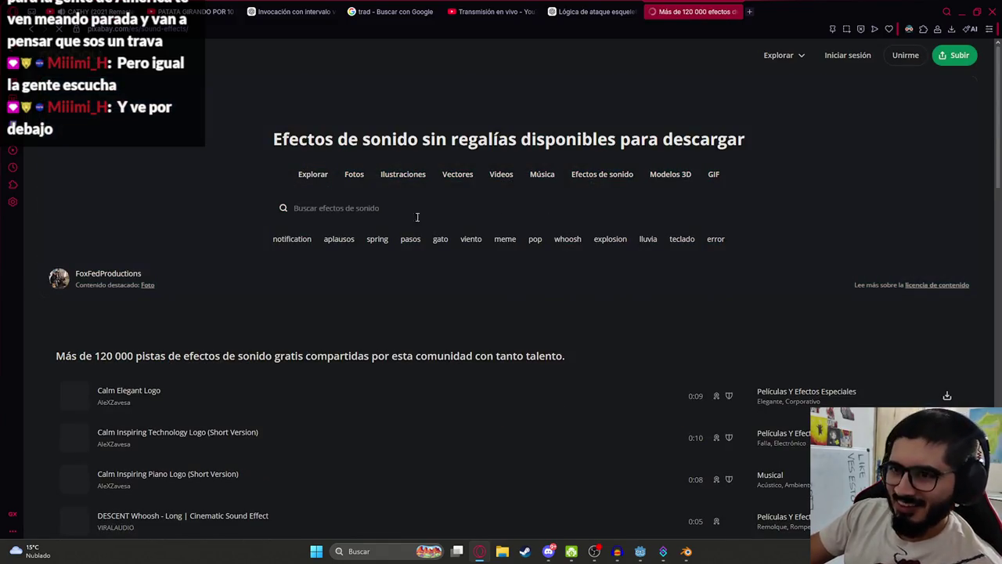
pyautogui.click(372, 217)
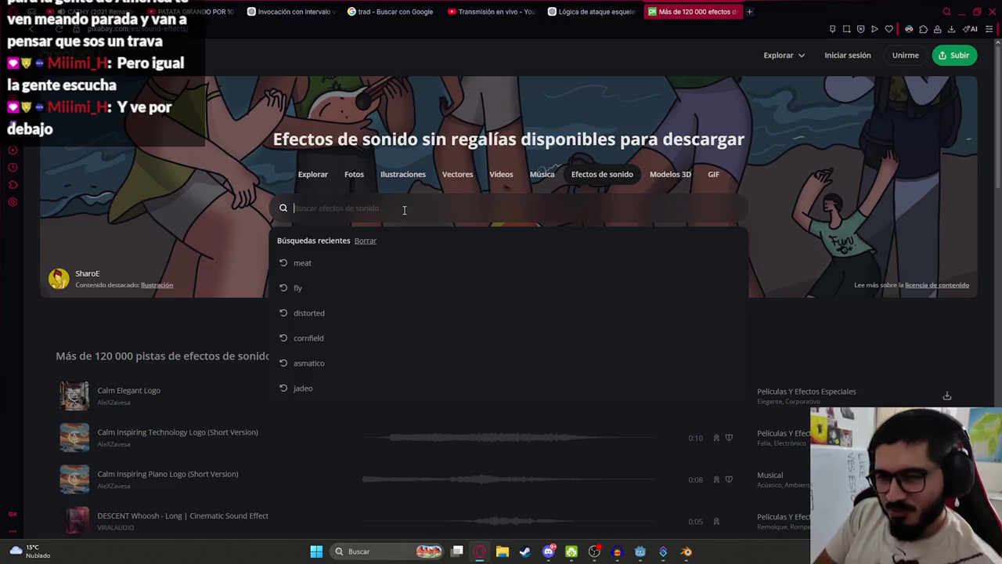
pyautogui.write('hurt')
pyautogui.press('Return')
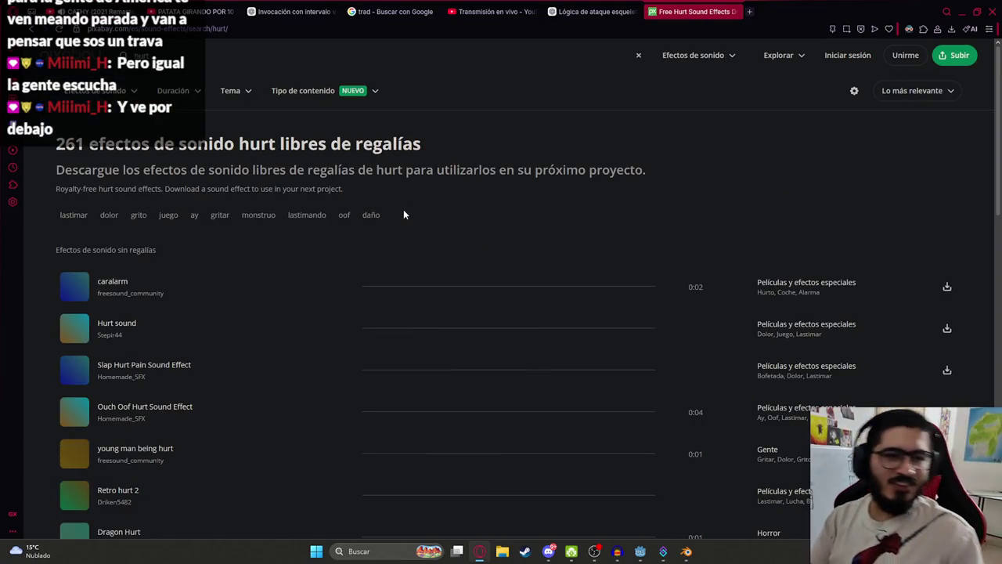
# Preview Hurt, Slap Hurt Pain, Ouch Oof Hurt, and young man being hurt
pyautogui.click(403, 330)
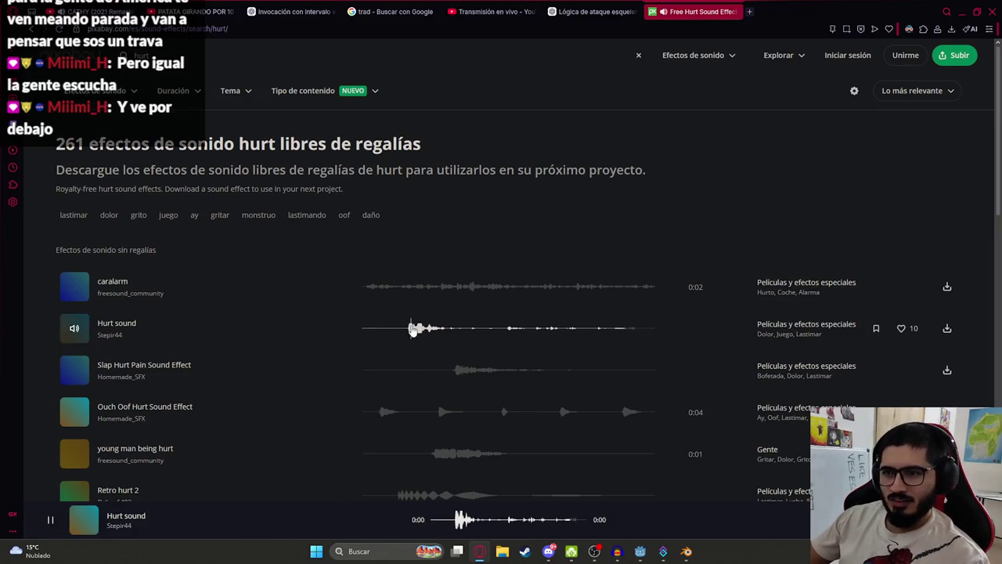
pyautogui.click(433, 379)
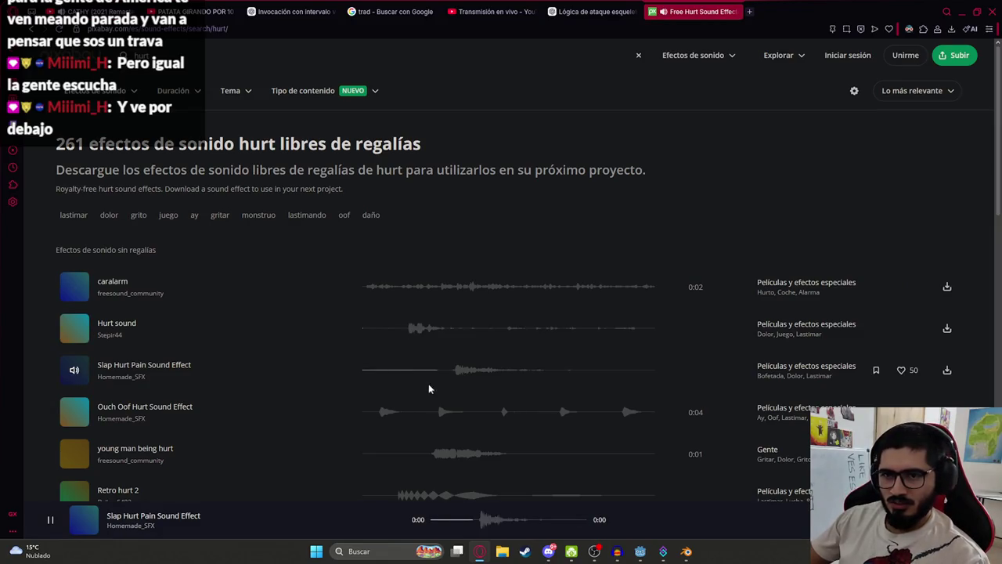
pyautogui.click(380, 412)
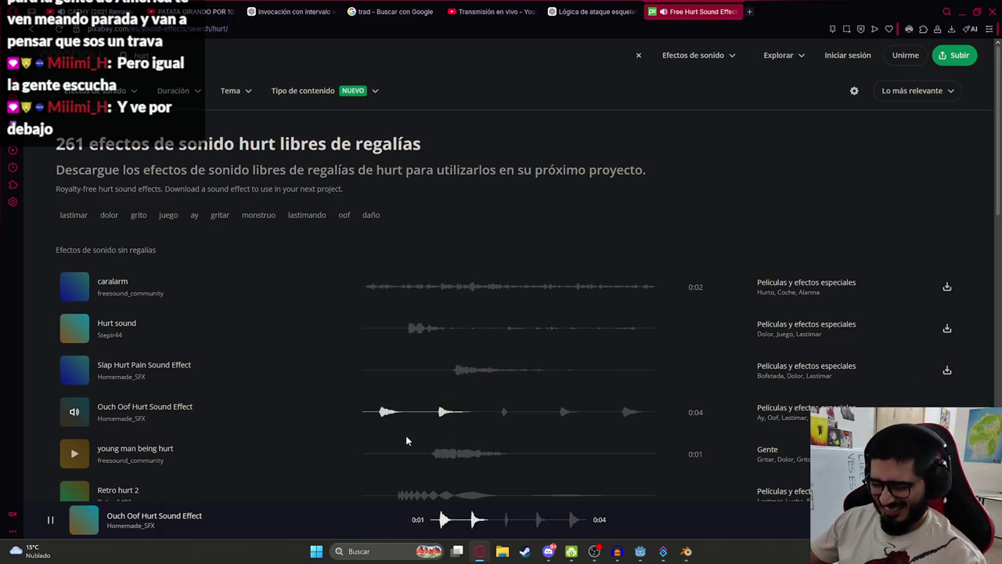
pyautogui.scroll(-1, 425, 430)
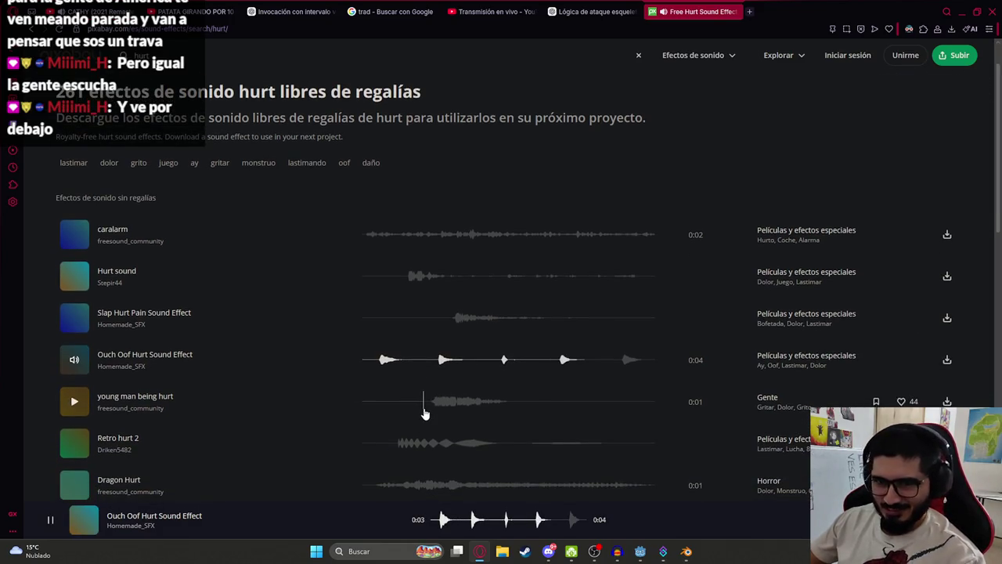
pyautogui.click(425, 409)
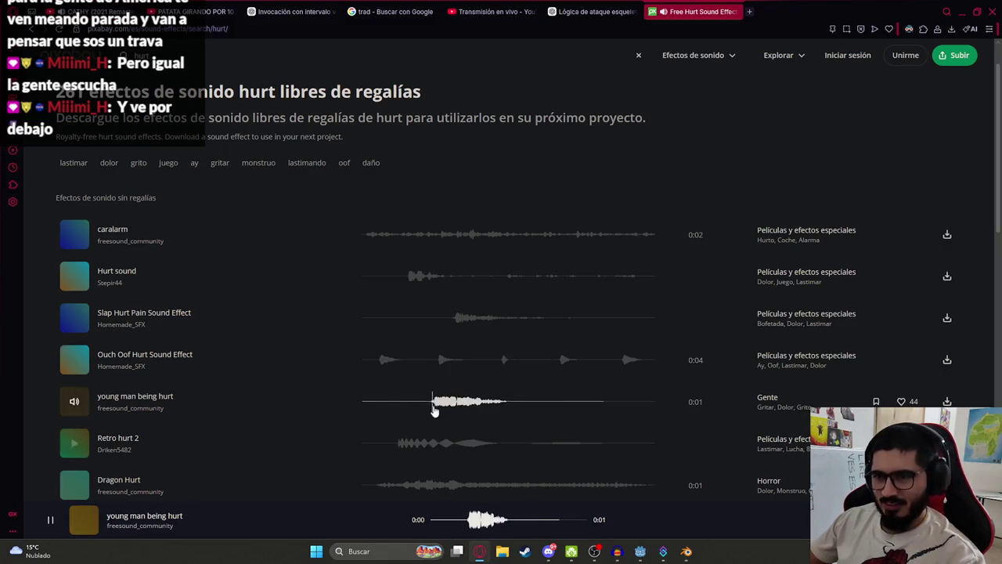
pyautogui.click(429, 404)
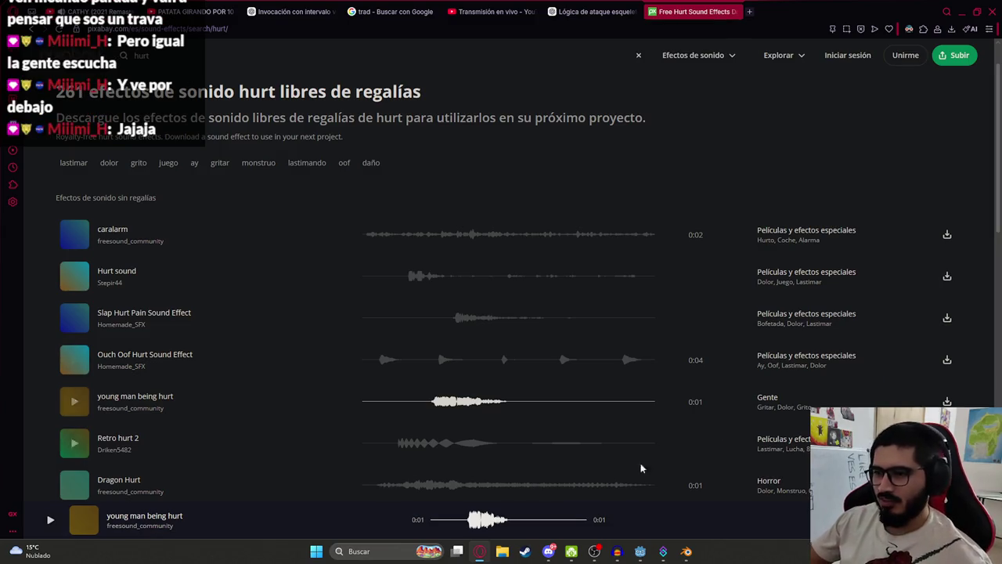
pyautogui.click(619, 551)
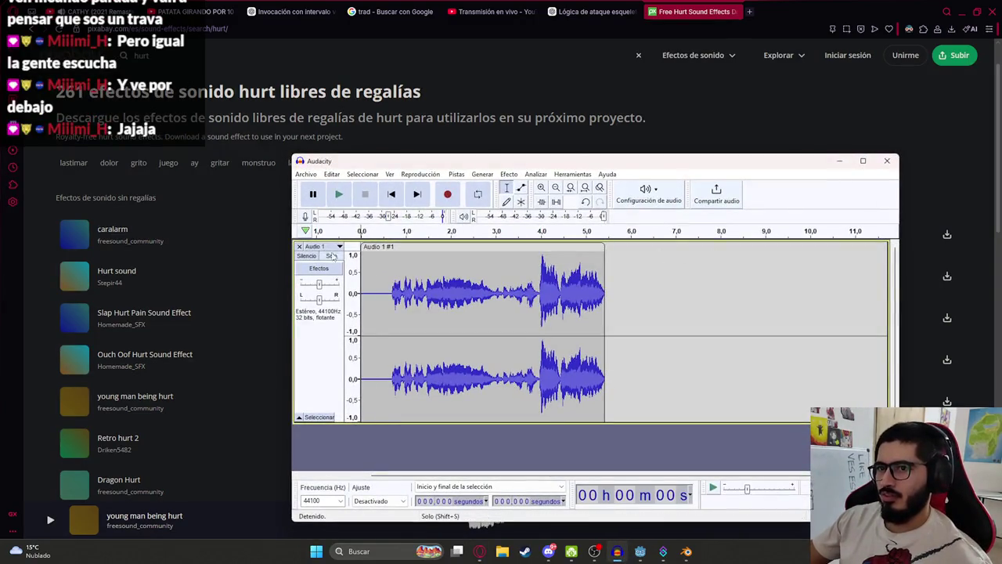
# Delete the old stereo track and import the downloaded hurt clip from the browser
pyautogui.click(362, 313)
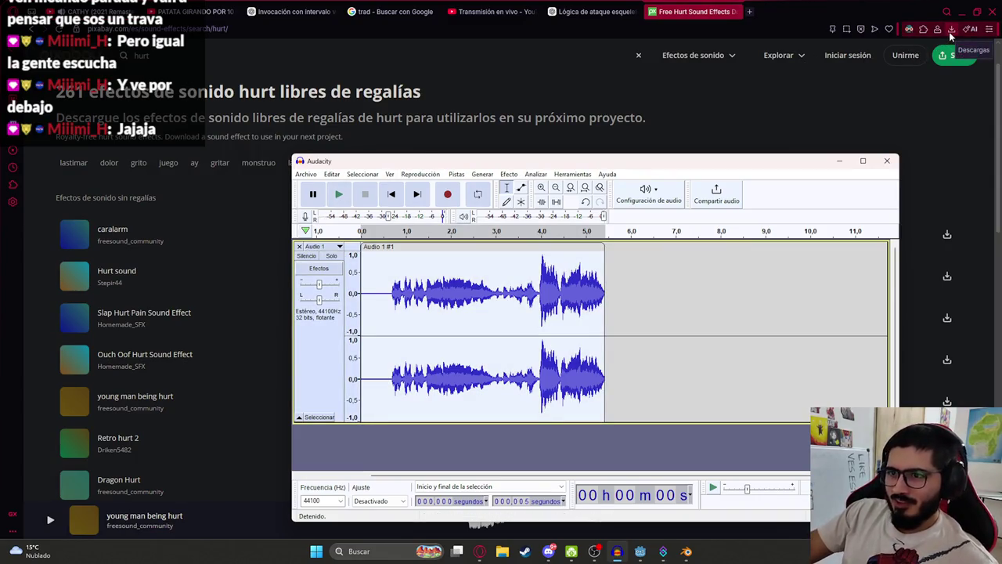
pyautogui.click(299, 246)
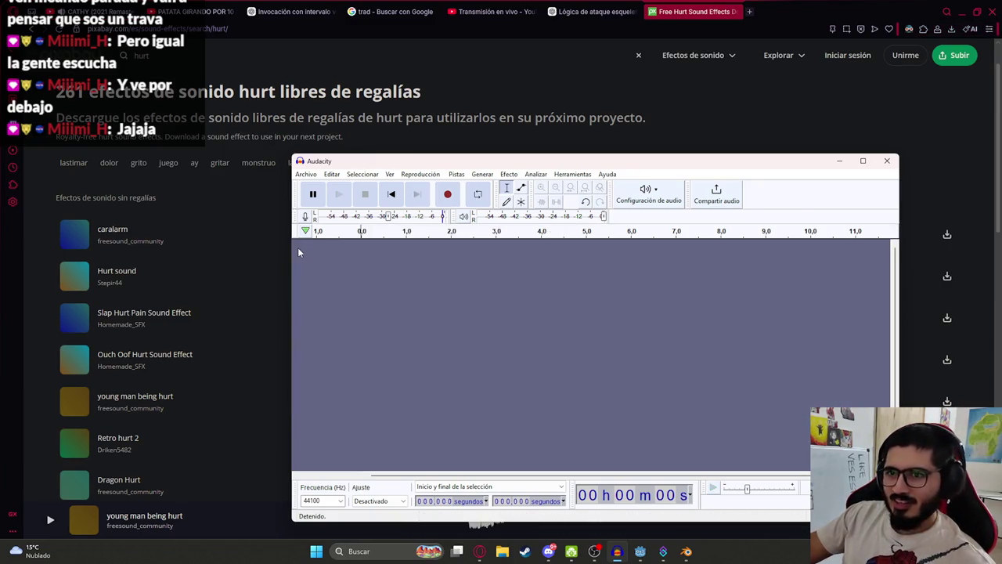
pyautogui.click(952, 29)
pyautogui.click(955, 29)
pyautogui.click(955, 30)
pyautogui.moveTo(853, 69); pyautogui.dragTo(687, 532)
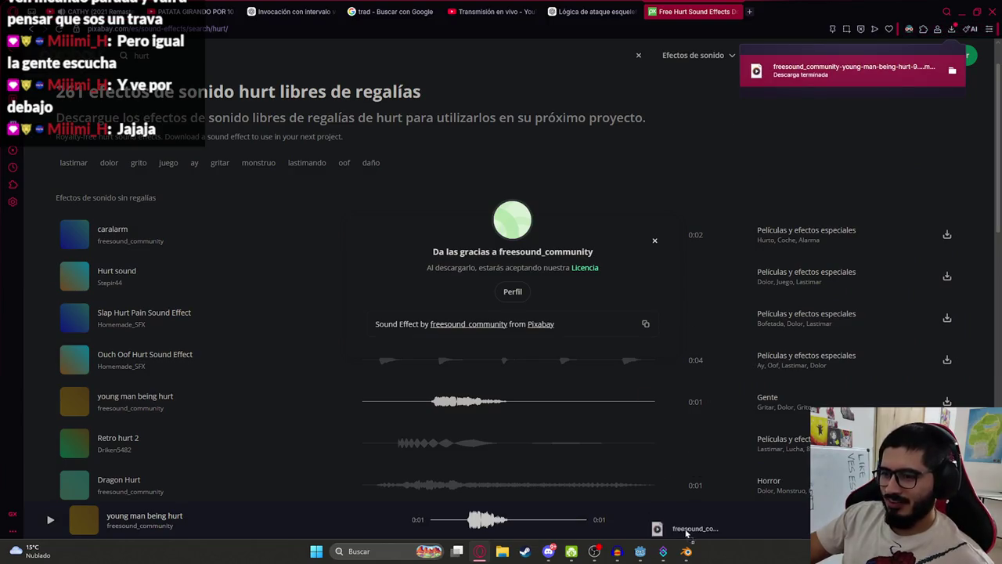
pyautogui.moveTo(658, 489)
pyautogui.mouseDown()
pyautogui.moveTo(666, 509)
pyautogui.moveTo(617, 548)
pyautogui.moveTo(460, 315)
pyautogui.moveTo(465, 286)
pyautogui.moveTo(232, 255)
pyautogui.mouseUp()
# Trim the silence before and after the sound
pyautogui.press('Delete')
pyautogui.moveTo(520, 286); pyautogui.dragTo(884, 285)
pyautogui.press('Delete')
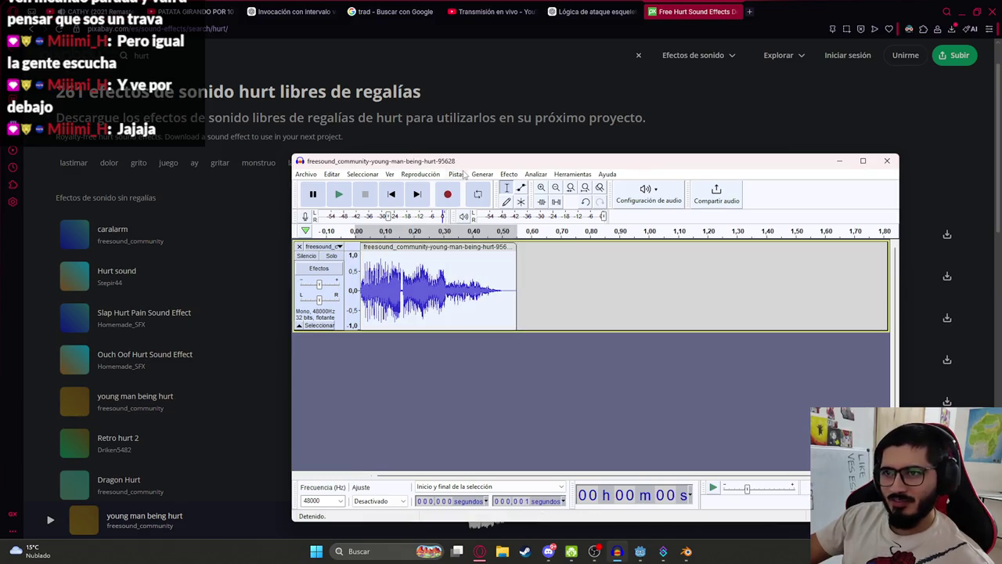
# Resample the track to 8000 Hz
pyautogui.click(463, 174)
pyautogui.click(470, 213)
pyautogui.write('8000')
pyautogui.press('Return')
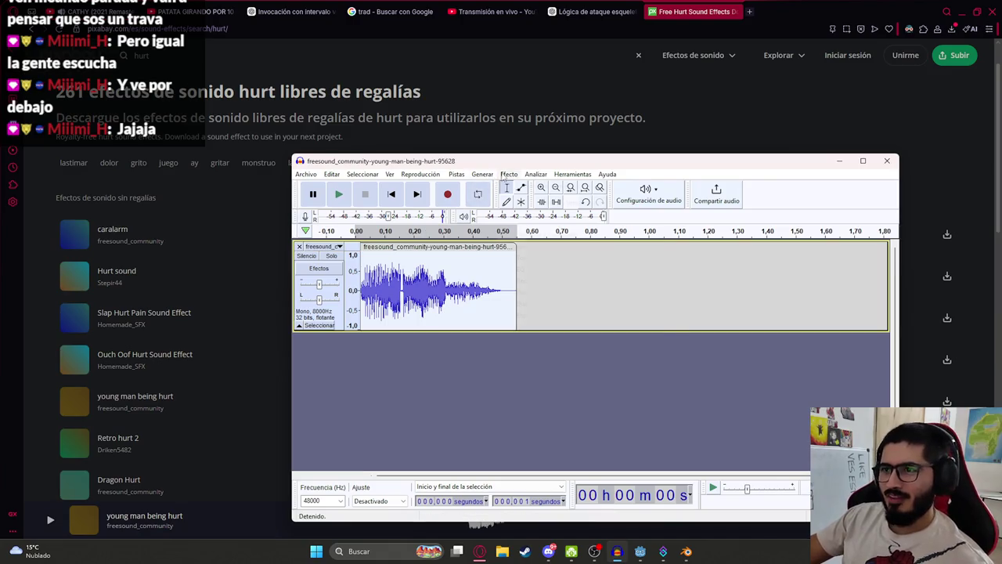
# Amplify the clip by -10 dB after previewing it
pyautogui.click(507, 175)
pyautogui.moveTo(631, 259)
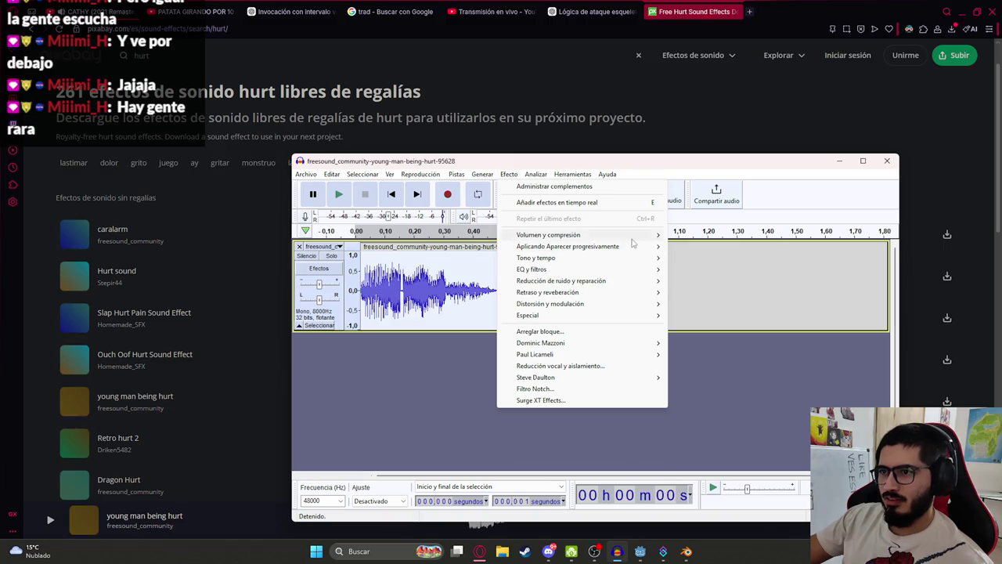
pyautogui.moveTo(633, 237)
pyautogui.click(695, 234)
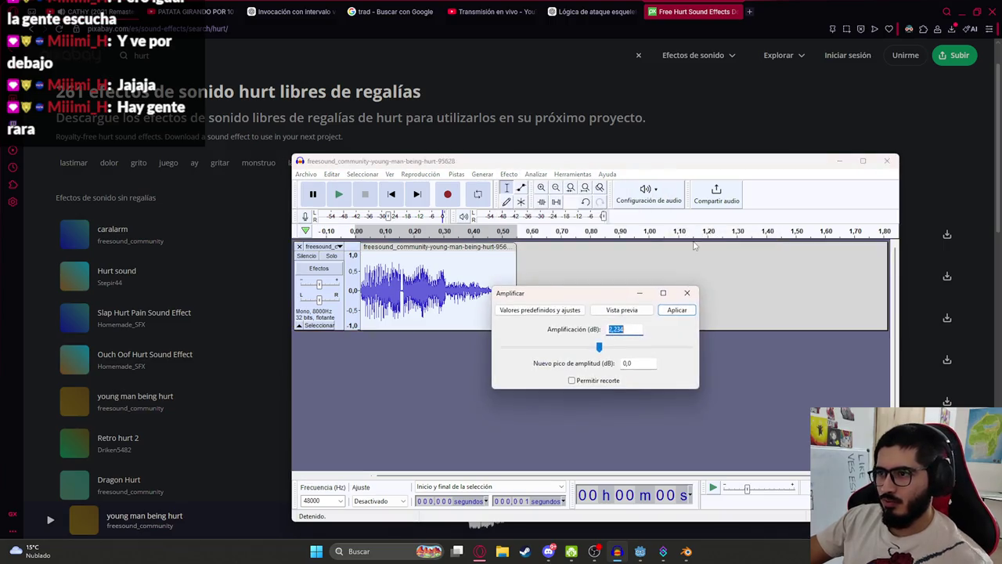
pyautogui.write('-10')
pyautogui.click(628, 311)
pyautogui.click(675, 309)
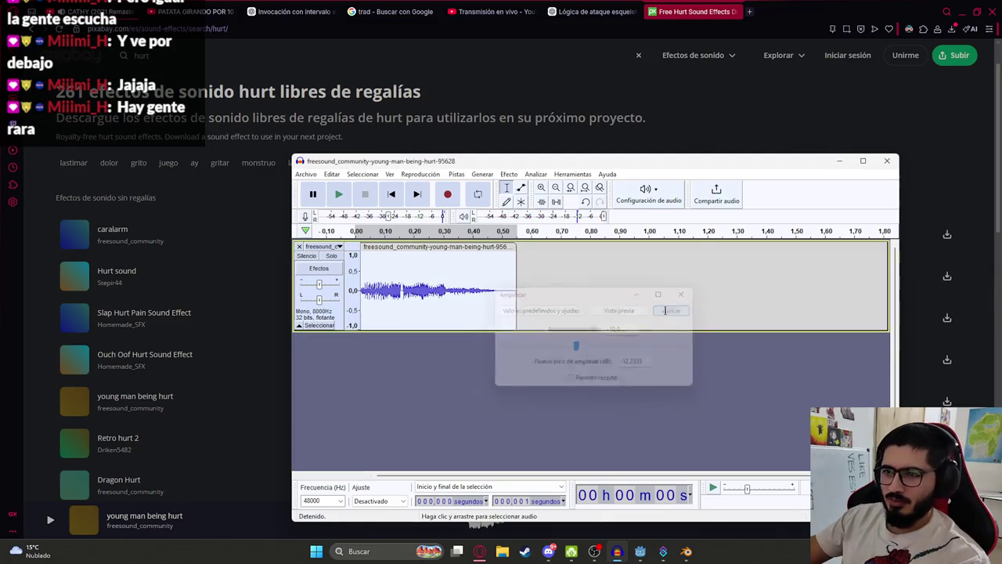
# Resample the track to 8000 Hz again and play back the quieter clip
pyautogui.click(457, 175)
pyautogui.click(479, 212)
pyautogui.write('8000')
pyautogui.press('Return')
pyautogui.press('space')
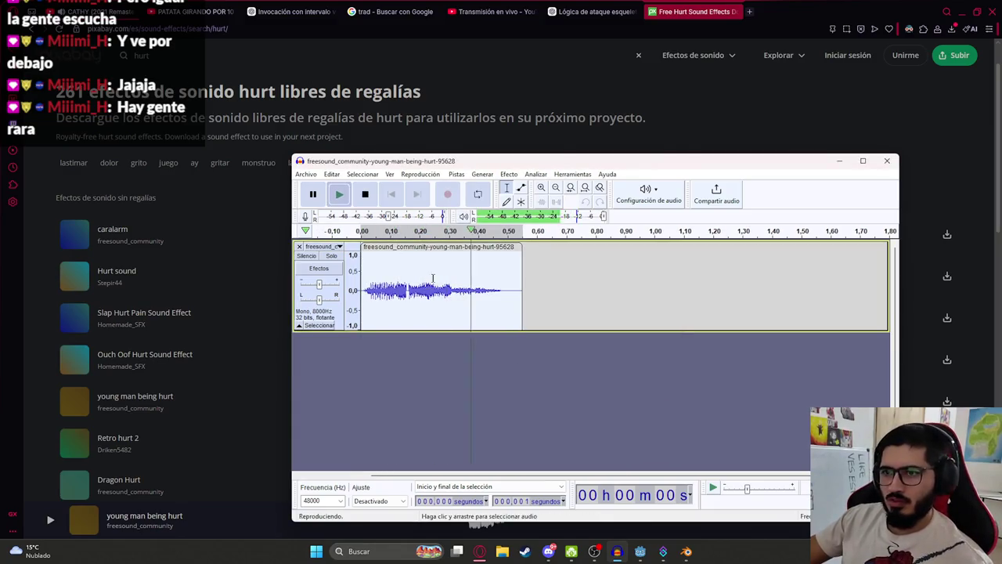
pyautogui.press('space')
# Open the Change Pitch effect and preview it at its default setting
pyautogui.click(509, 173)
pyautogui.moveTo(599, 260)
pyautogui.click(704, 257)
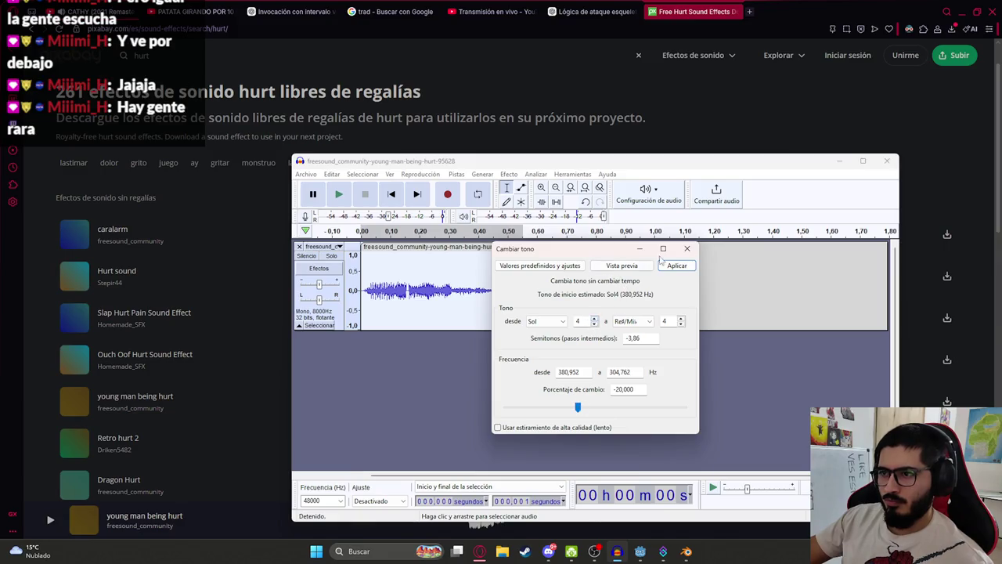
pyautogui.click(685, 249)
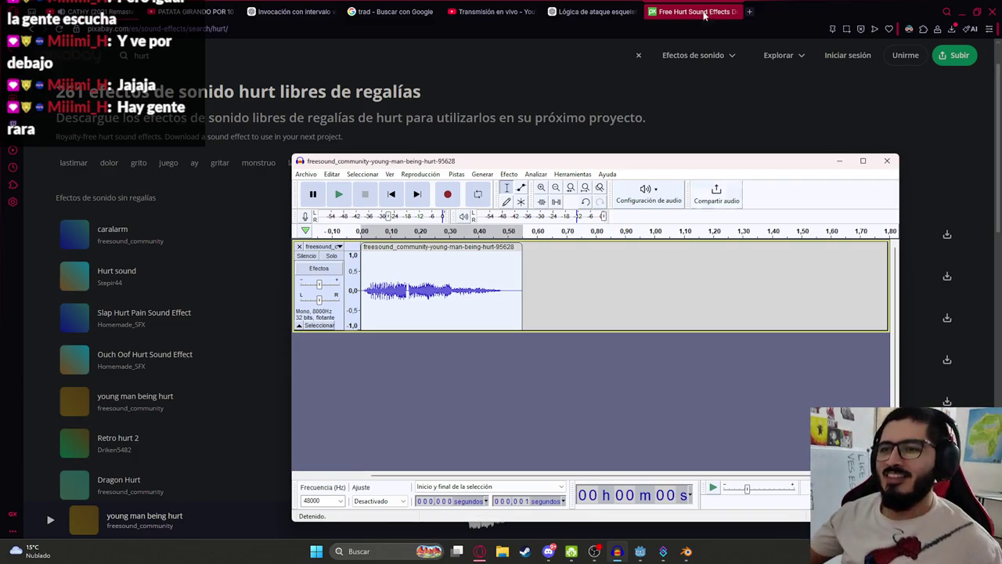
pyautogui.click(501, 175)
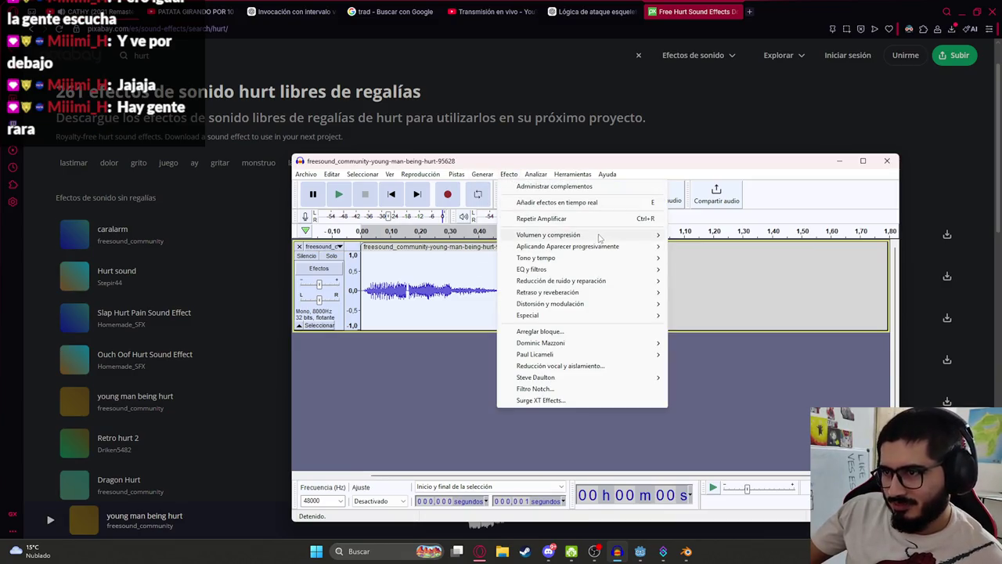
pyautogui.moveTo(600, 237)
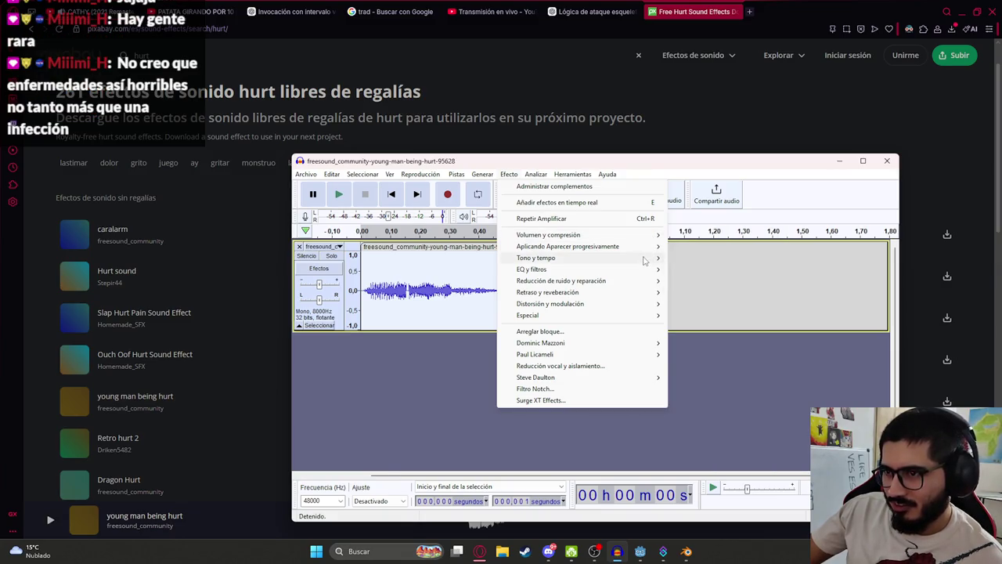
pyautogui.moveTo(662, 259)
pyautogui.click(696, 269)
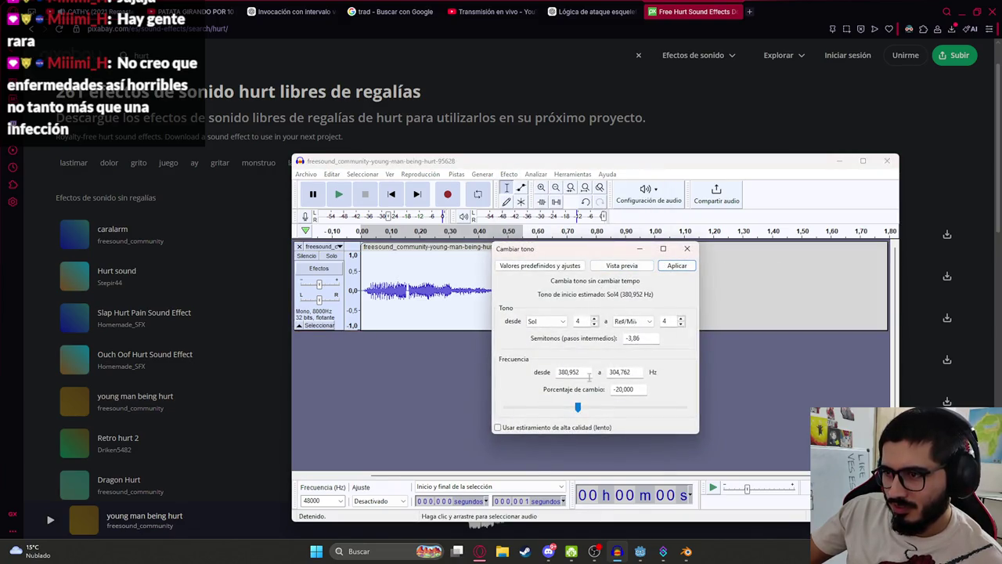
pyautogui.click(621, 265)
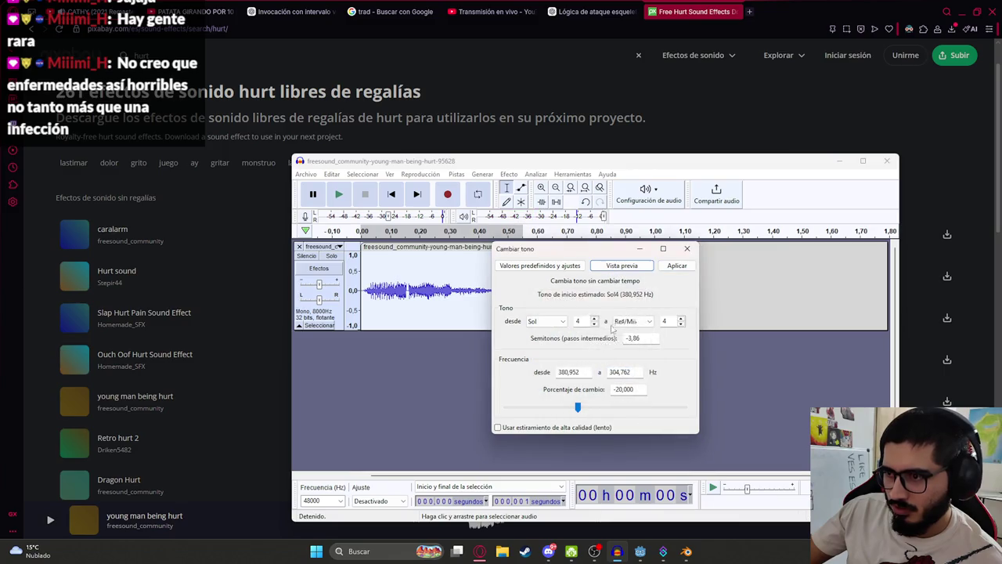
# Set Change Pitch's percent change to -10, preview, and apply it
pyautogui.doubleClick(624, 389)
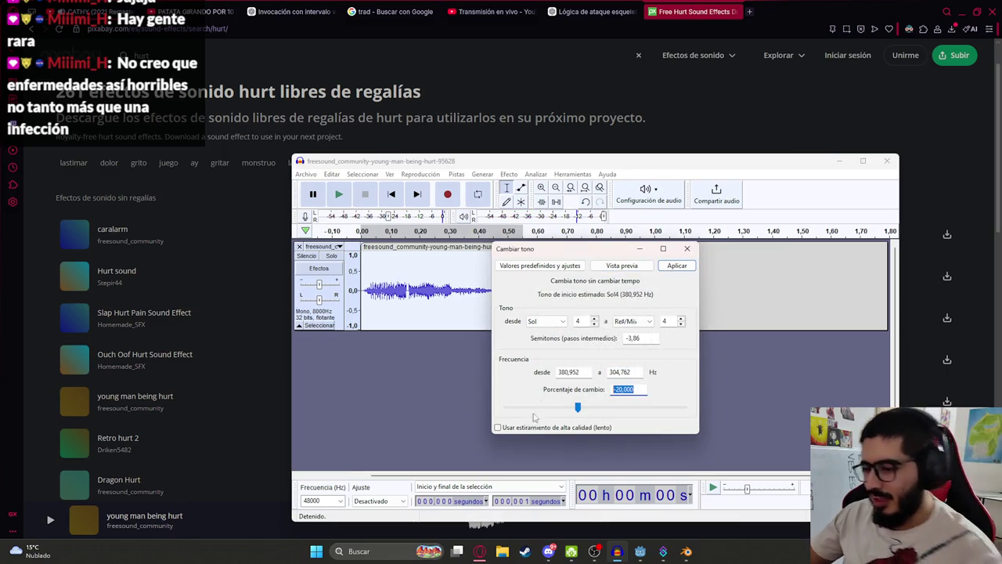
pyautogui.press('BackSpace')
pyautogui.write('10')
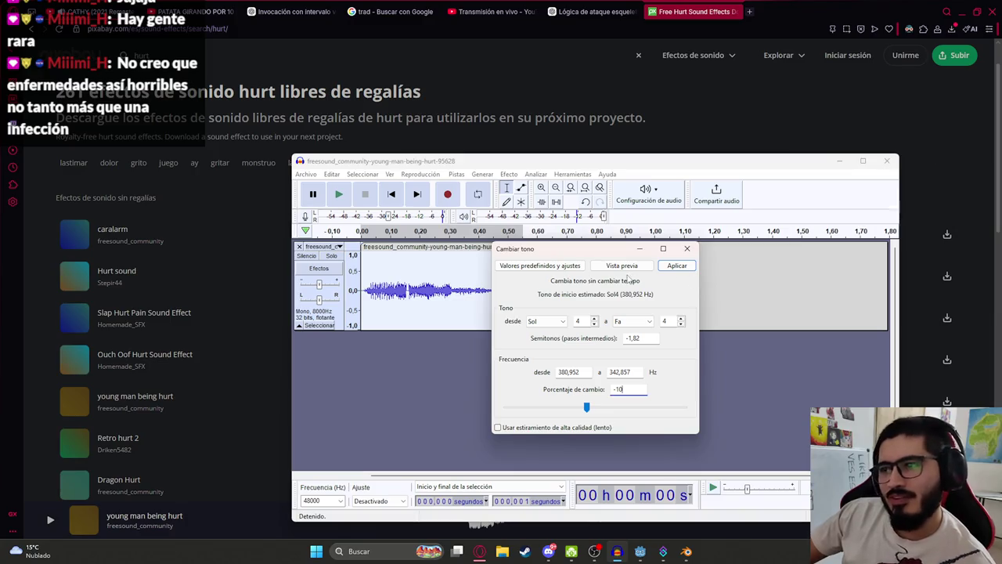
pyautogui.click(626, 266)
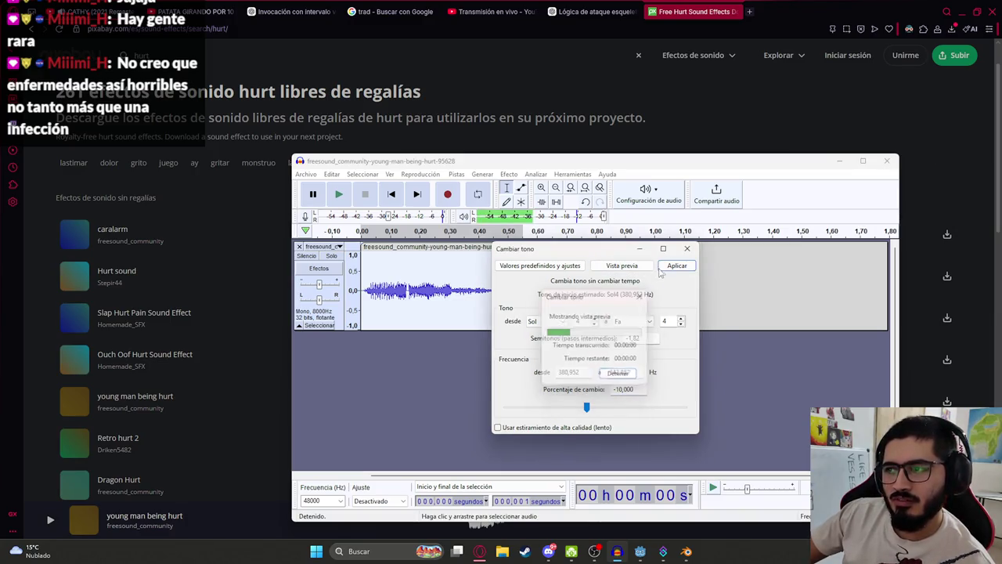
pyautogui.click(675, 266)
pyautogui.click(509, 174)
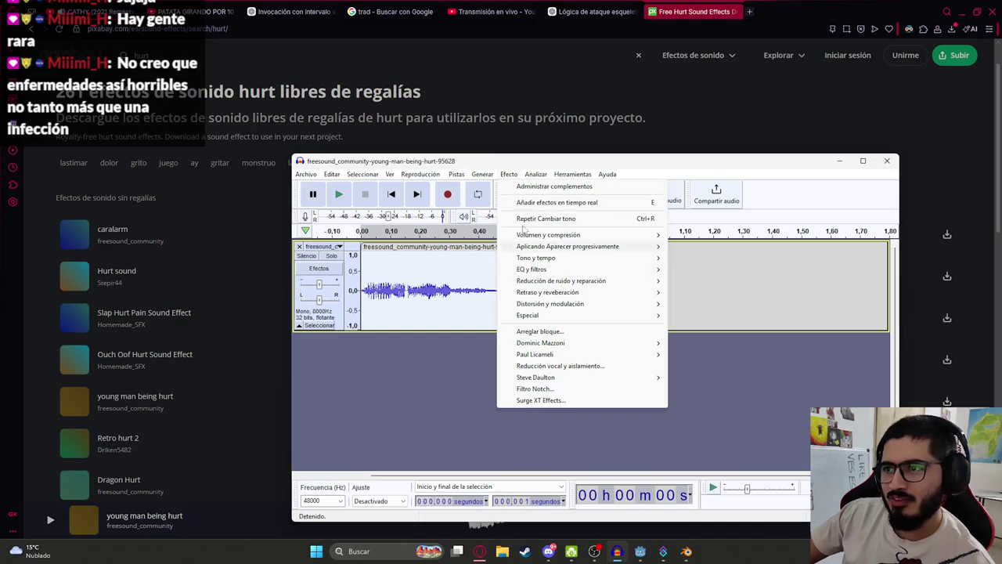
# Resample the hurt clip to 8000 Hz and play back the result
pyautogui.click(486, 214)
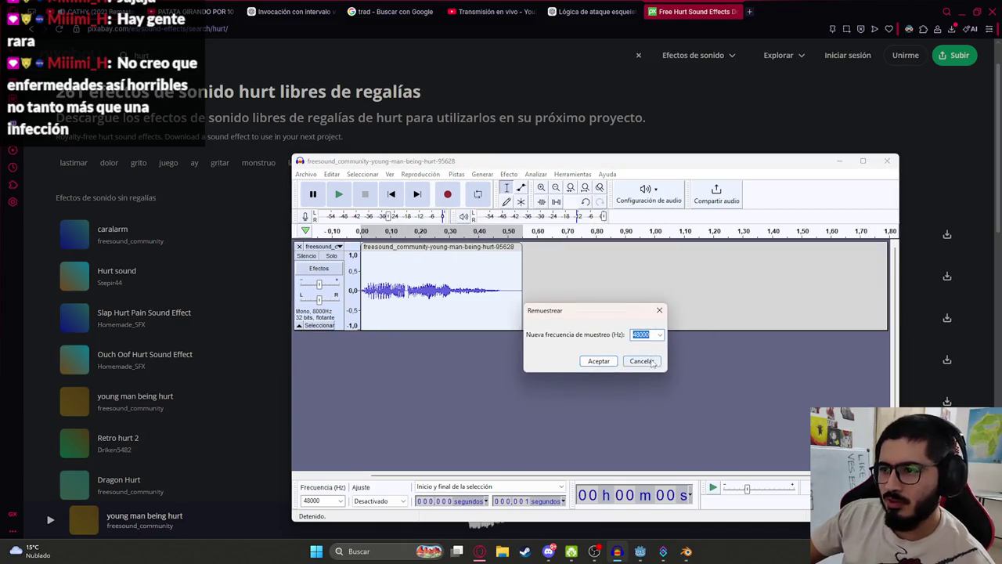
pyautogui.write('8000')
pyautogui.click(598, 361)
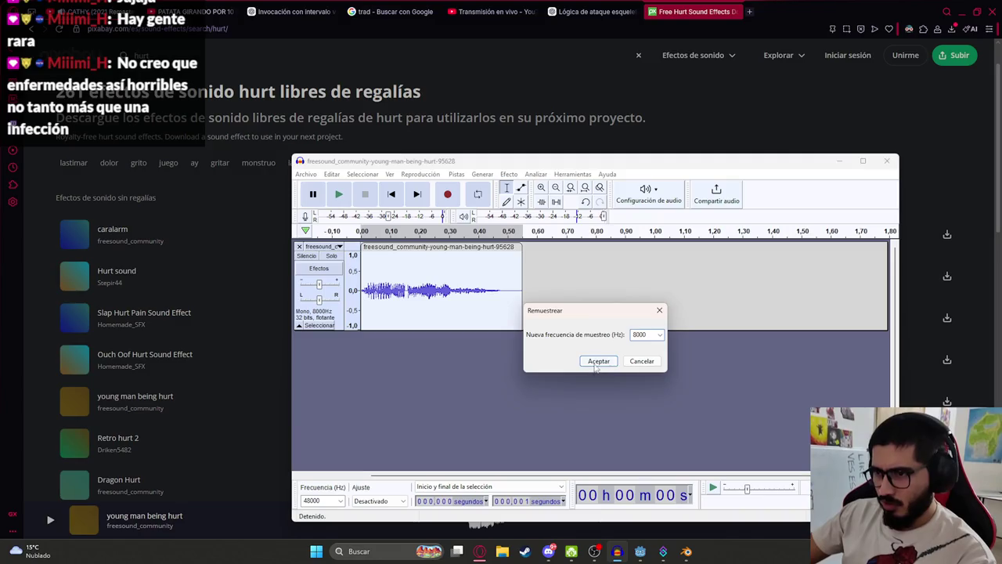
pyautogui.press('space')
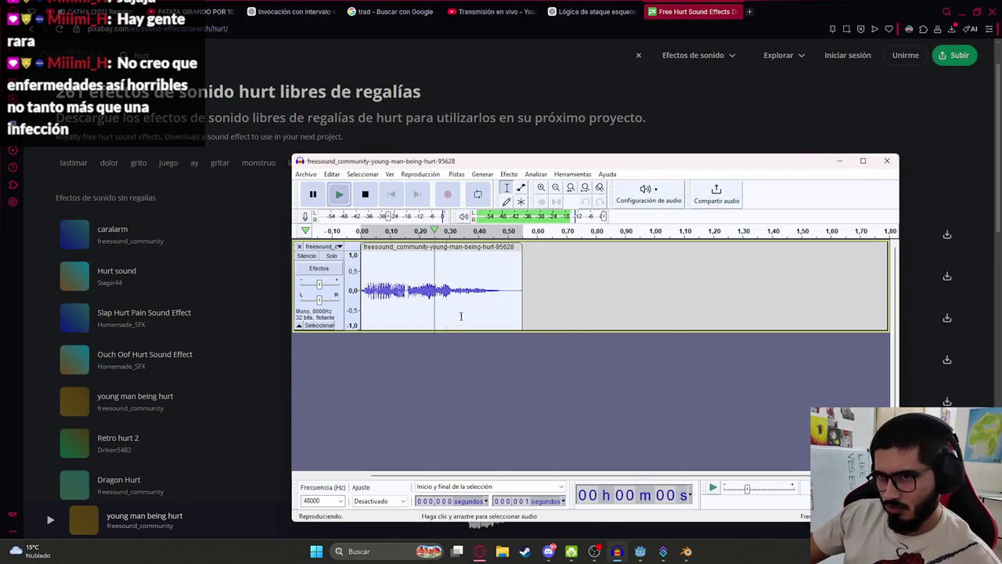
pyautogui.click(456, 174)
pyautogui.click(466, 216)
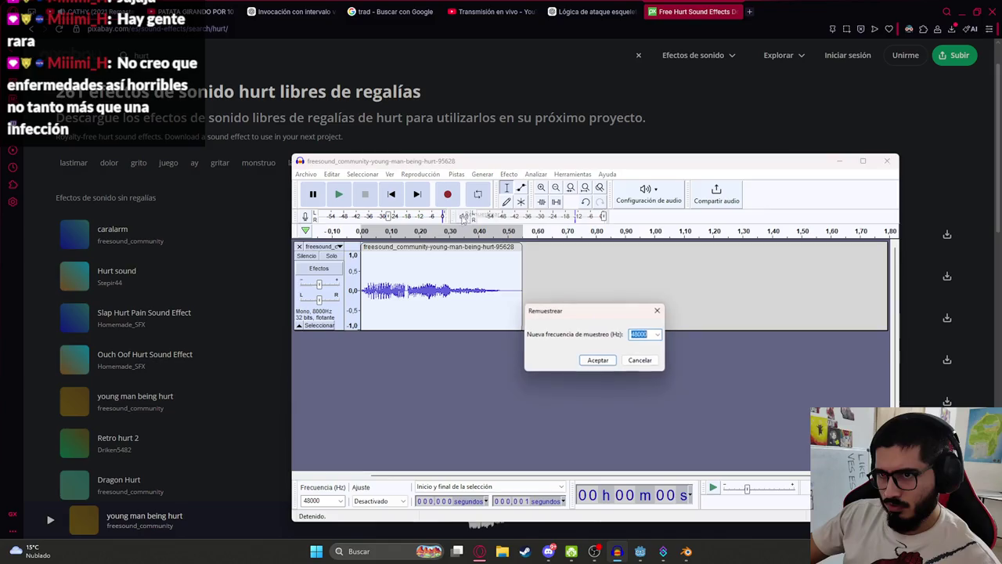
pyautogui.click(660, 334)
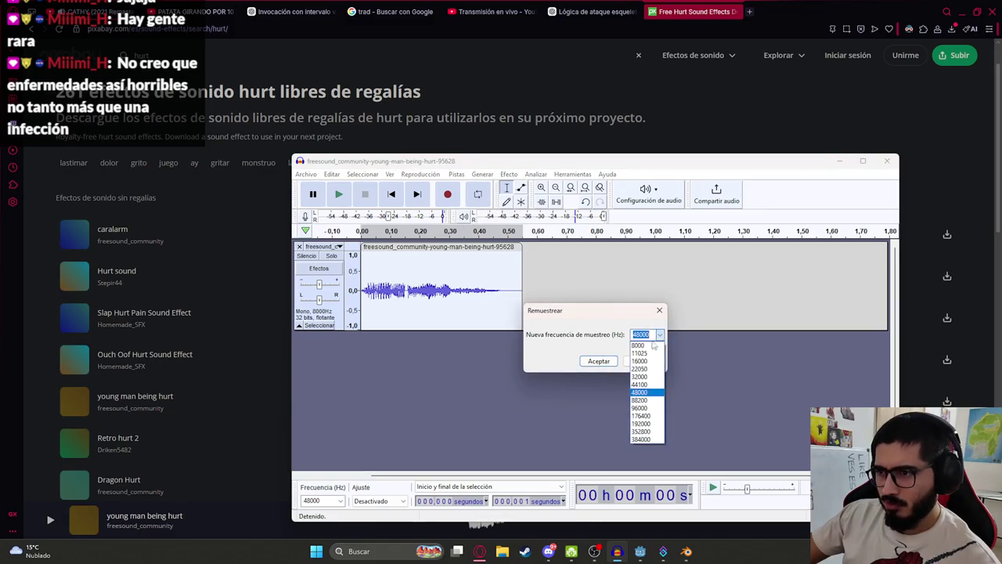
pyautogui.click(647, 344)
pyautogui.click(598, 360)
pyautogui.press('space')
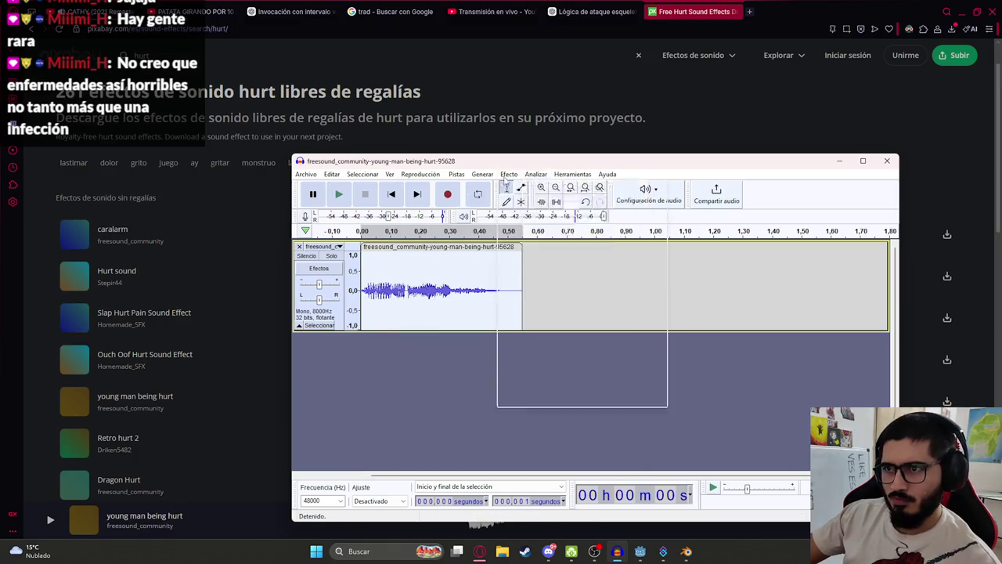
# Resample the clip to 11025 Hz and audition it
pyautogui.click(508, 174)
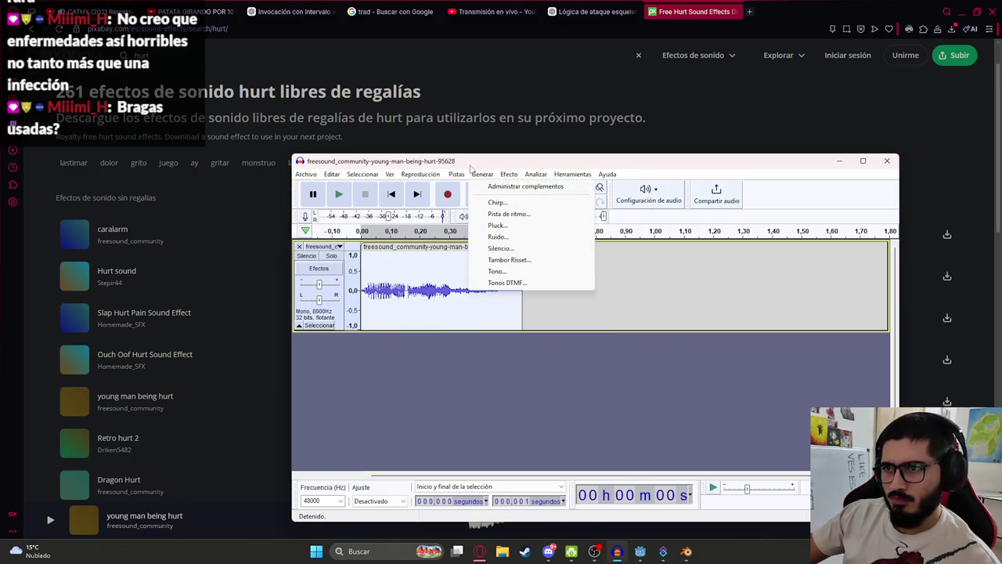
pyautogui.click(501, 214)
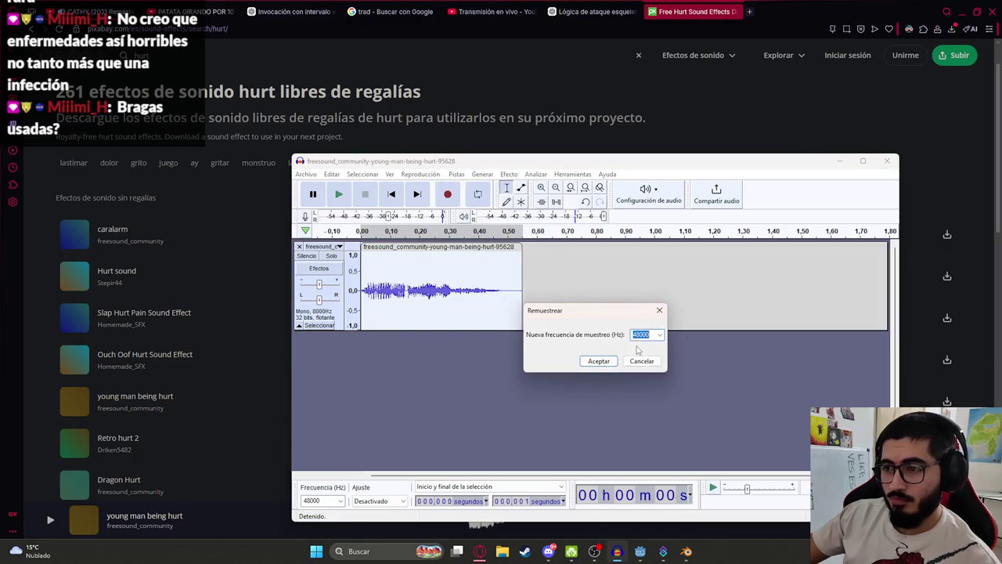
pyautogui.click(660, 334)
pyautogui.click(658, 356)
pyautogui.click(595, 359)
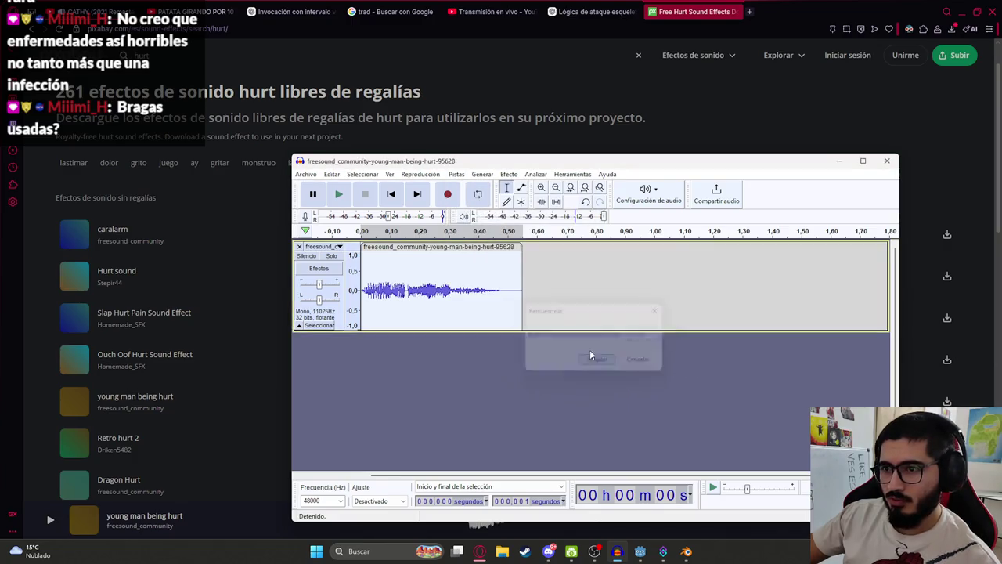
pyautogui.press('space')
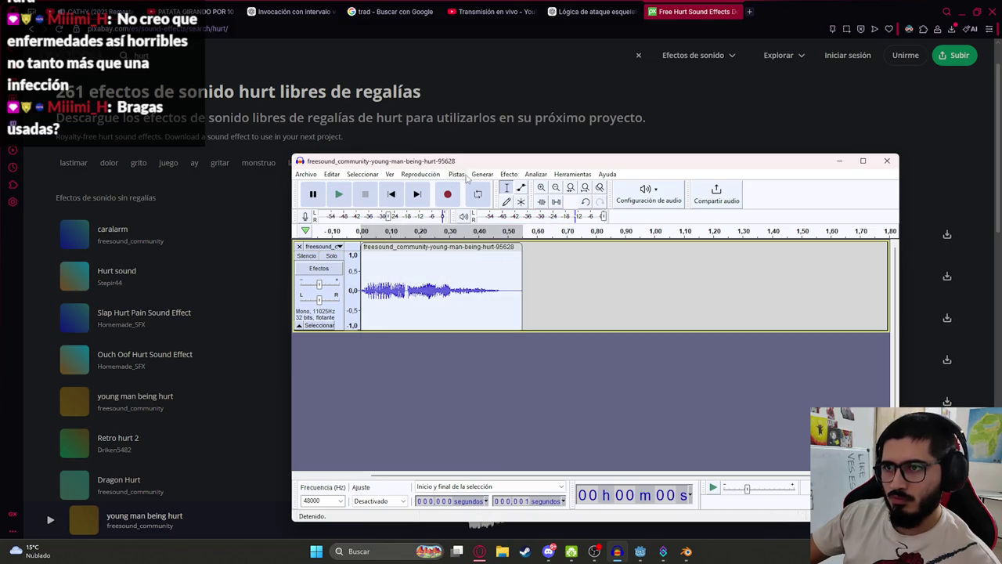
# Remove an accidental duplicate track, then resample back to 8000 Hz and play it
pyautogui.click(461, 175)
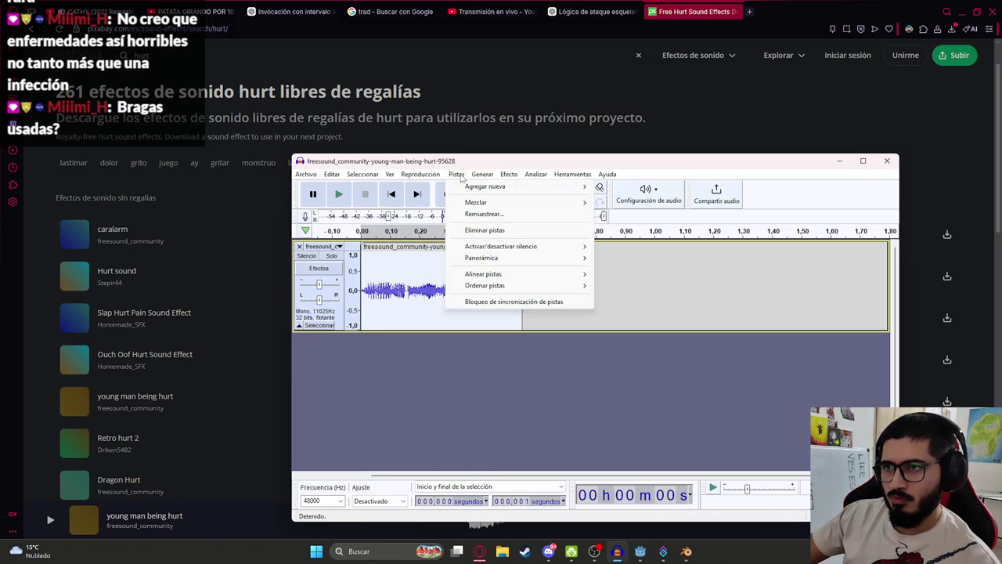
pyautogui.click(483, 213)
pyautogui.click(598, 360)
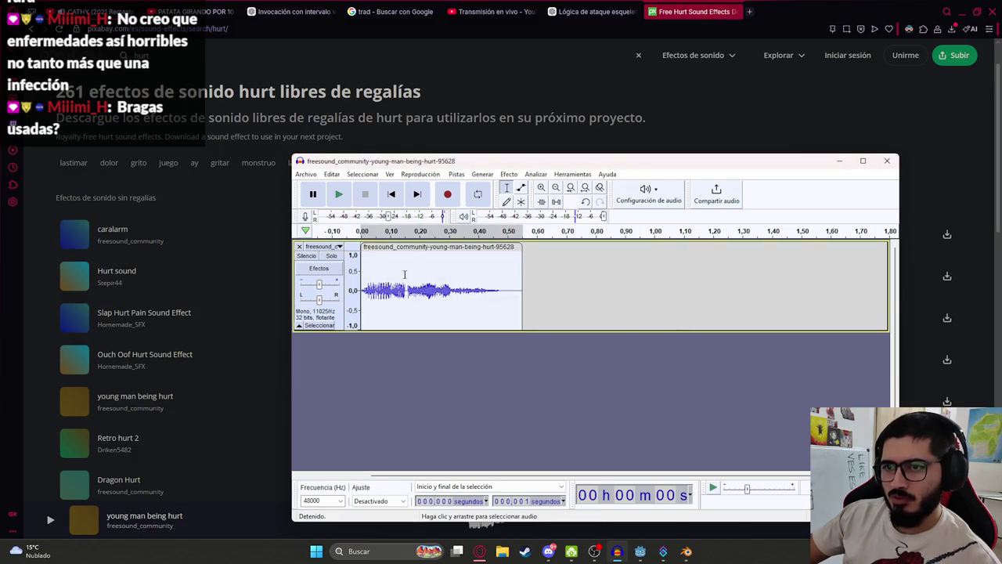
pyautogui.hotkey('ctrl', 'd')
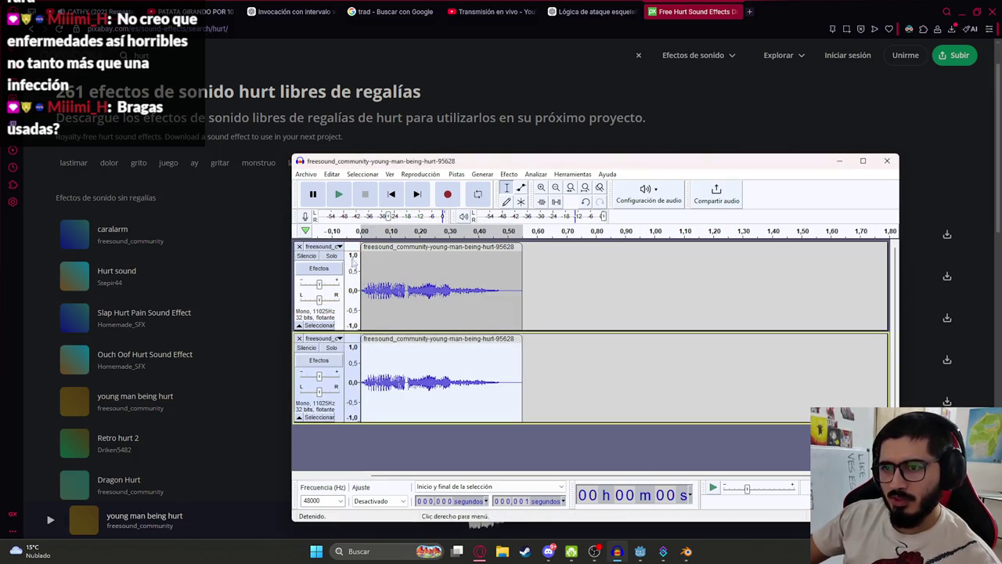
pyautogui.click(299, 245)
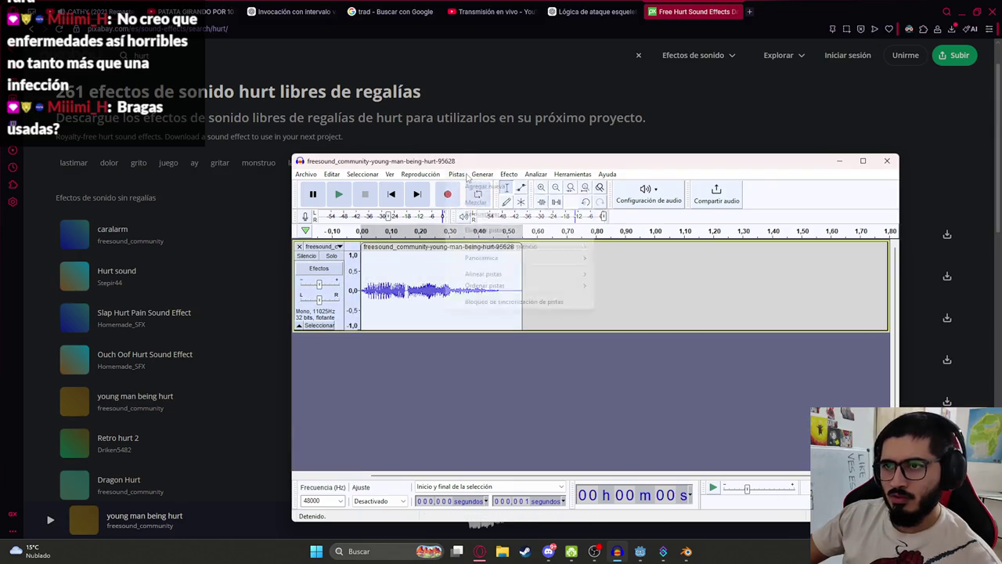
pyautogui.click(455, 173)
pyautogui.click(479, 214)
pyautogui.write('8000')
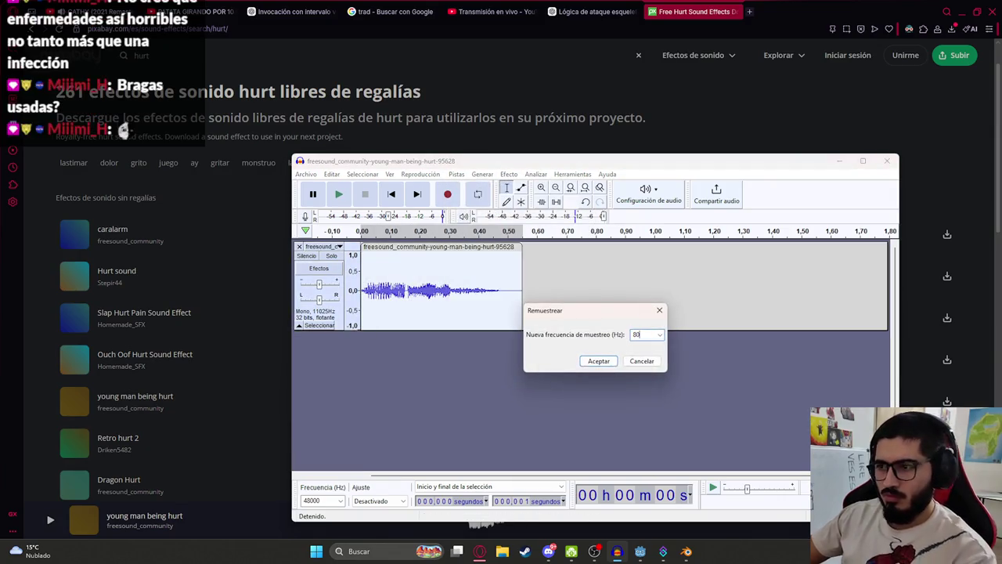
pyautogui.press('Return')
pyautogui.press('space')
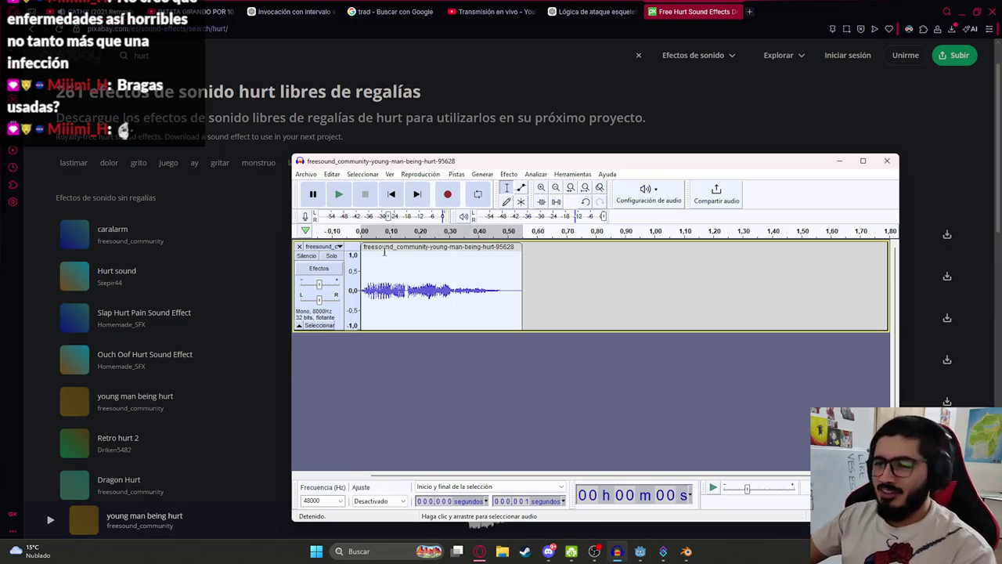
# Export the resampled clip as a WAV saved under the name player_hurt
pyautogui.click(509, 175)
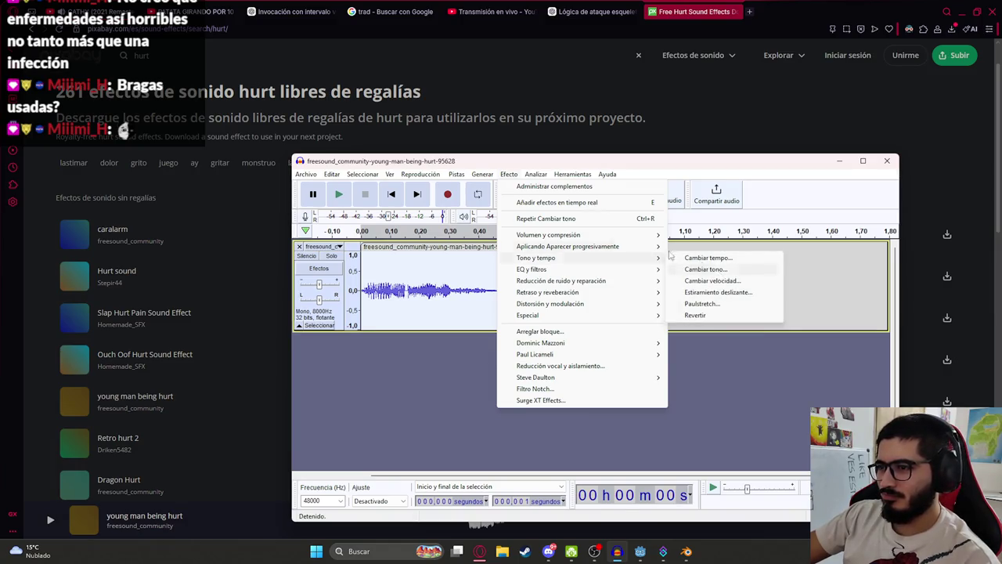
pyautogui.moveTo(308, 176)
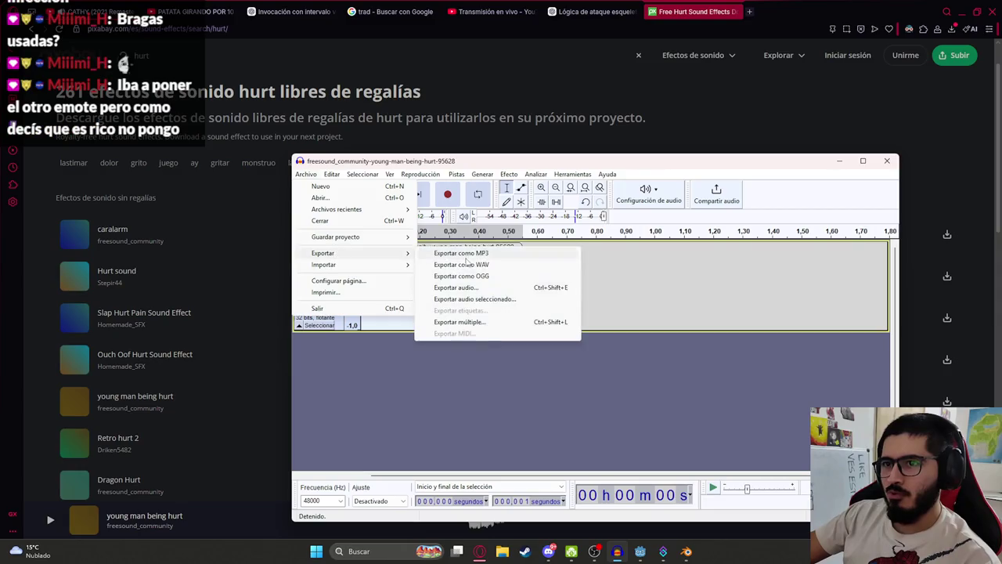
pyautogui.click(463, 224)
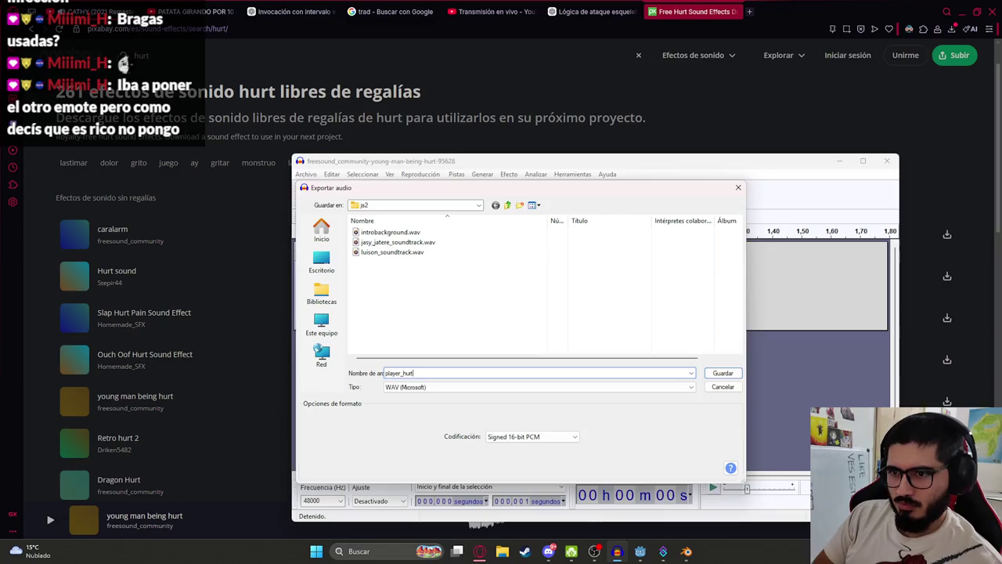
pyautogui.press('Return')
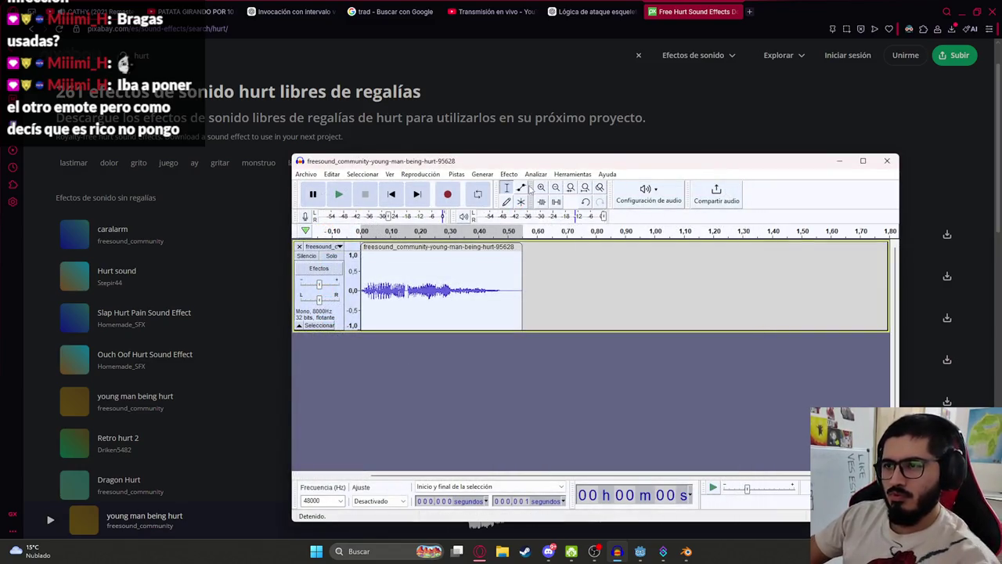
pyautogui.click(306, 174)
pyautogui.click(329, 196)
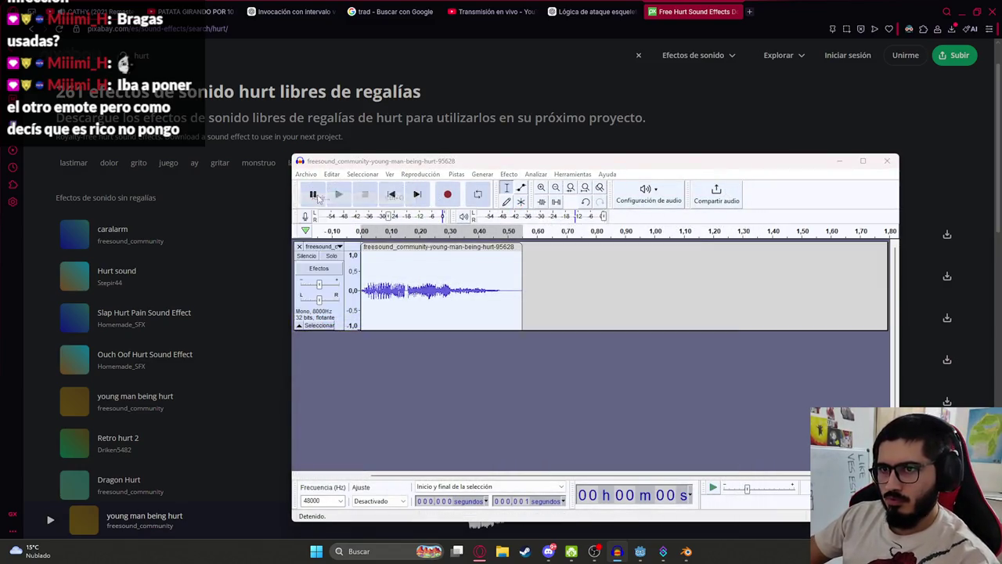
pyautogui.click(508, 205)
pyautogui.click(507, 205)
pyautogui.click(322, 341)
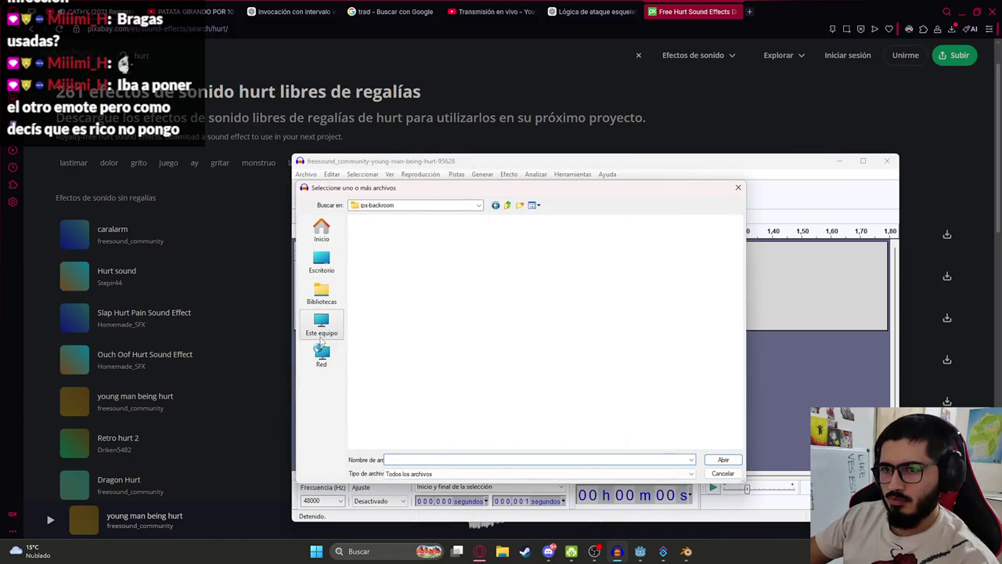
pyautogui.doubleClick(514, 264)
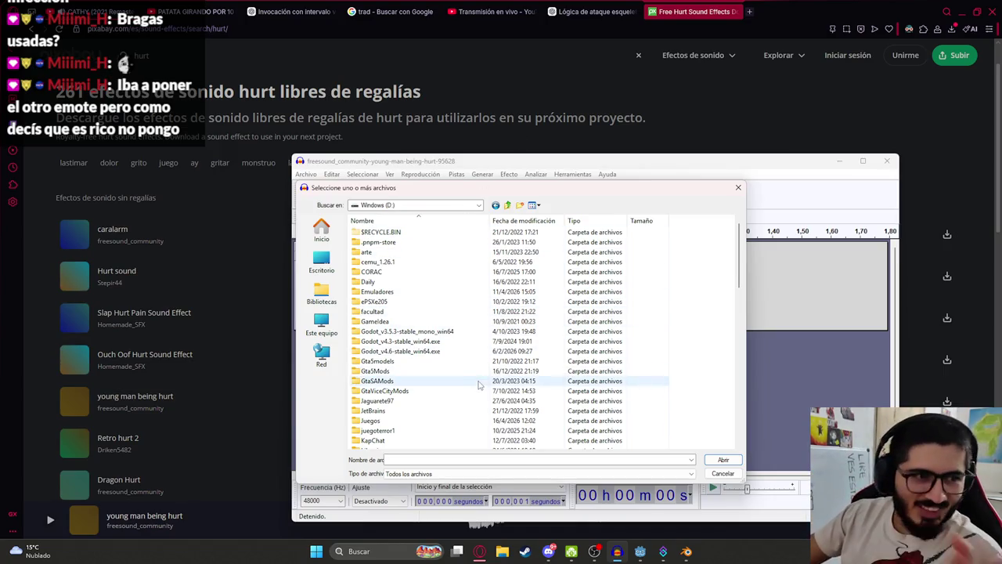
pyautogui.scroll(-10, 477, 340)
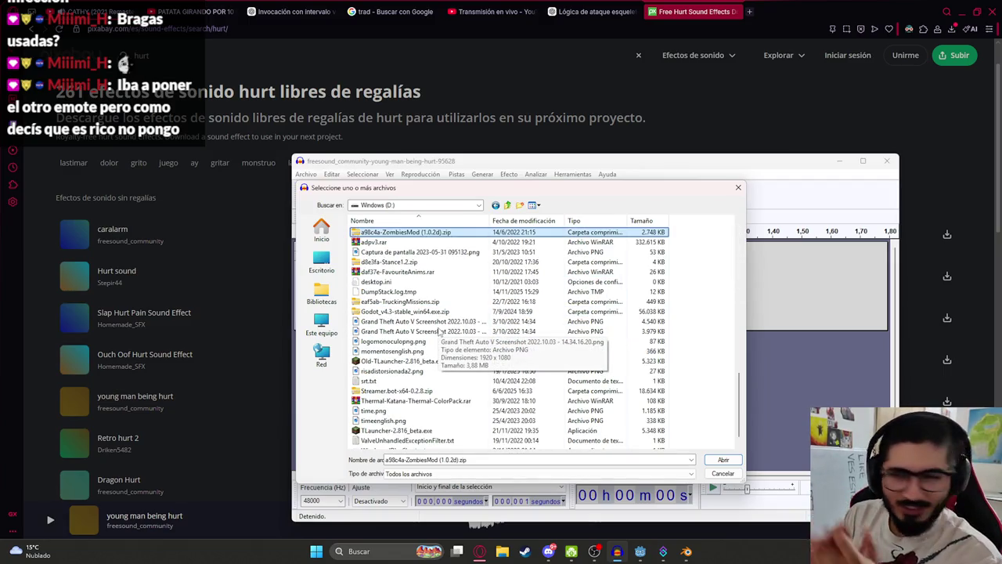
pyautogui.scroll(5, 427, 309)
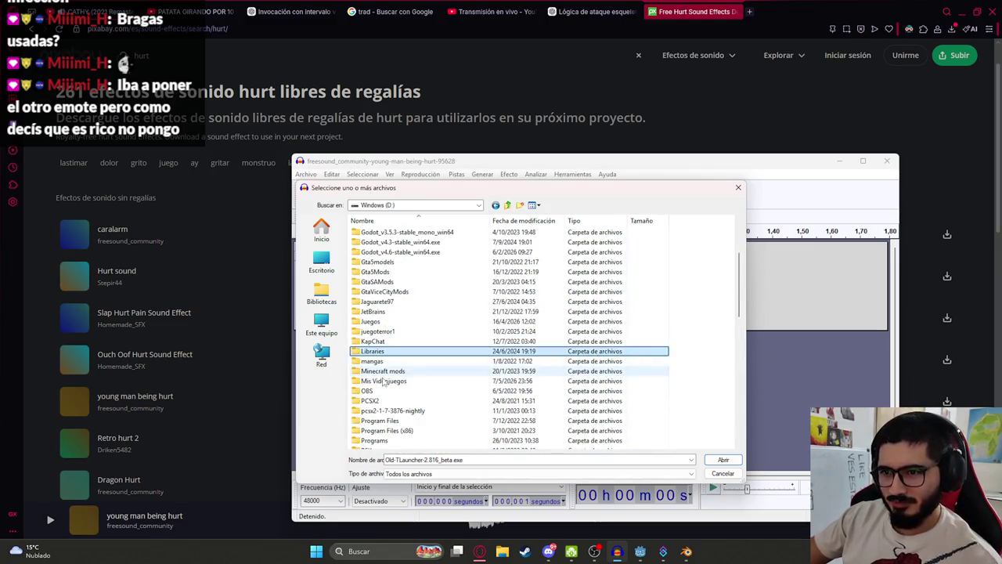
pyautogui.doubleClick(386, 380)
pyautogui.doubleClick(430, 332)
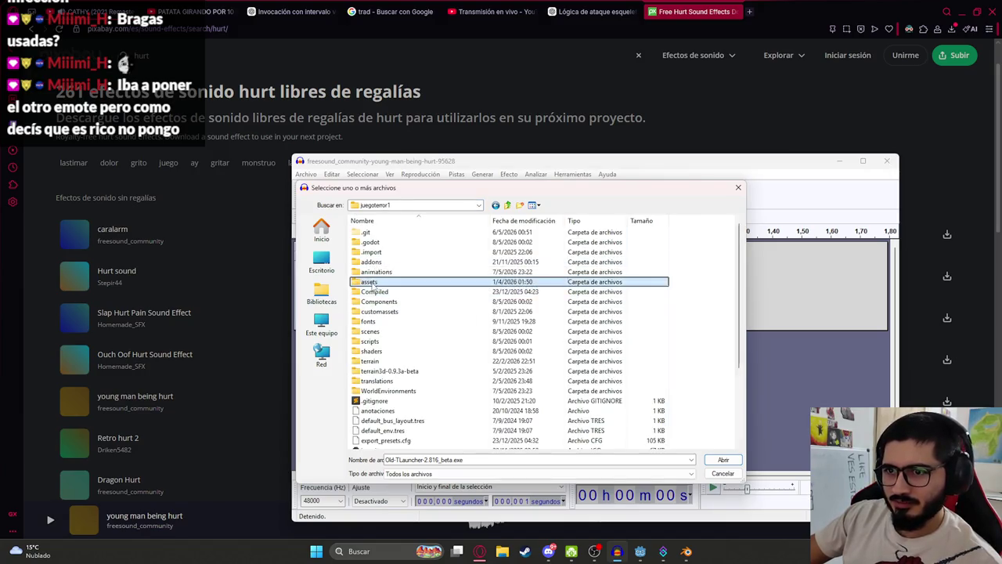
pyautogui.doubleClick(370, 281)
pyautogui.doubleClick(381, 331)
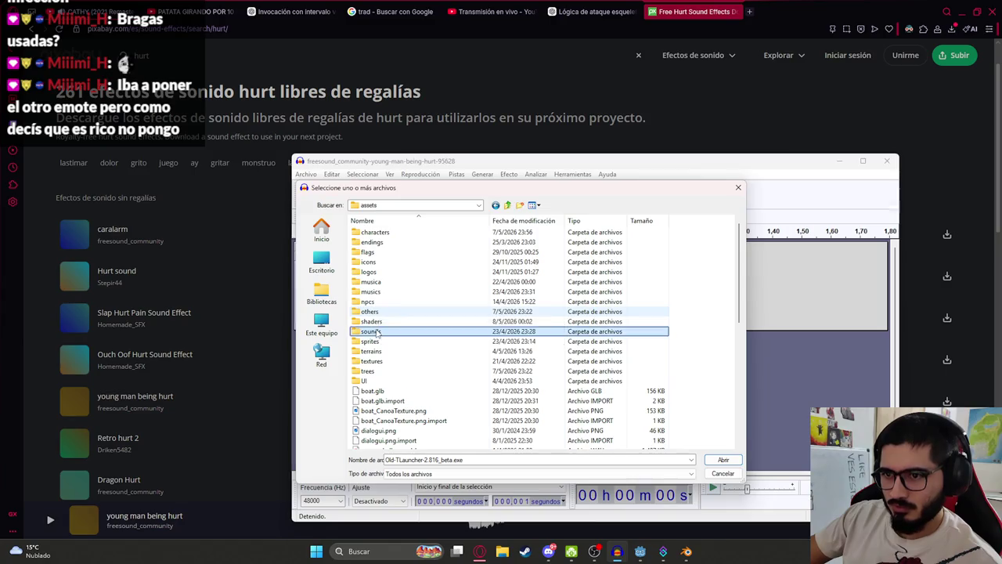
pyautogui.doubleClick(372, 250)
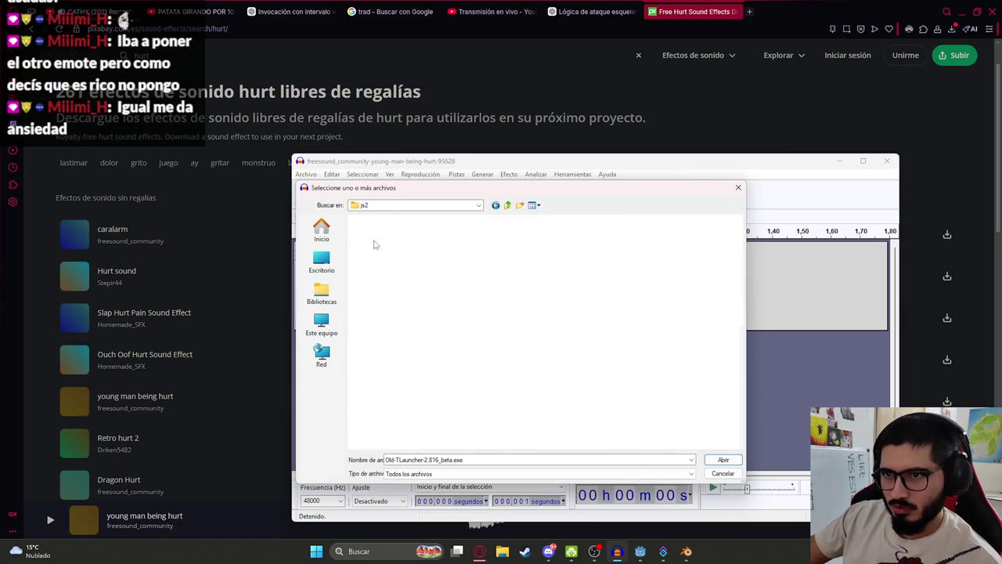
pyautogui.scroll(-8, 426, 413)
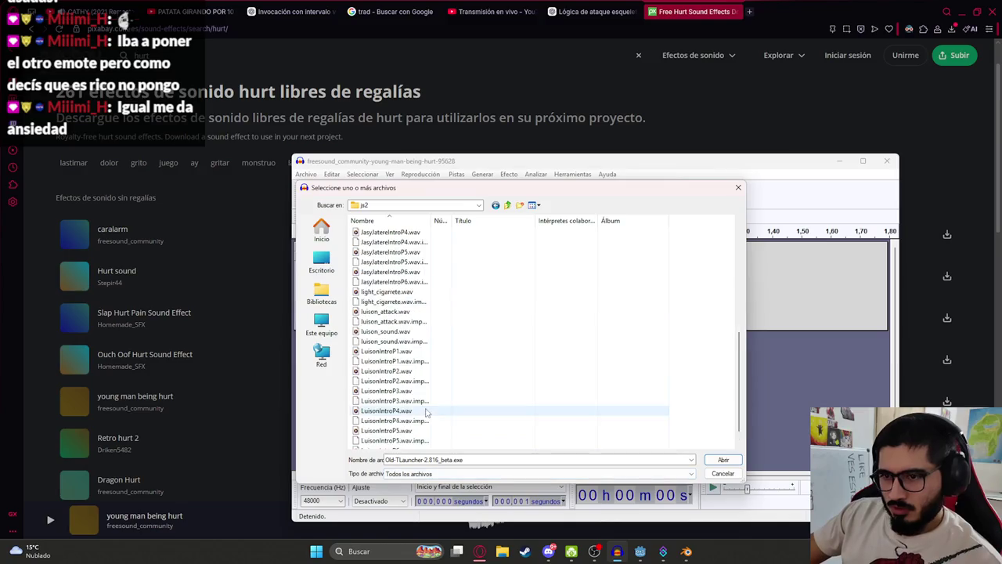
pyautogui.click(507, 206)
pyautogui.click(737, 187)
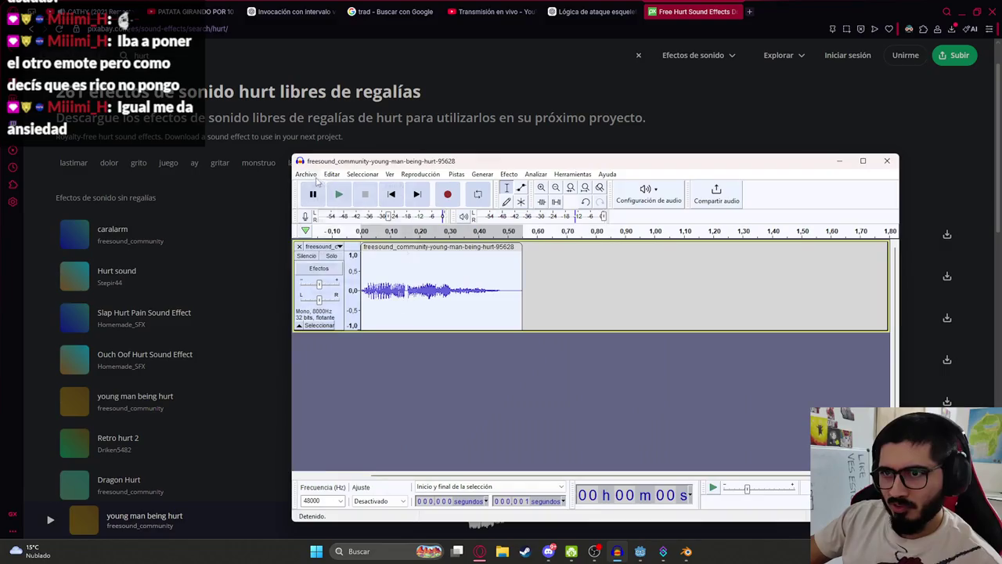
# Save the WAV export as player_hurt, browsing up to assets, then into sounds and js2
pyautogui.click(306, 173)
pyautogui.moveTo(376, 253)
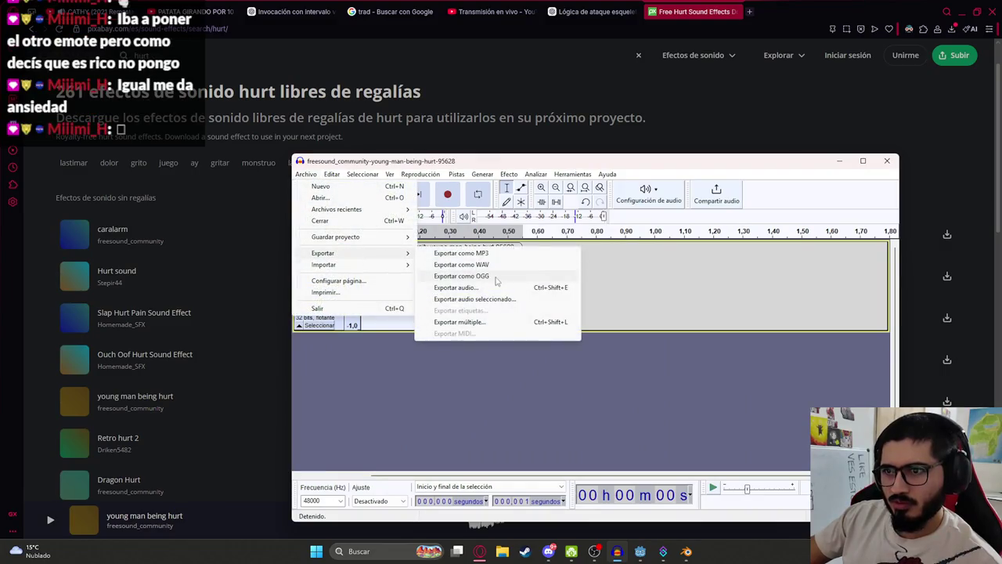
pyautogui.click(490, 266)
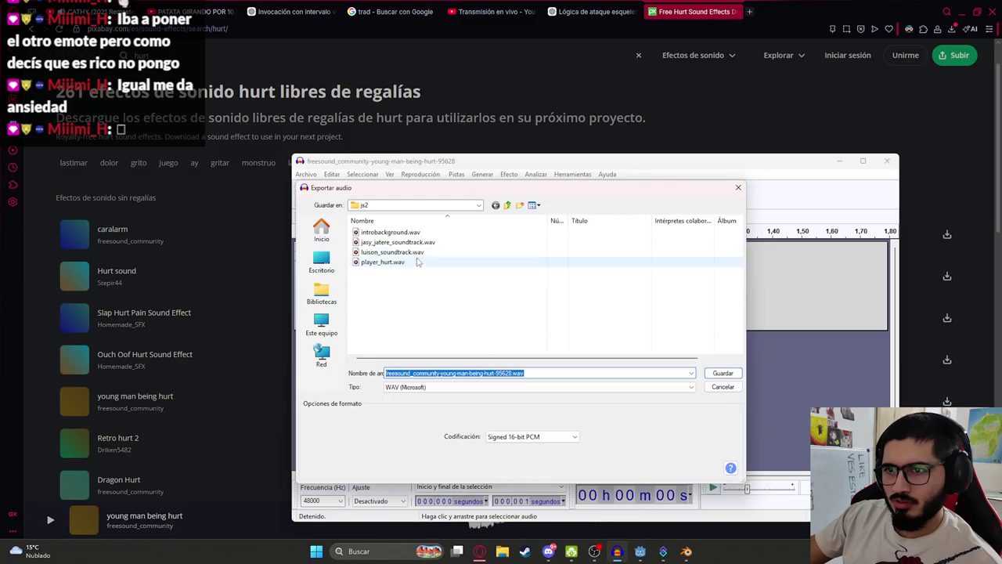
pyautogui.click(390, 263)
pyautogui.click(509, 205)
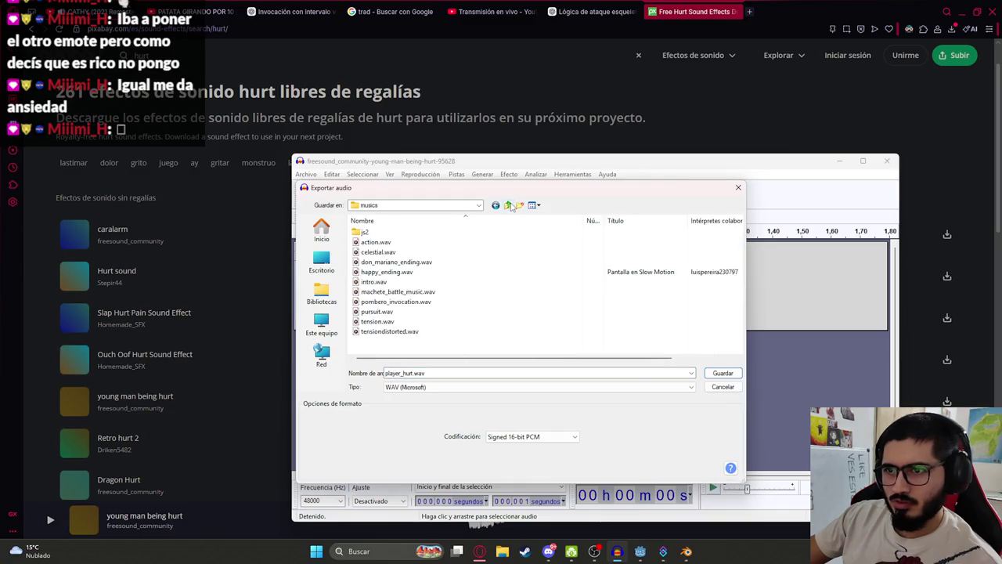
pyautogui.click(509, 205)
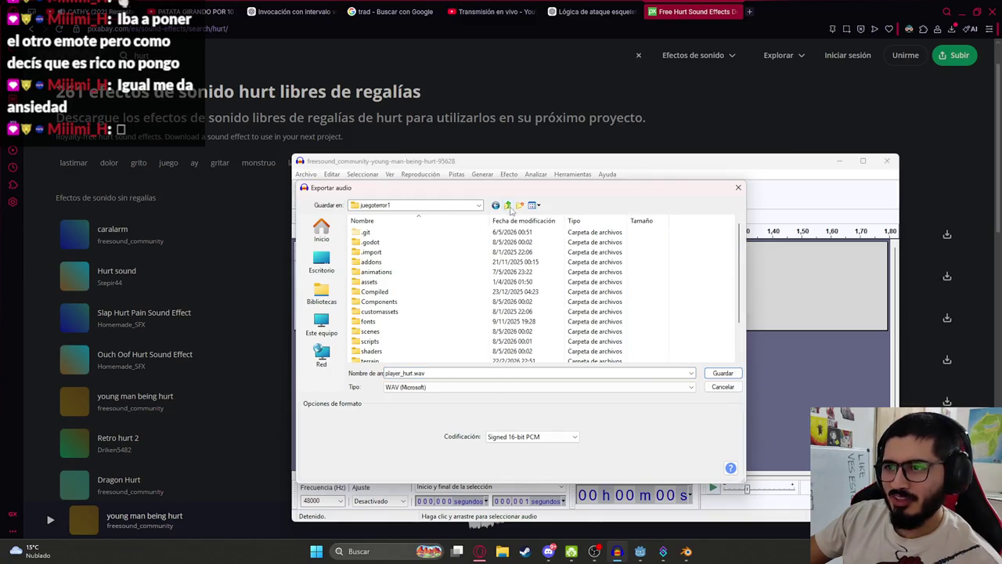
pyautogui.doubleClick(382, 283)
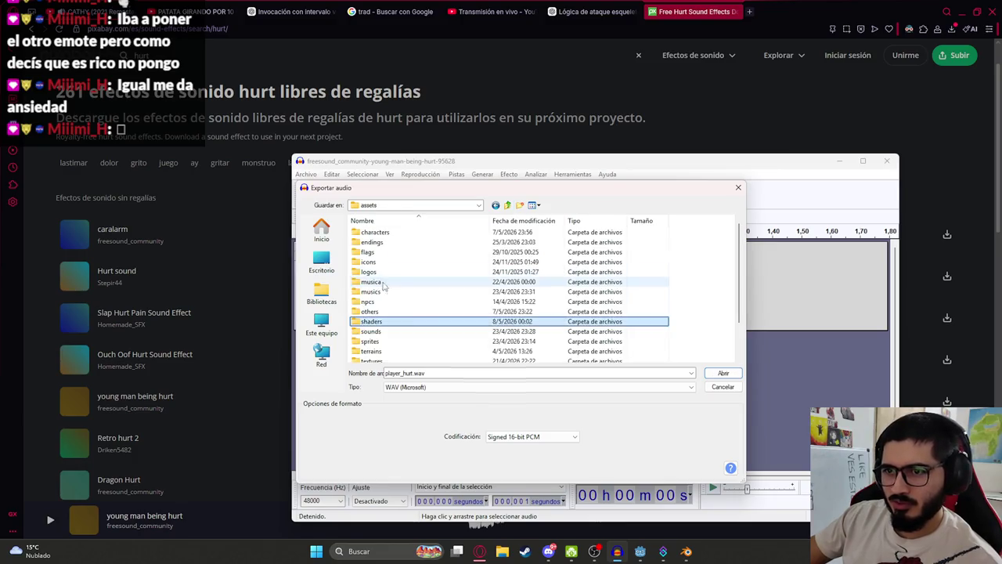
pyautogui.click(376, 331)
pyautogui.doubleClick(376, 331)
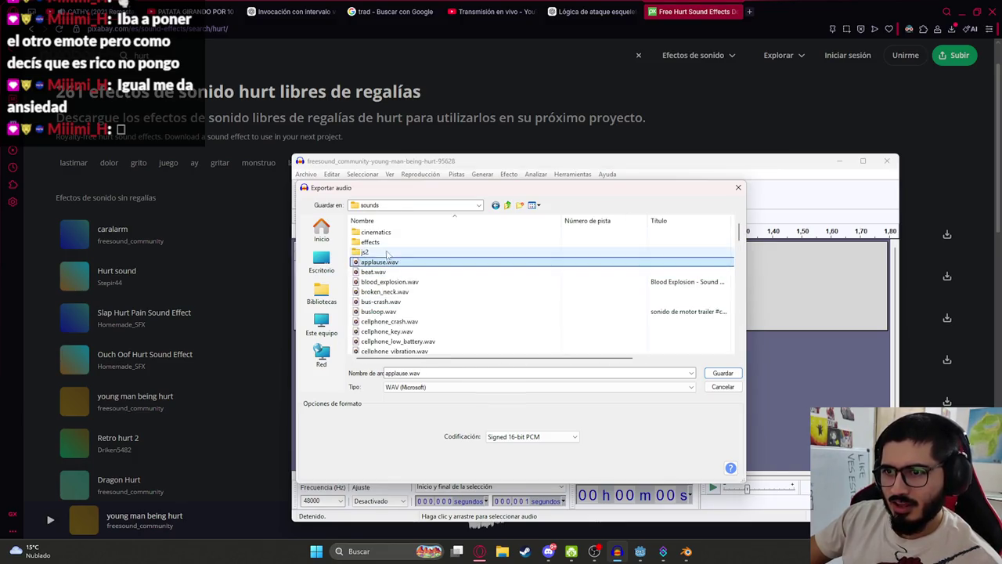
pyautogui.click(381, 254)
pyautogui.write('player_hurt')
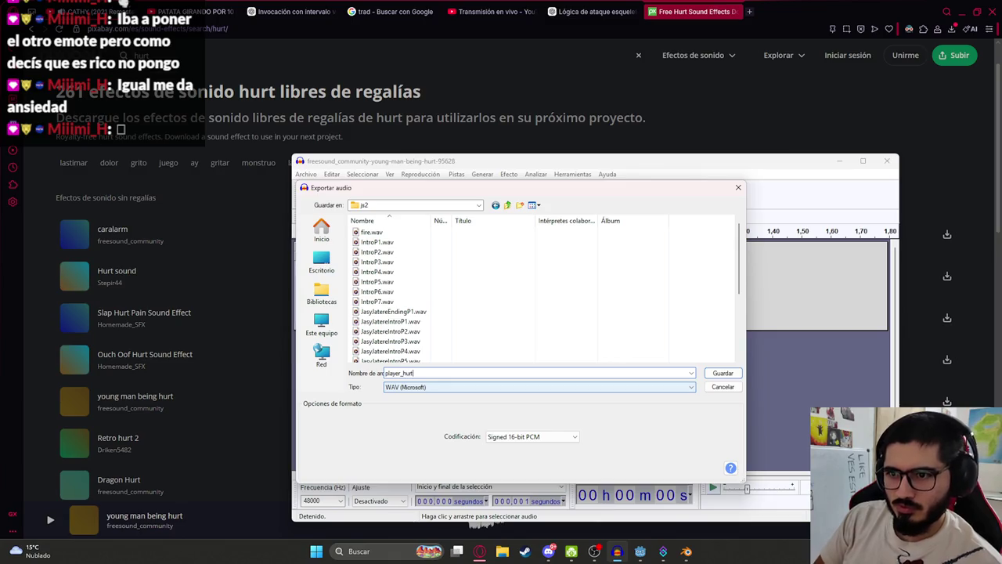
pyautogui.press('Return')
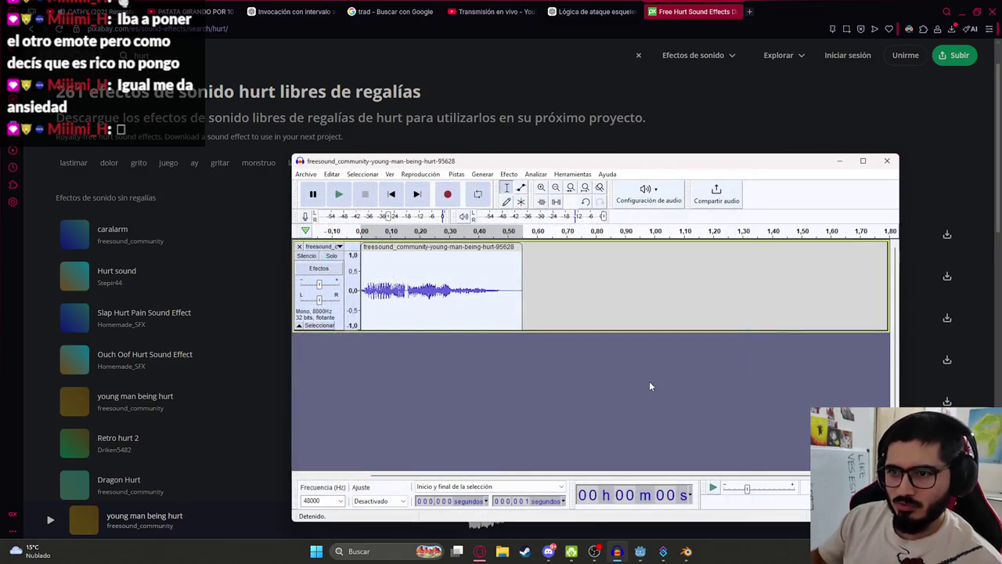
# Review the skeleton hit handling code after show_luison_effect() in Godot, then return to Audacity
pyautogui.click(641, 551)
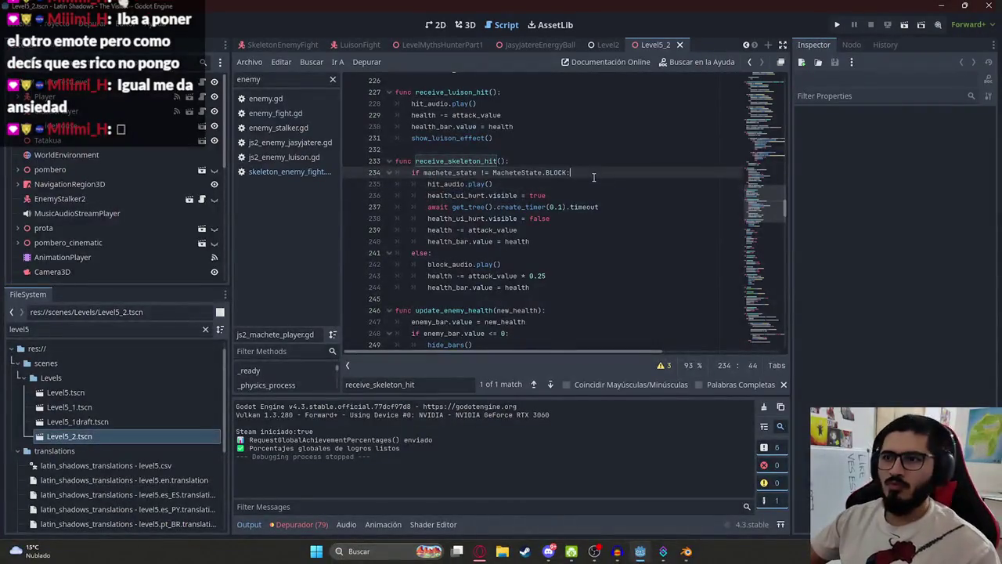
pyautogui.click(455, 262)
pyautogui.click(494, 140)
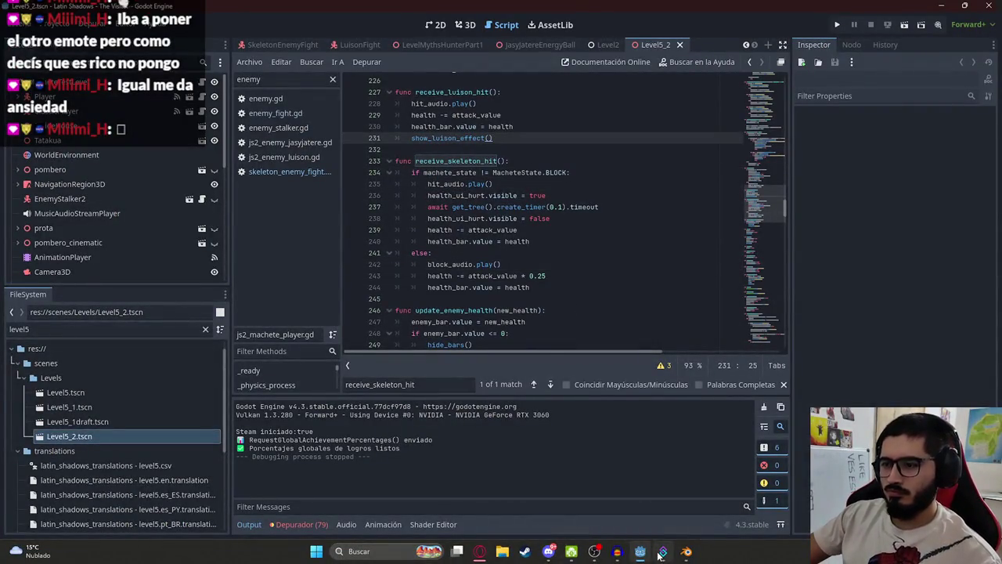
pyautogui.click(616, 551)
pyautogui.click(307, 174)
# Open player_hurt.wav from Mis Videojuegos/juegoterror1/assets/sounds/js2 in Audacity
pyautogui.click(330, 197)
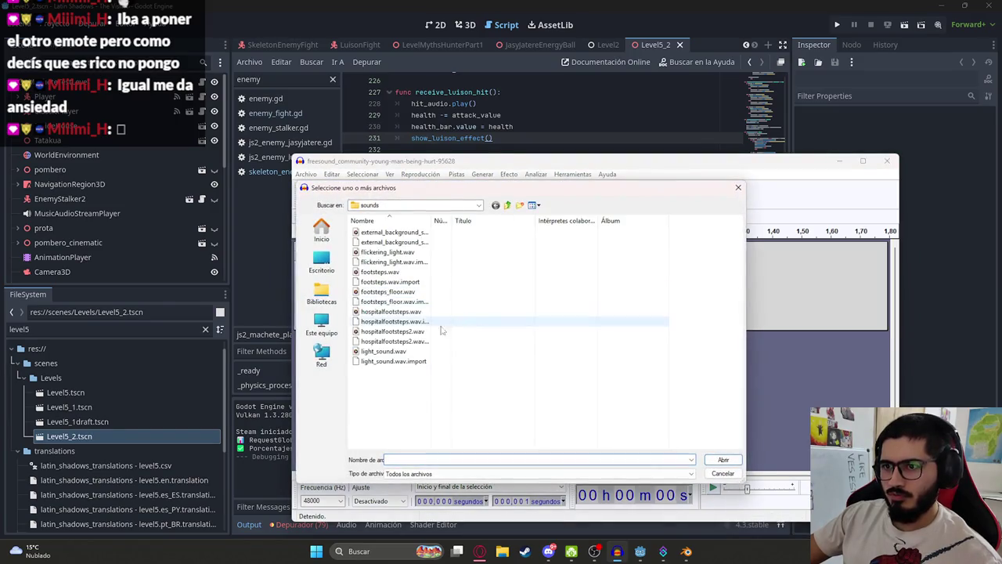
pyautogui.click(508, 204)
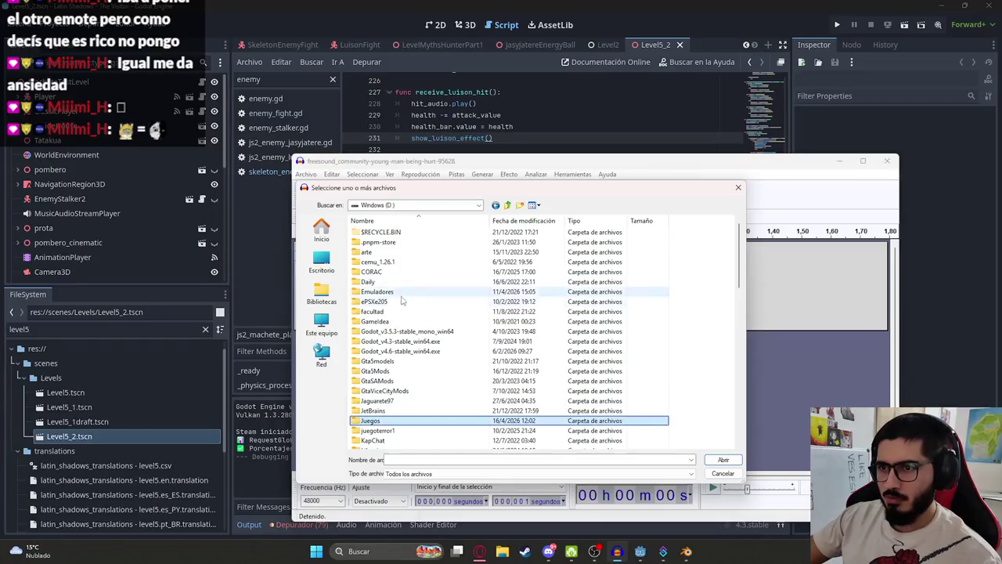
pyautogui.doubleClick(380, 429)
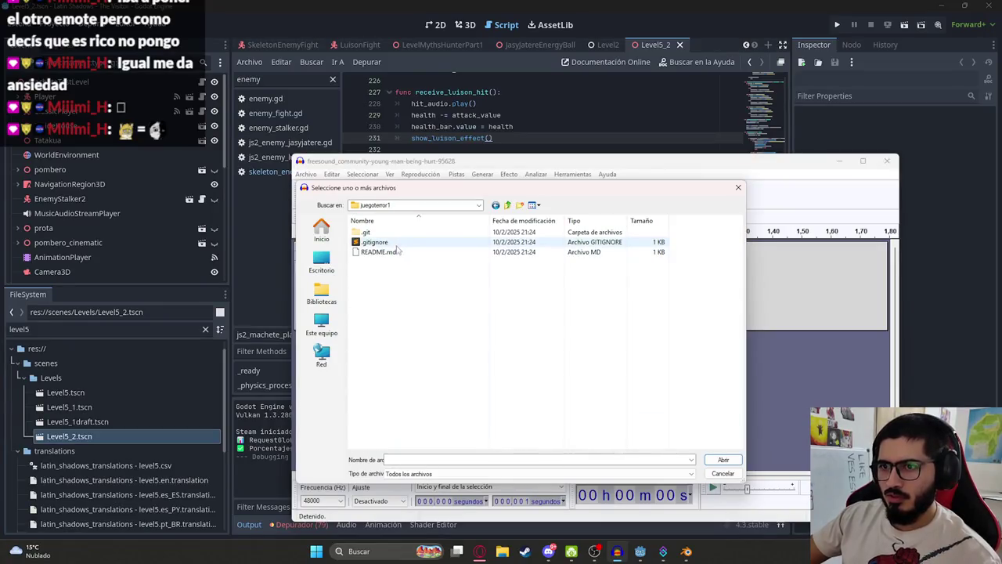
pyautogui.click(507, 205)
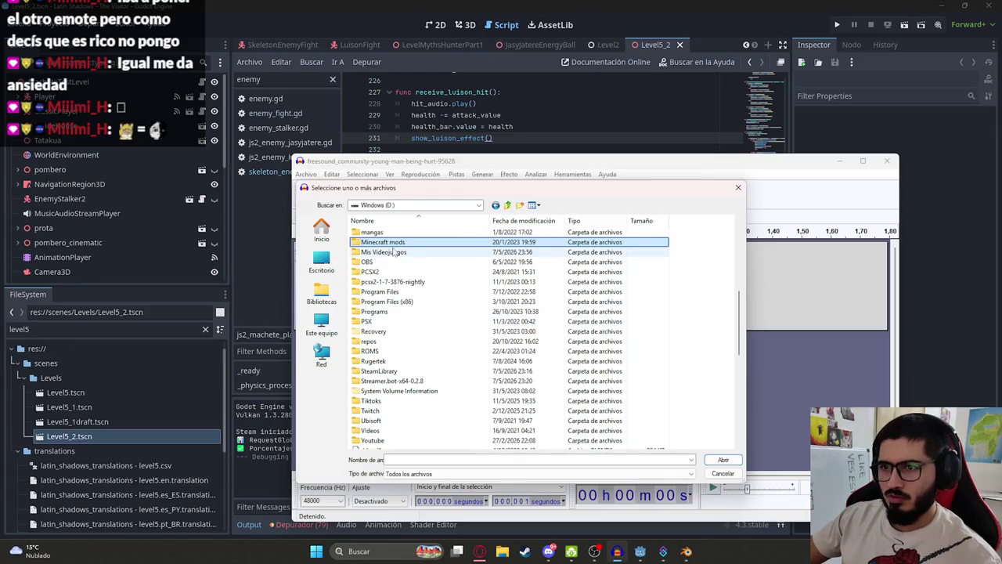
pyautogui.doubleClick(396, 252)
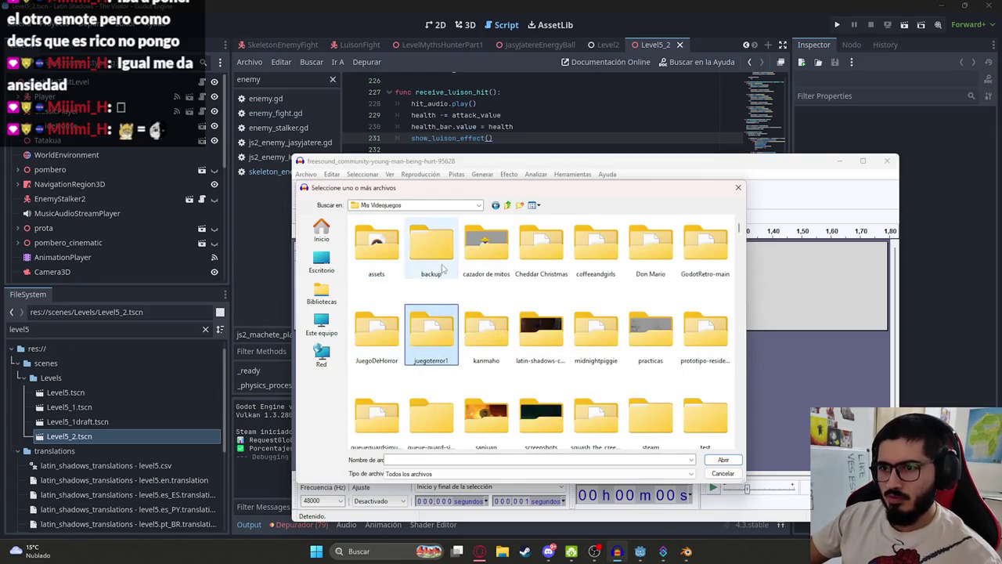
pyautogui.doubleClick(376, 247)
pyautogui.doubleClick(393, 262)
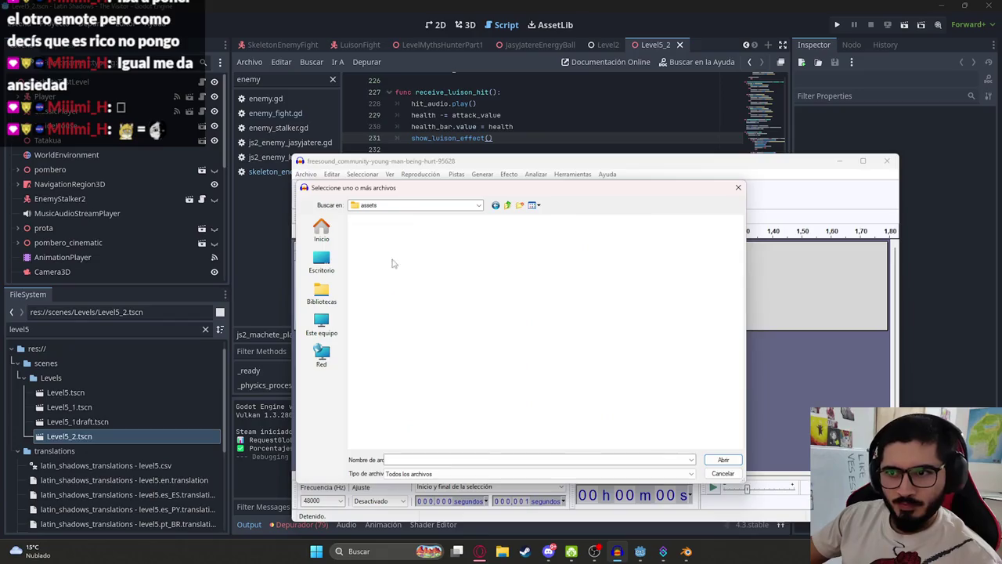
pyautogui.doubleClick(387, 301)
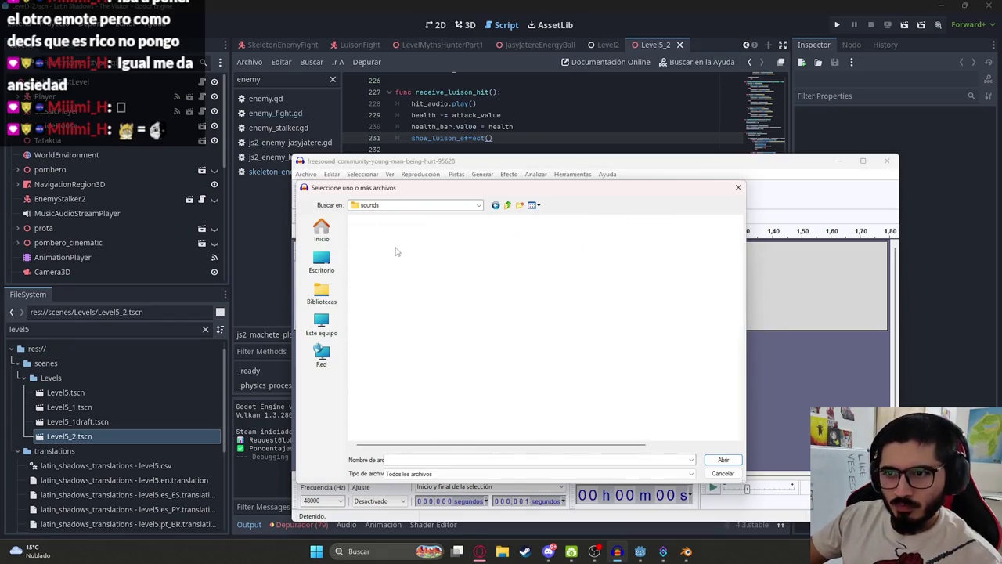
pyautogui.doubleClick(375, 253)
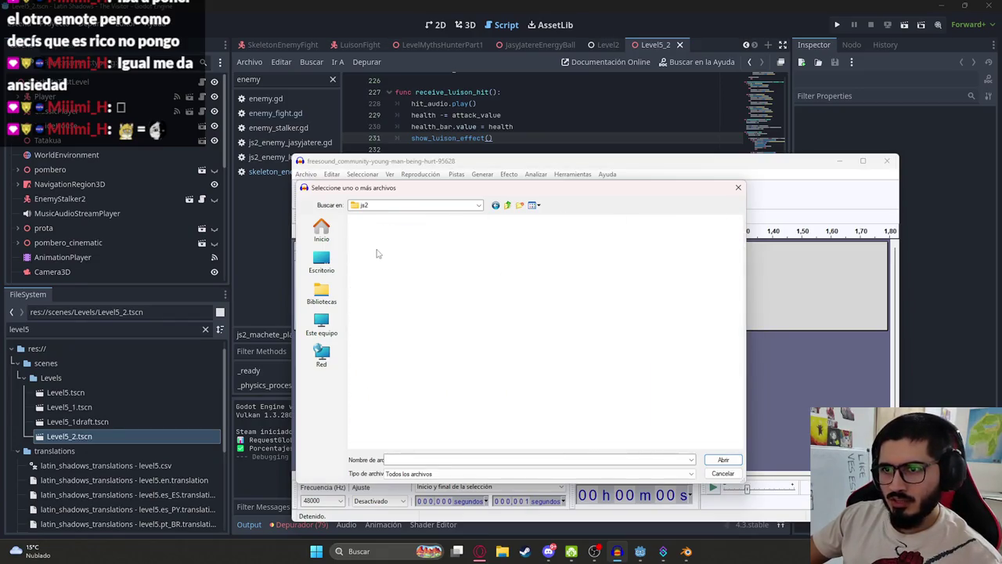
pyautogui.scroll(-10, 407, 387)
pyautogui.doubleClick(388, 429)
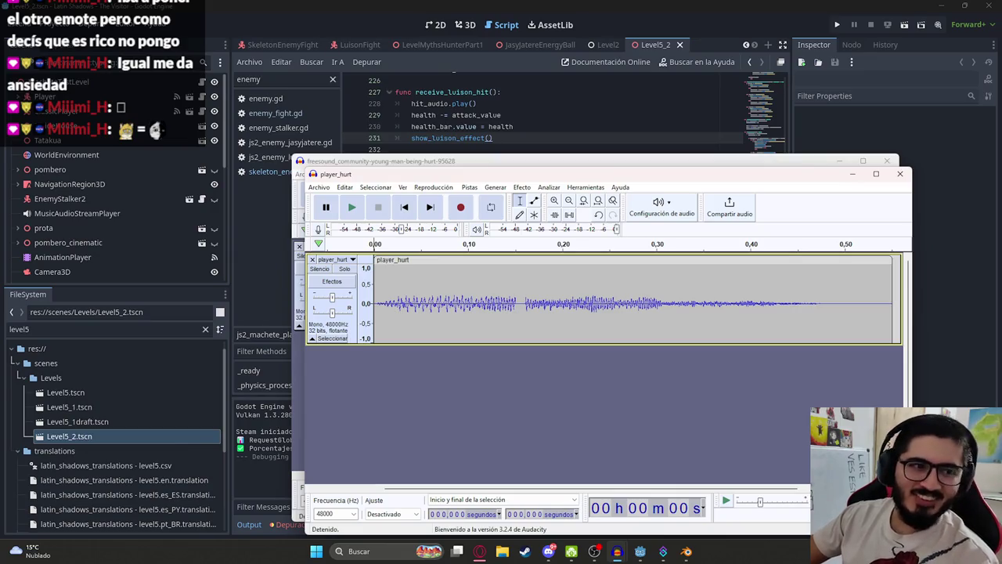
# Resample the track to 8000 Hz, play it, and switch back to Godot
pyautogui.click(373, 288)
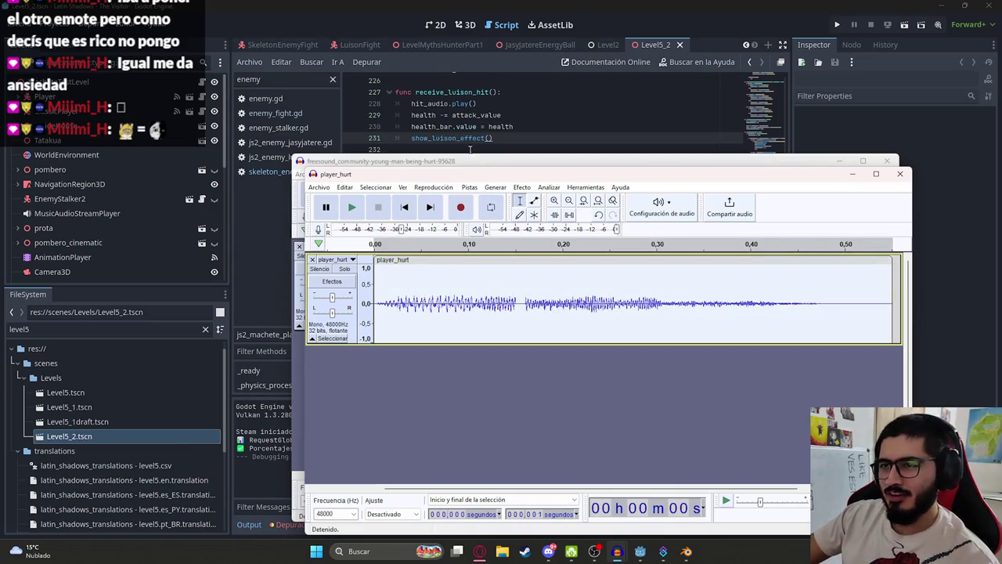
pyautogui.click(469, 187)
pyautogui.click(497, 227)
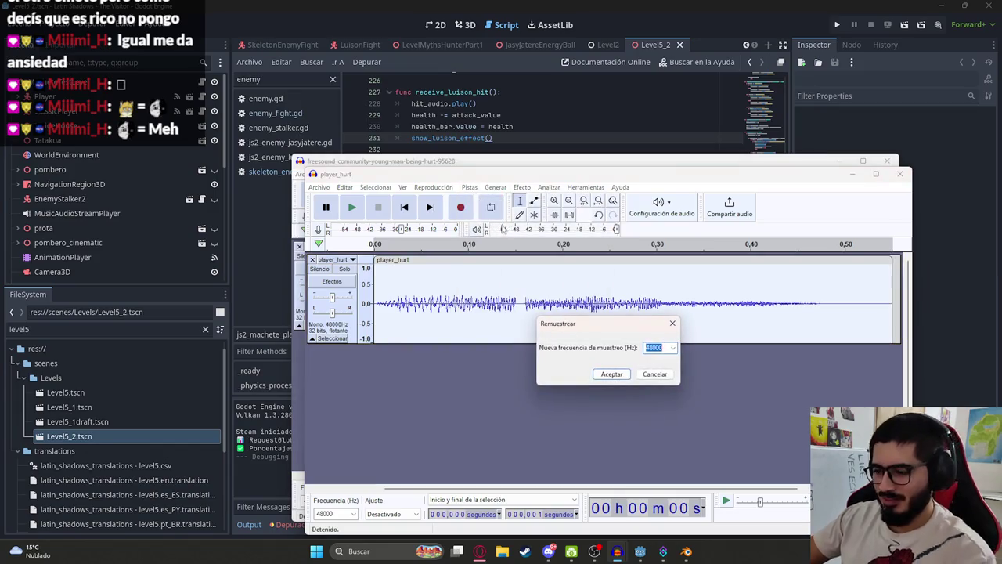
pyautogui.write('800')
pyautogui.press('Return')
pyautogui.press('space')
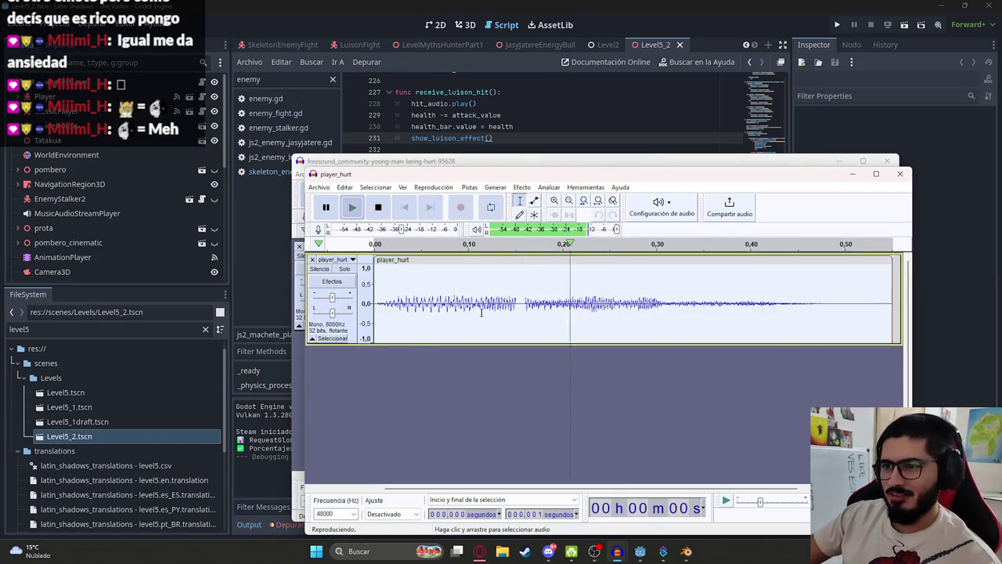
pyautogui.click(557, 5)
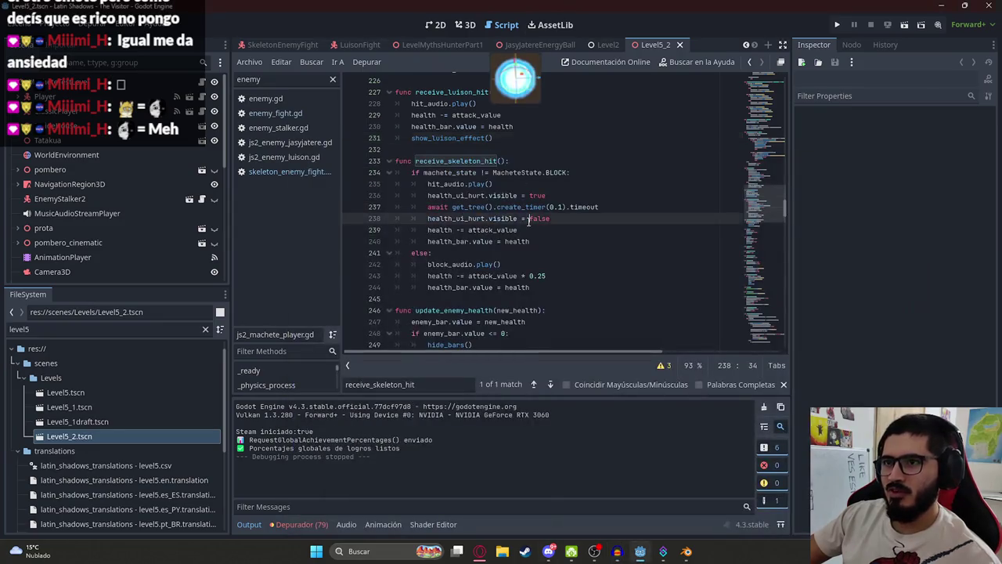
# Assign sounds/js2/player_hurt.wav as the Js2MachetePlayer HitAudioStreamPlayer stream
pyautogui.click(276, 48)
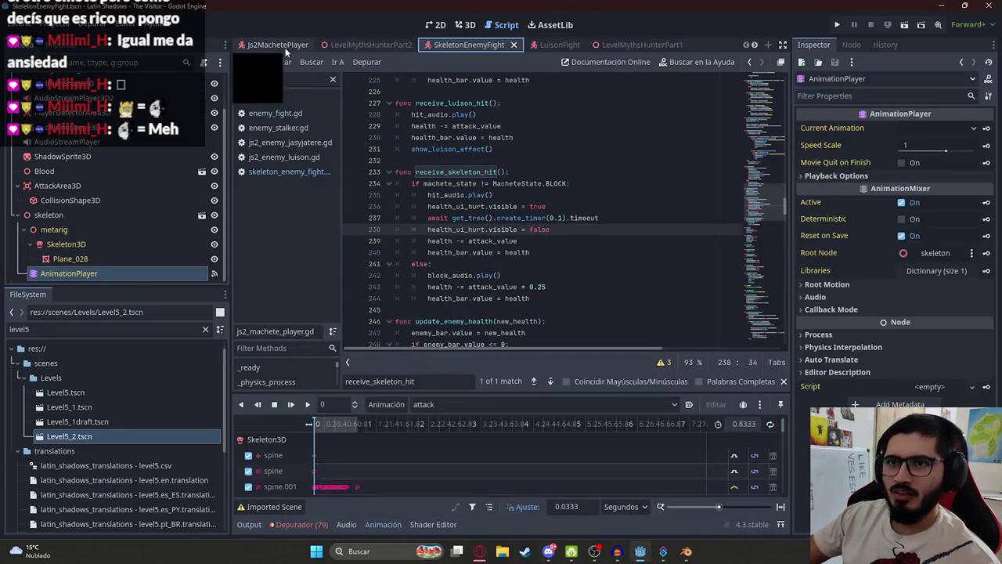
pyautogui.click(466, 25)
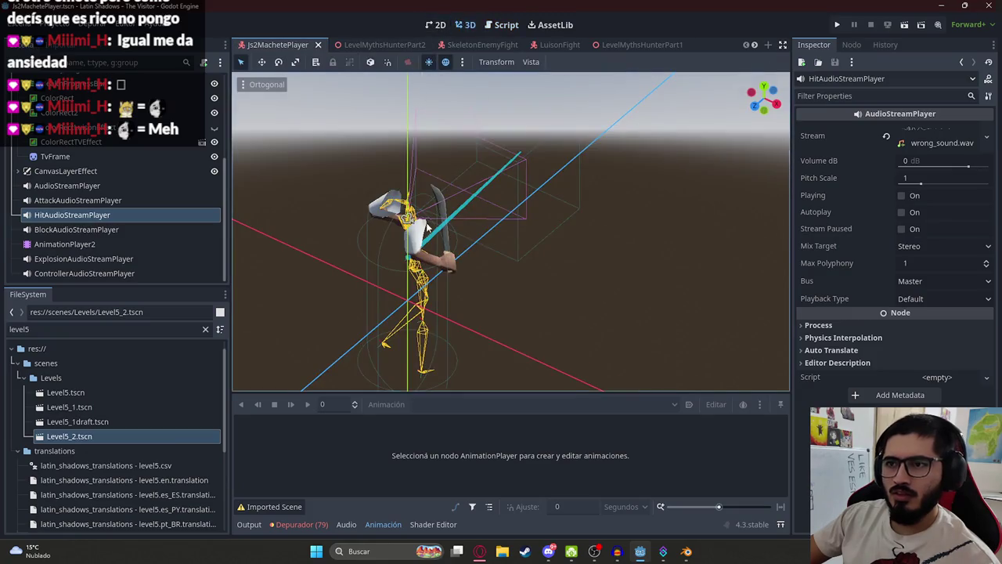
pyautogui.click(902, 195)
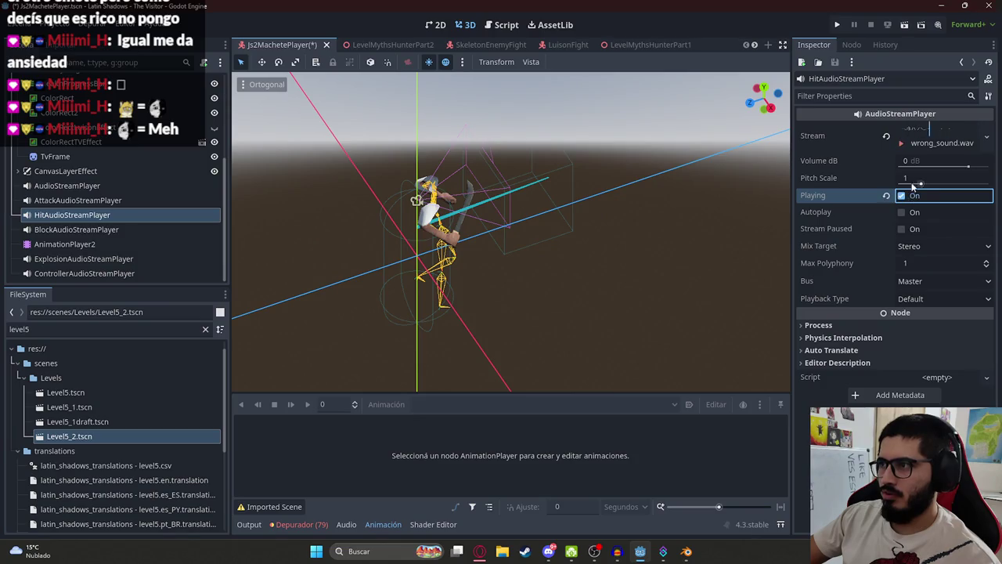
pyautogui.click(50, 330)
pyautogui.write('hurt')
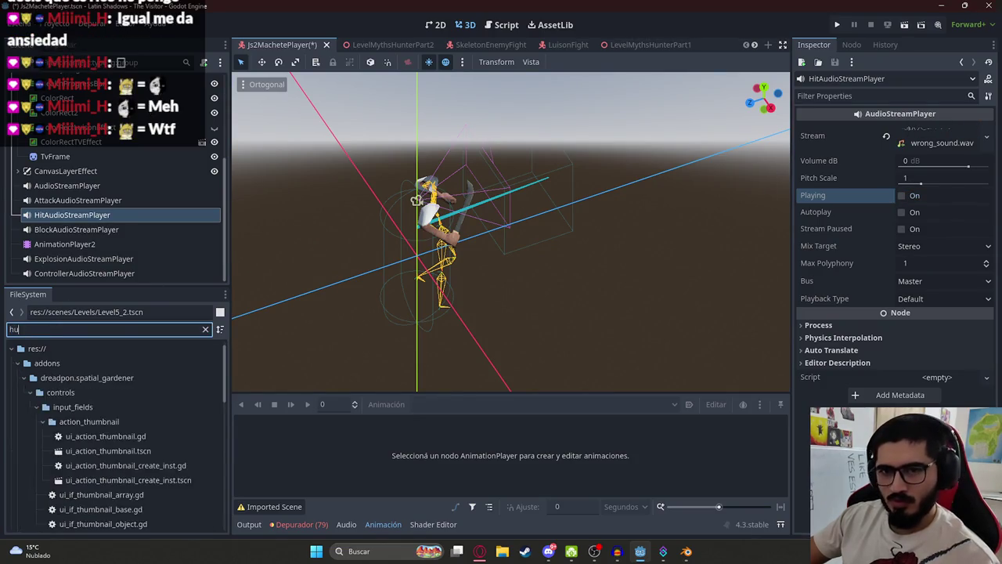
pyautogui.moveTo(104, 423)
pyautogui.mouseDown()
pyautogui.moveTo(600, 289)
pyautogui.moveTo(123, 391)
pyautogui.mouseUp()
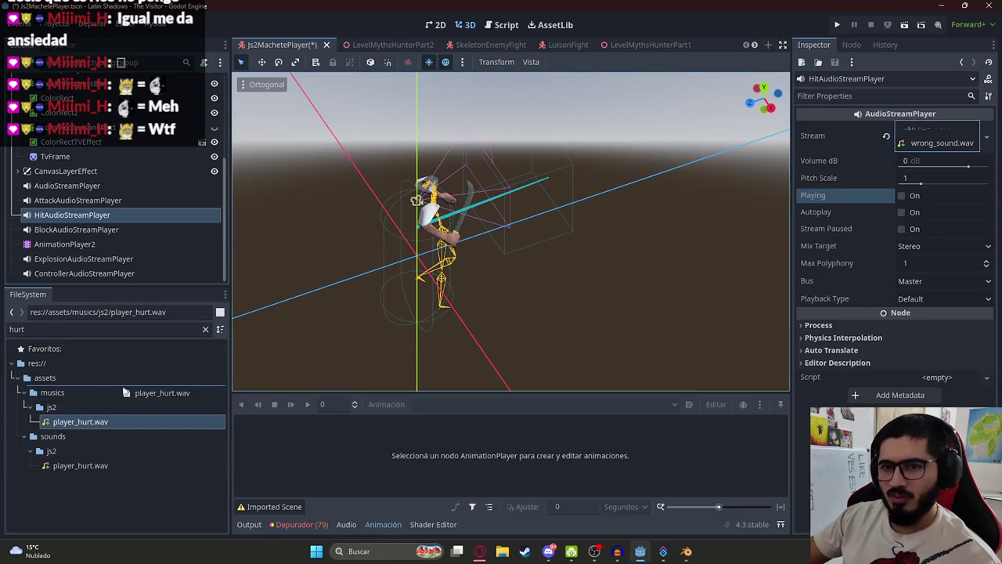
pyautogui.moveTo(71, 425)
pyautogui.mouseDown()
pyautogui.moveTo(78, 465)
pyautogui.moveTo(868, 180)
pyautogui.mouseUp()
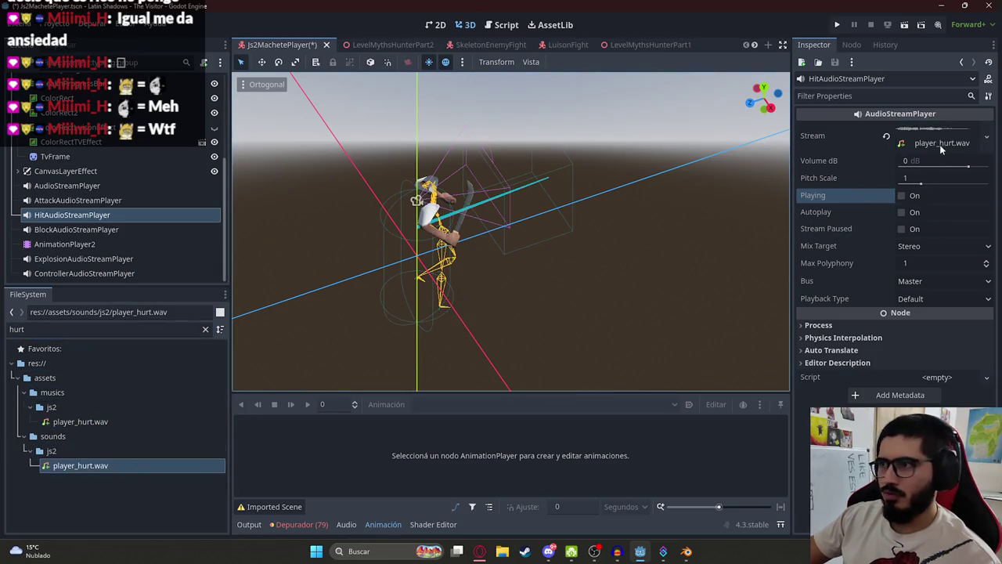
# Delete the duplicate player_hurt.wav from the musics folder
pyautogui.rightClick(69, 421)
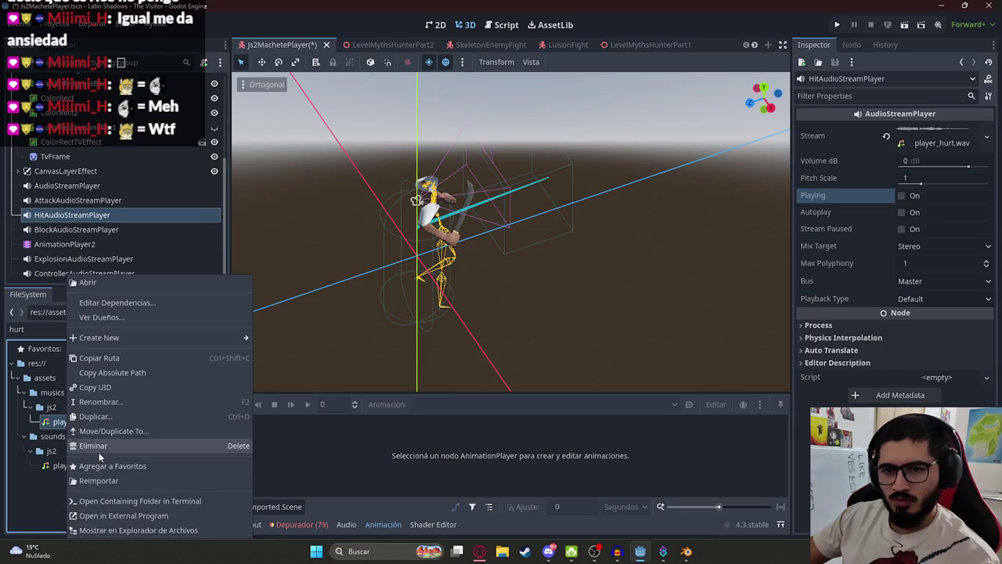
pyautogui.click(98, 451)
pyautogui.press('Return')
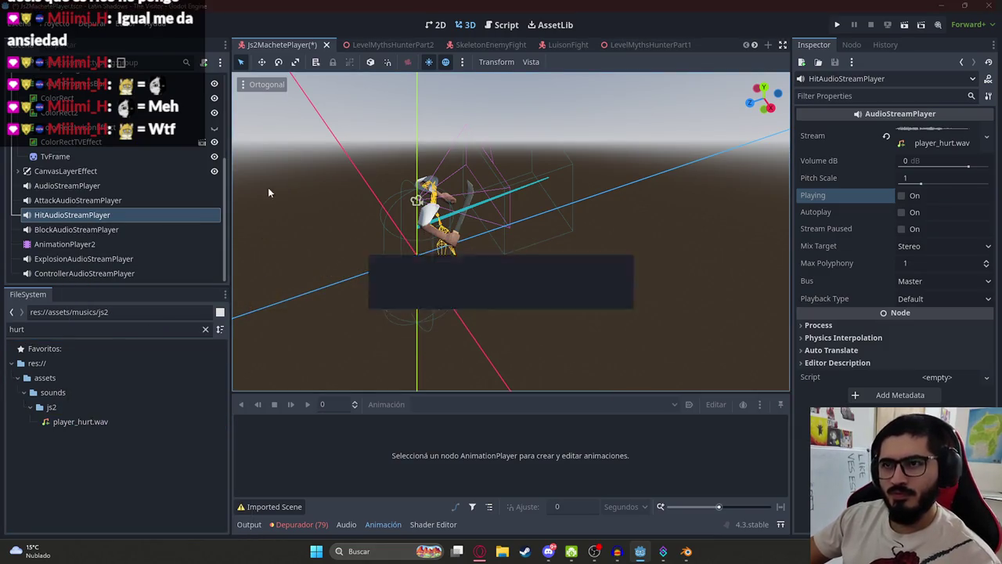
pyautogui.rightClick(416, 47)
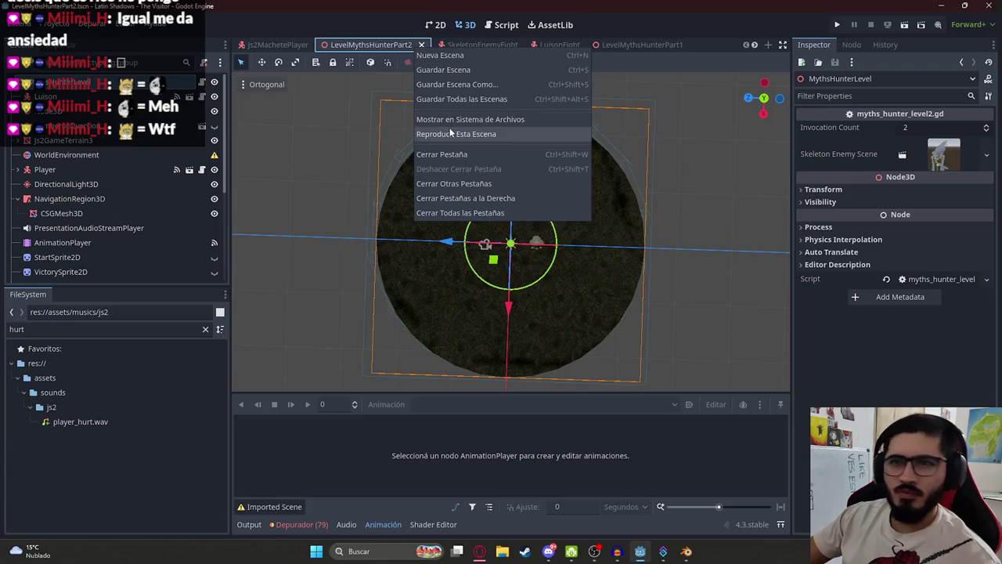
# Run LevelMythsHunterPart2, play until the Game Over screen, then stop with F8
pyautogui.click(450, 133)
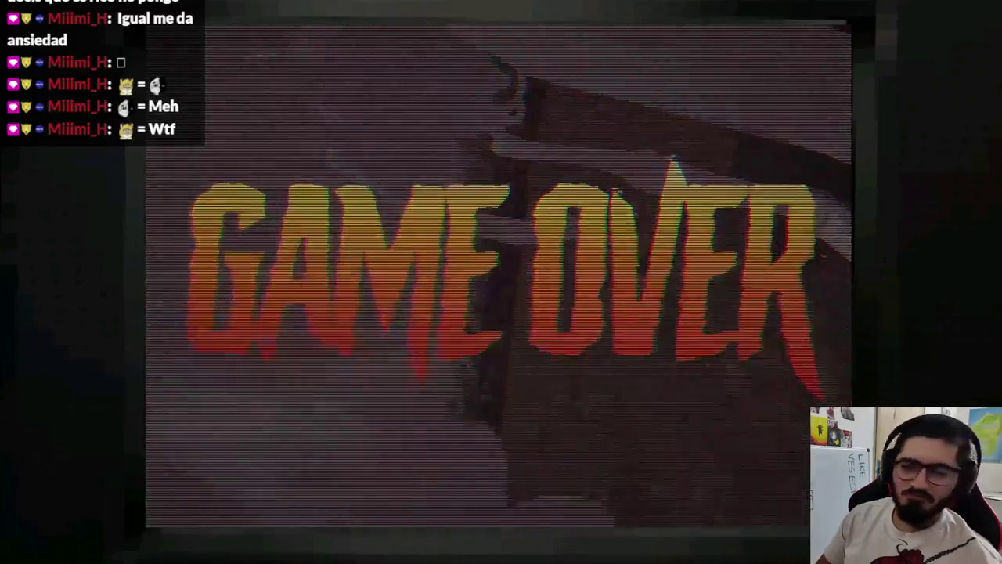
pyautogui.press('F8')
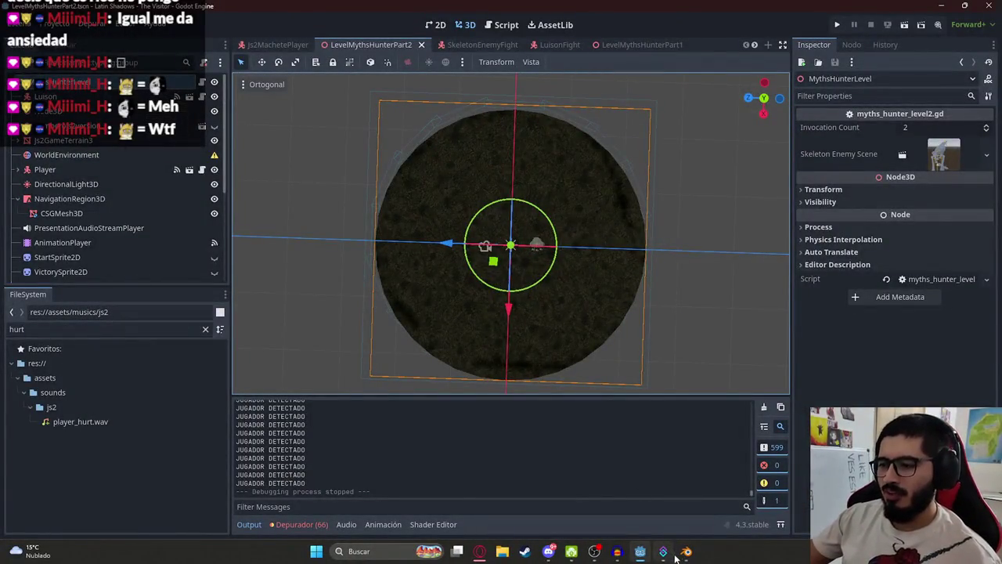
# Bring up the player_hurt window and audition the clip
pyautogui.moveTo(617, 551)
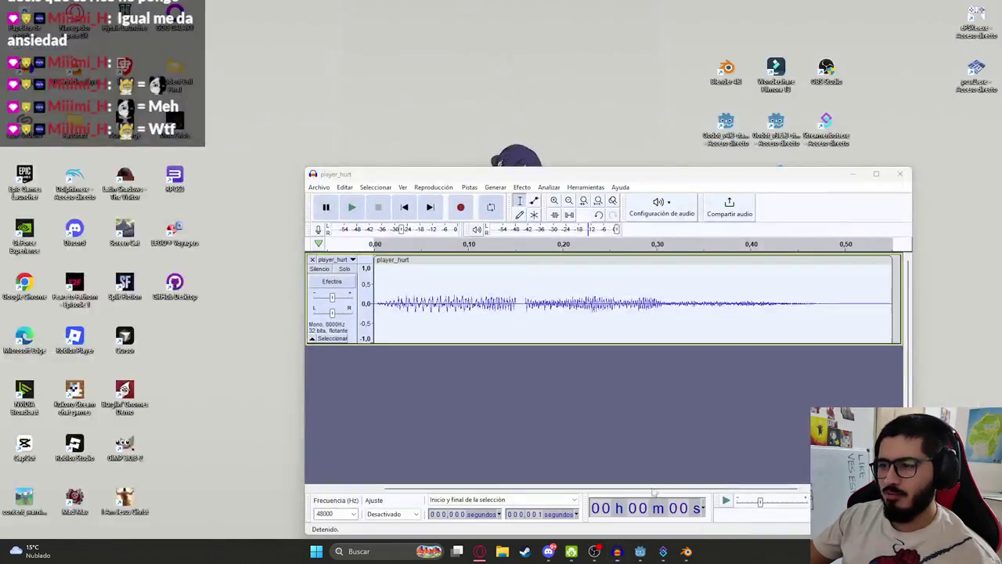
pyautogui.click(681, 505)
pyautogui.click(469, 187)
pyautogui.click(493, 232)
pyautogui.write('8000')
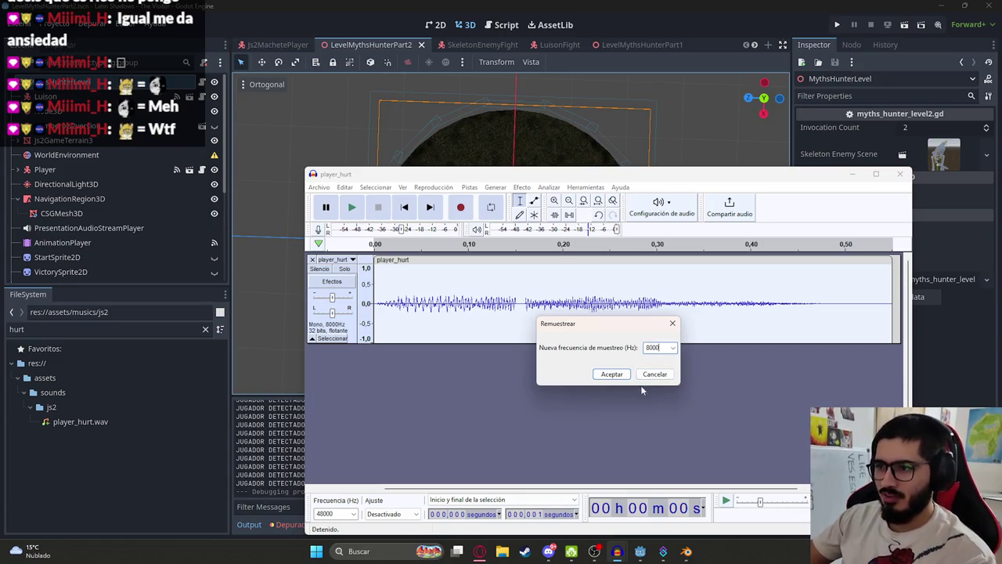
pyautogui.click(654, 373)
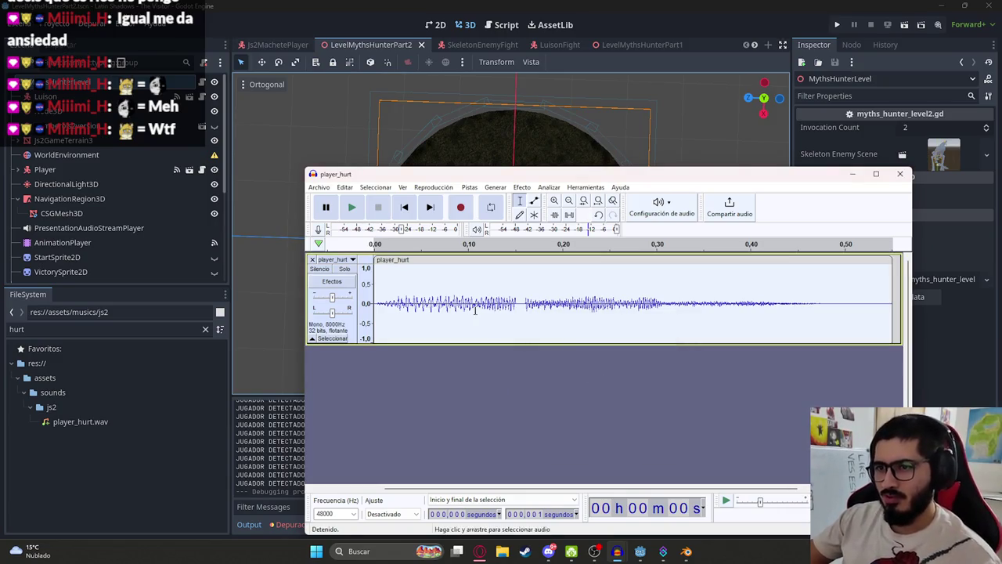
pyautogui.press('space')
pyautogui.scroll(-2, 366, 288)
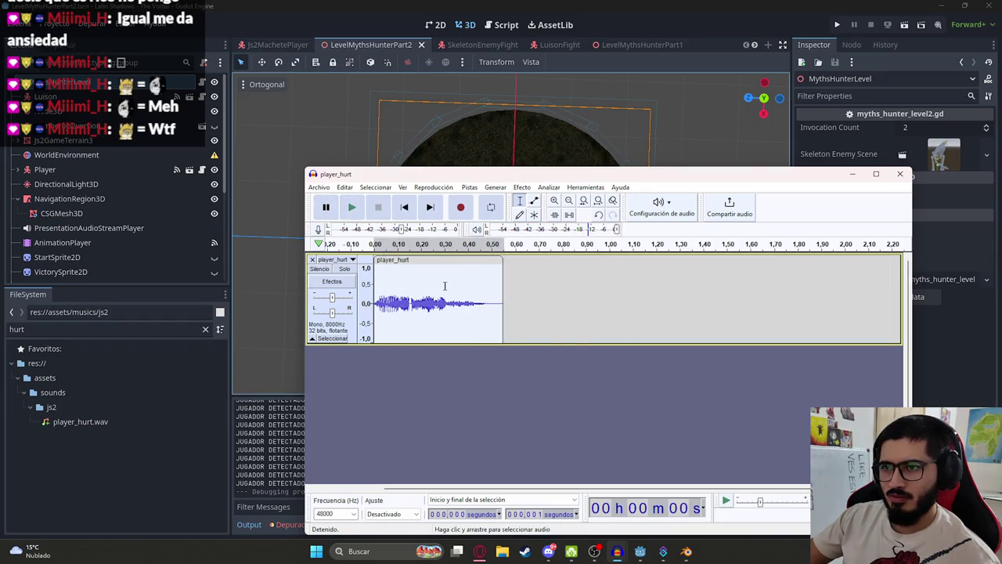
# Play the original freesound hurt recording, close it without saving, and return to Godot
pyautogui.moveTo(616, 551)
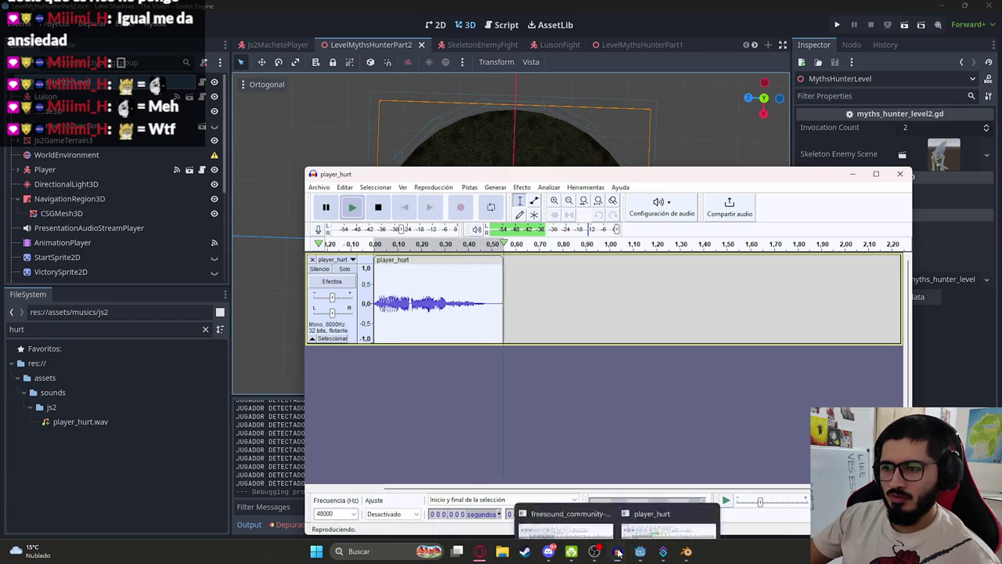
pyautogui.click(565, 518)
pyautogui.press('space')
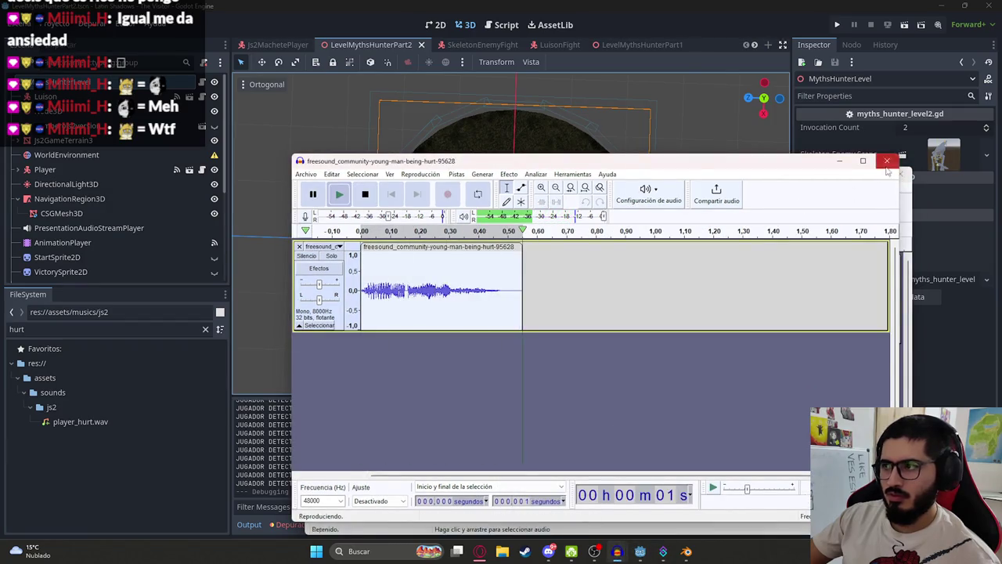
pyautogui.click(887, 161)
pyautogui.click(606, 340)
pyautogui.press('space')
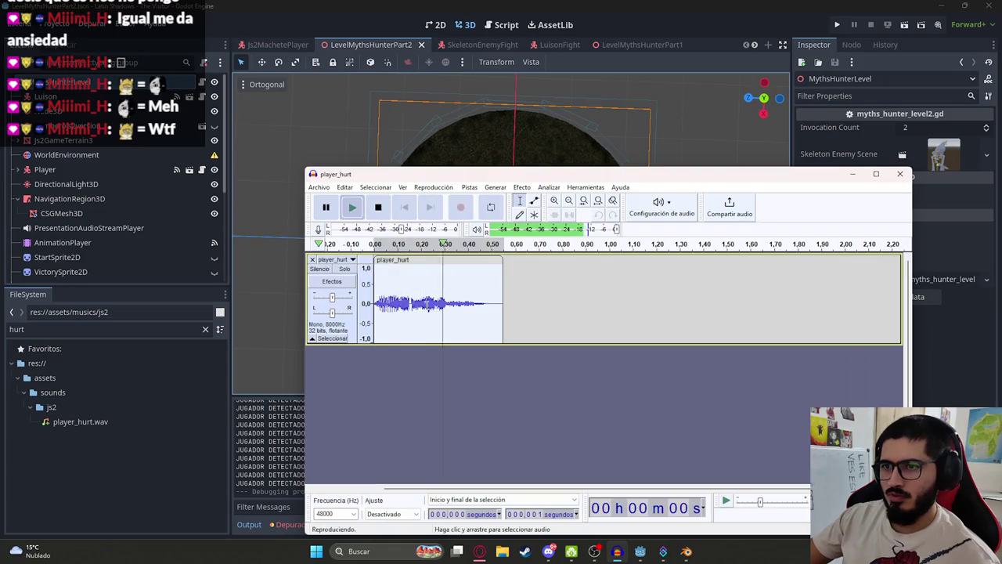
pyautogui.click(382, 44)
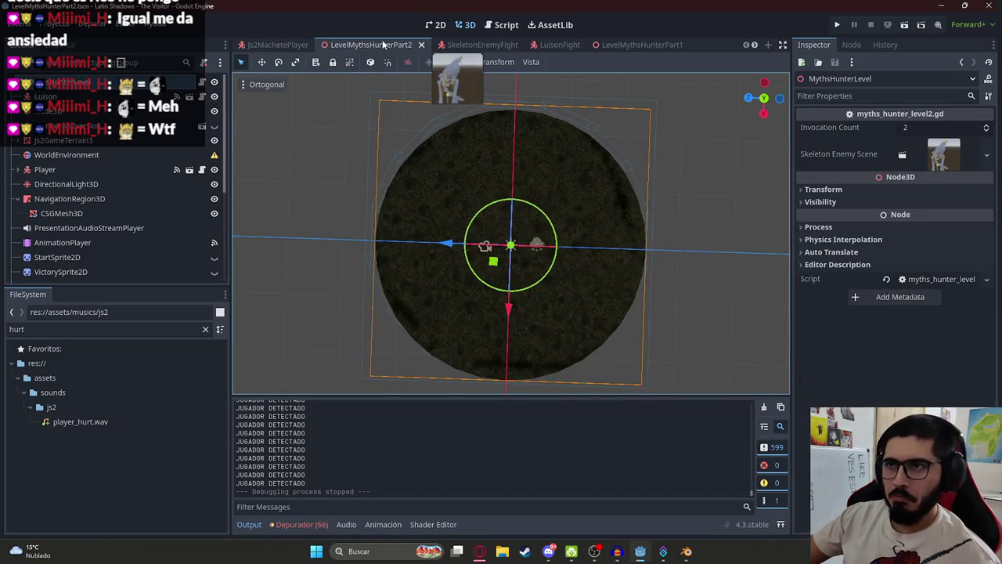
# Set the HitAudioStreamPlayer volume to 5 dB, then 3 dB, previewing each
pyautogui.scroll(-3, 155, 213)
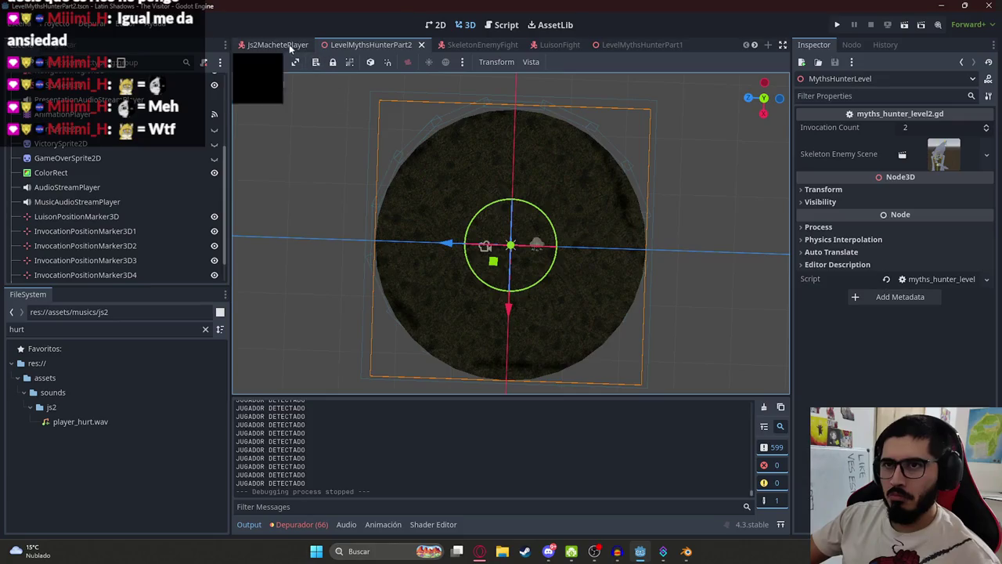
pyautogui.click(289, 49)
pyautogui.click(922, 162)
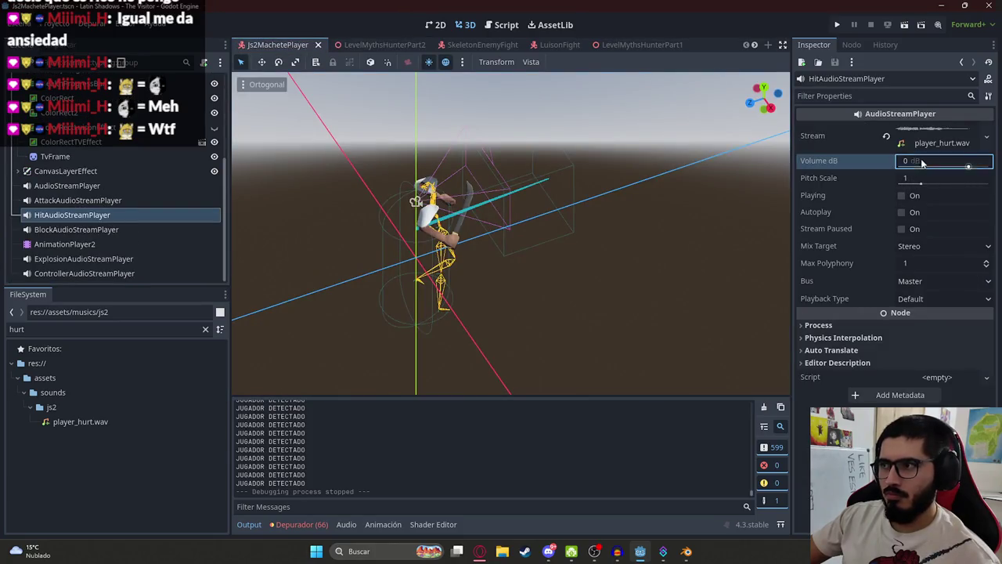
pyautogui.write('5')
pyautogui.press('Return')
pyautogui.click(902, 196)
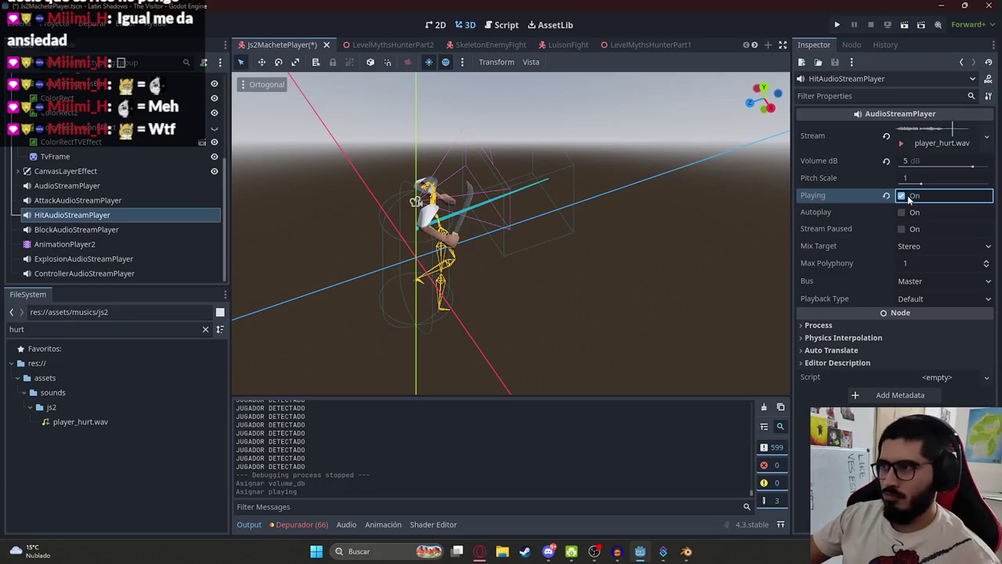
pyautogui.click(913, 162)
pyautogui.write('3')
pyautogui.press('Return')
pyautogui.click(902, 196)
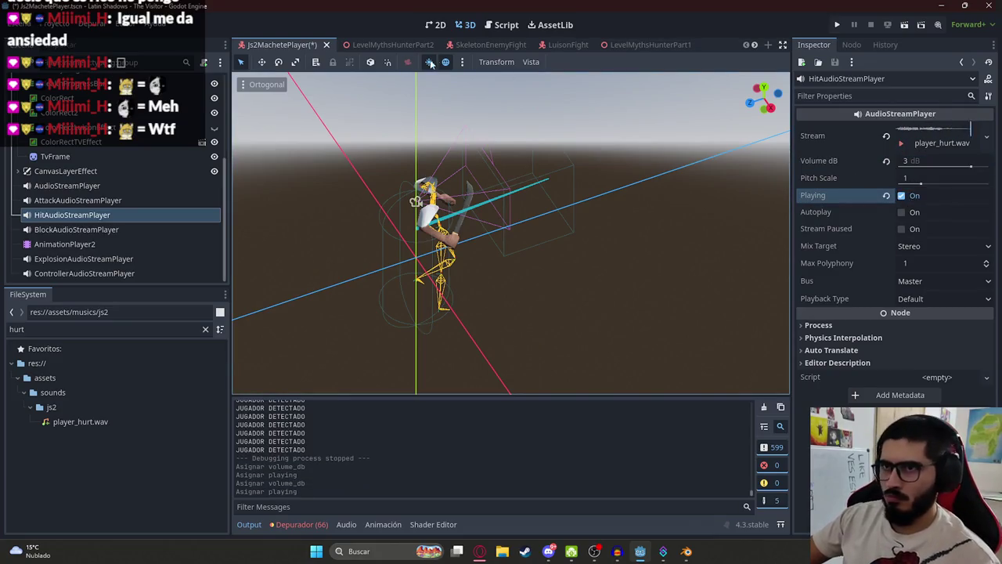
# Run LevelMythsHunterPart2 with Reproducir Esta Escena, then stop it with F8
pyautogui.click(364, 44)
pyautogui.rightClick(364, 44)
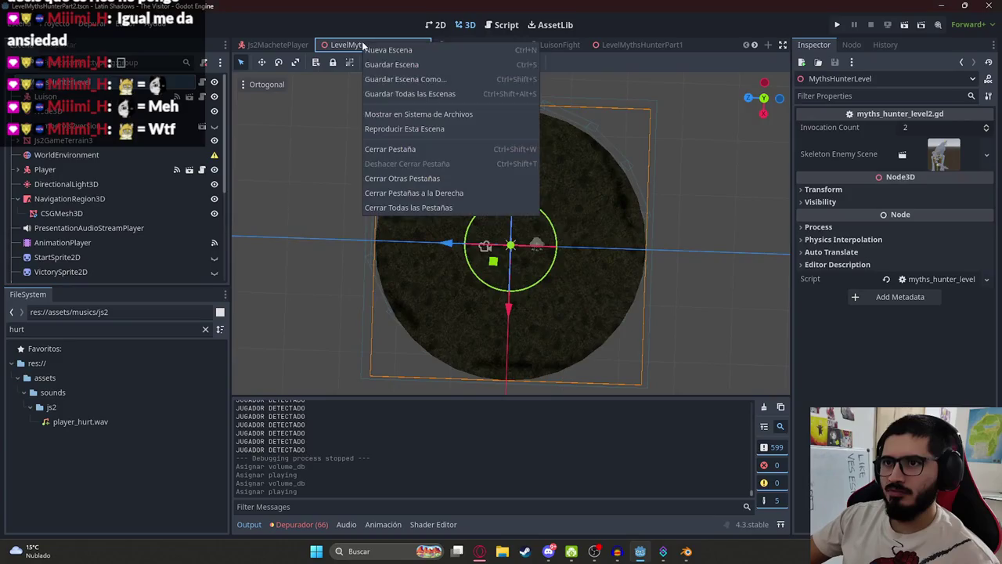
pyautogui.click(402, 127)
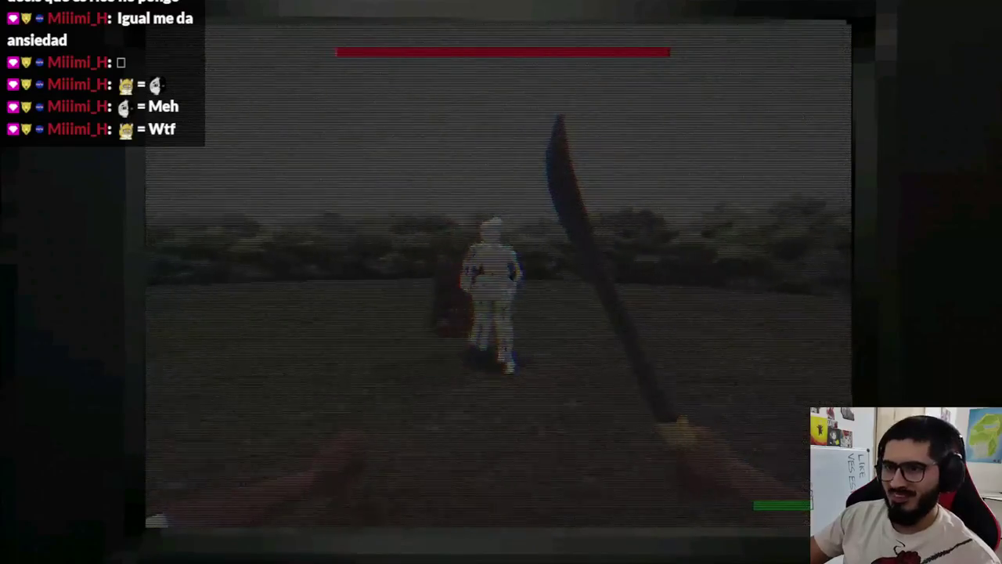
pyautogui.press('F8')
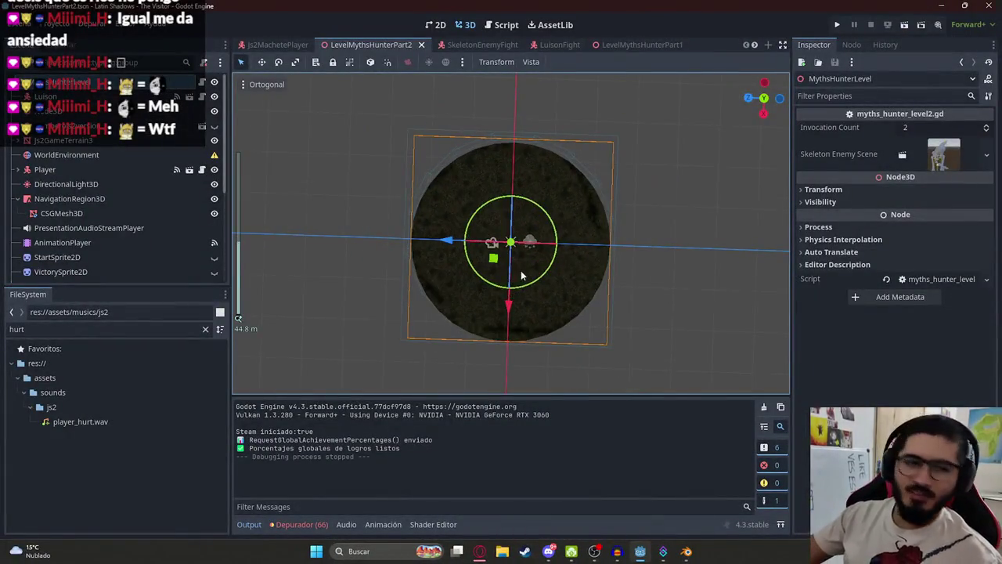
# Open skeleton_enemy_fight.gd from the SkeletonEnemyFight scene, then switch to the ChatGPT browser tab
pyautogui.moveTo(521, 274); pyautogui.dragTo(478, 97)
pyautogui.click(296, 185)
pyautogui.moveTo(295, 184)
pyautogui.mouseDown()
pyautogui.moveTo(369, 179)
pyautogui.moveTo(194, 139)
pyautogui.mouseUp()
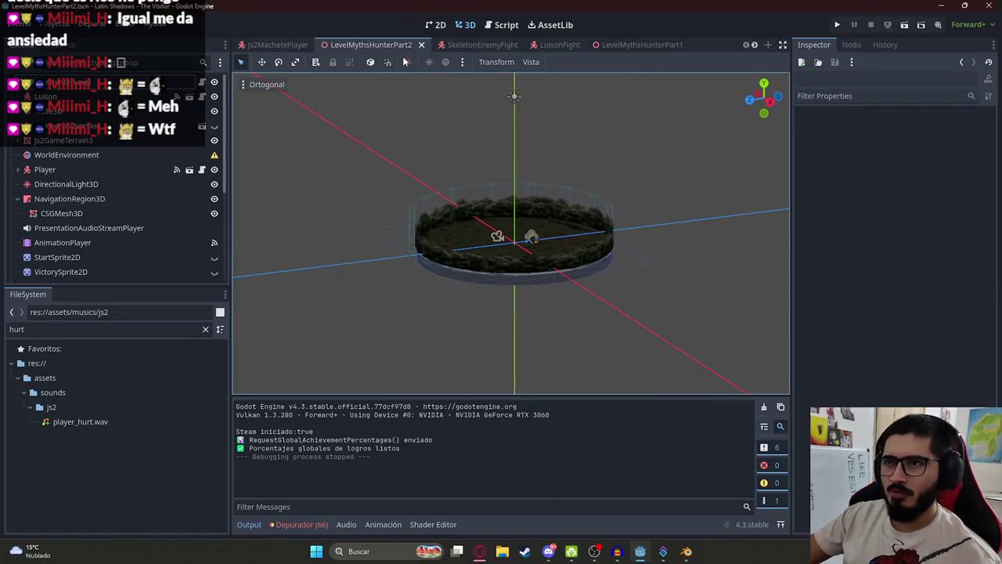
pyautogui.click(468, 44)
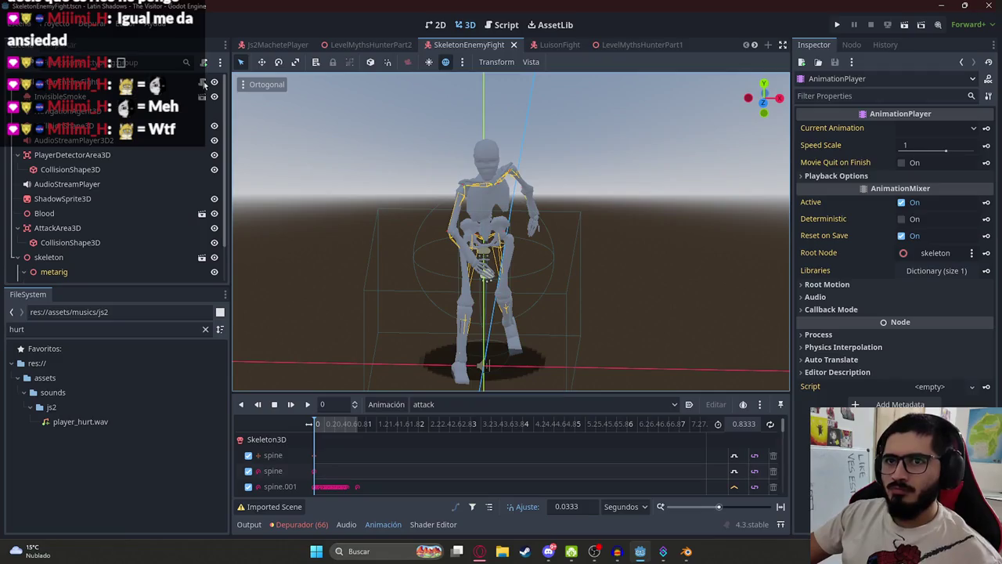
pyautogui.click(203, 82)
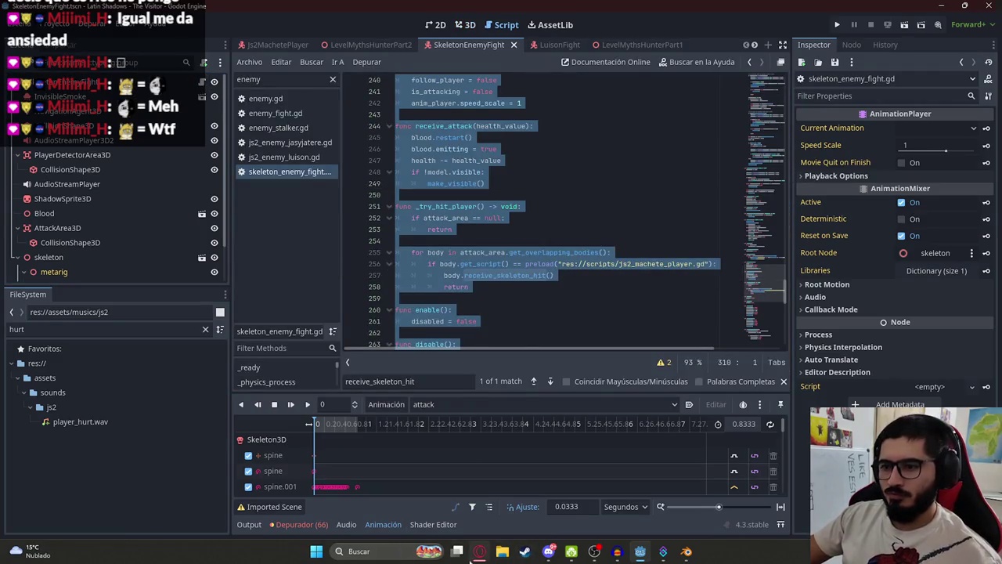
pyautogui.click(479, 551)
pyautogui.click(593, 11)
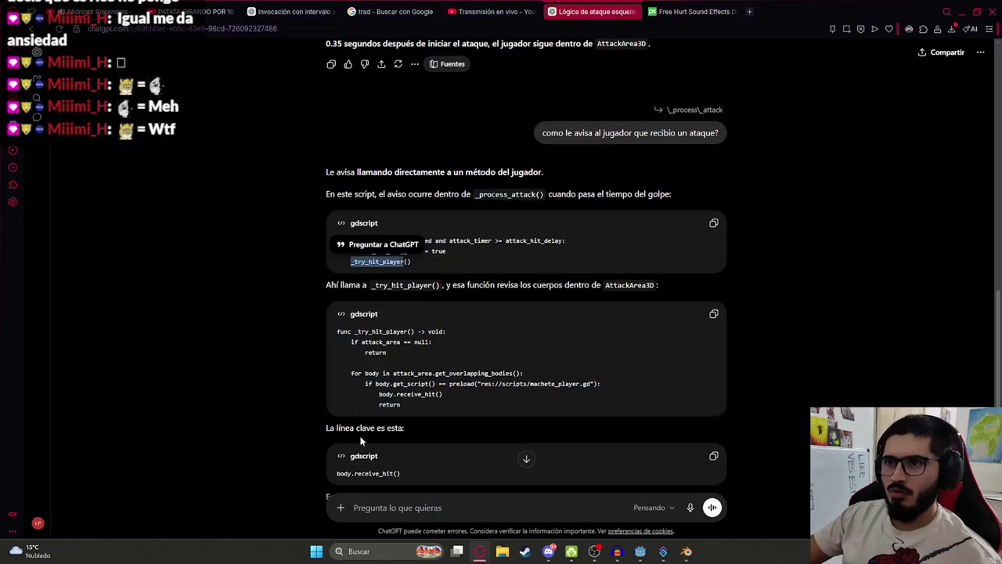
# Paste the skeleton script and the copied LevelMythsHunterPart2 level script into the ChatGPT prompt
pyautogui.click(408, 513)
pyautogui.hotkey('ctrl', 'v')
pyautogui.write('Cua')
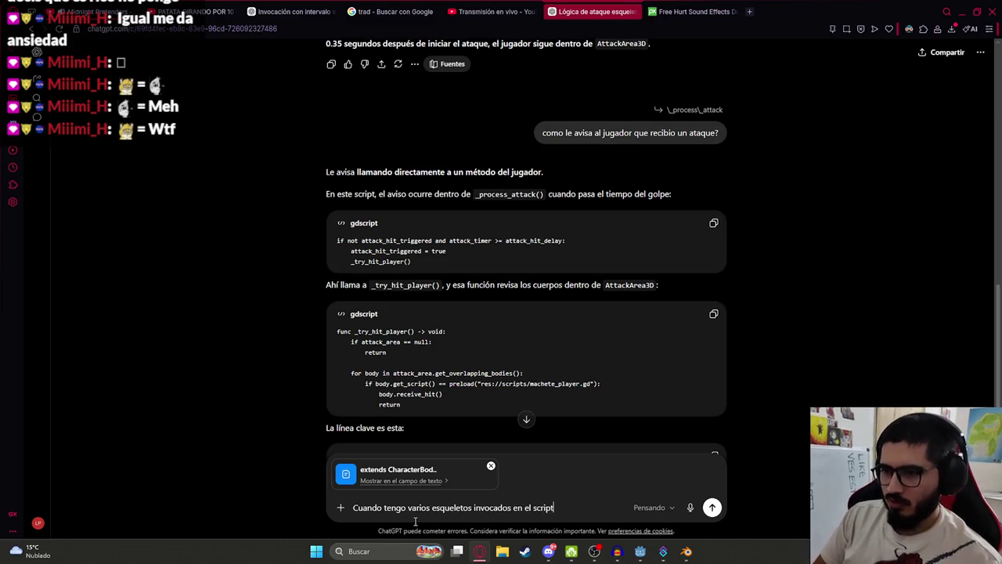
pyautogui.hotkey('alt', 'Tab')
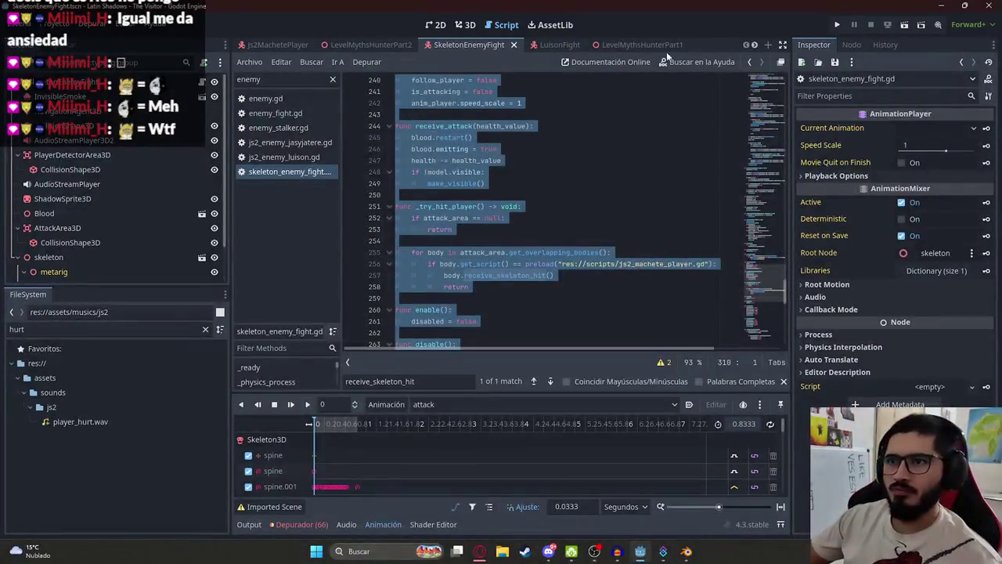
pyautogui.click(364, 45)
pyautogui.hotkey('ctrl', 'a')
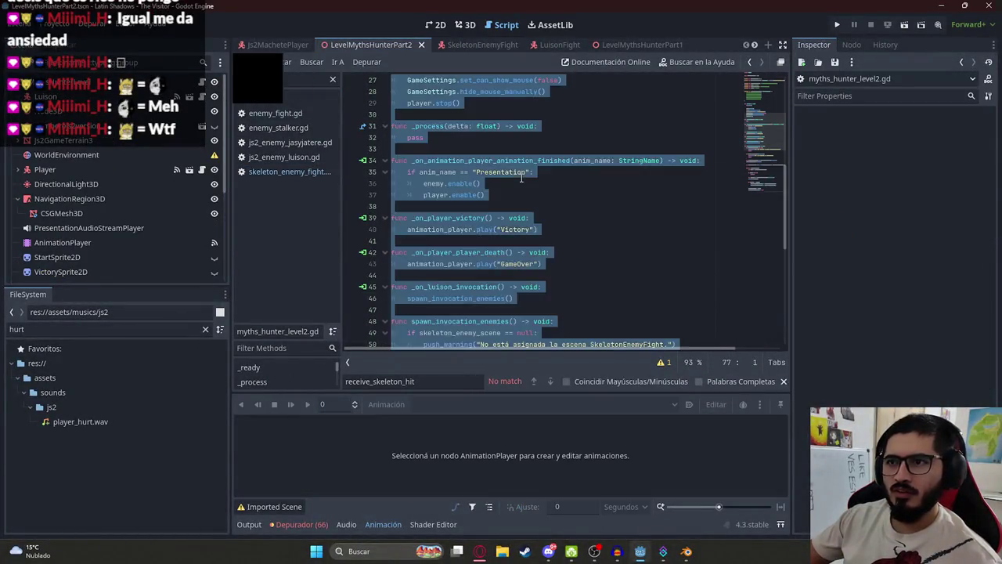
pyautogui.hotkey('ctrl', 'c')
pyautogui.hotkey('alt', 'Tab')
pyautogui.hotkey('ctrl', 'v')
pyautogui.hotkey('ctrl', 'z')
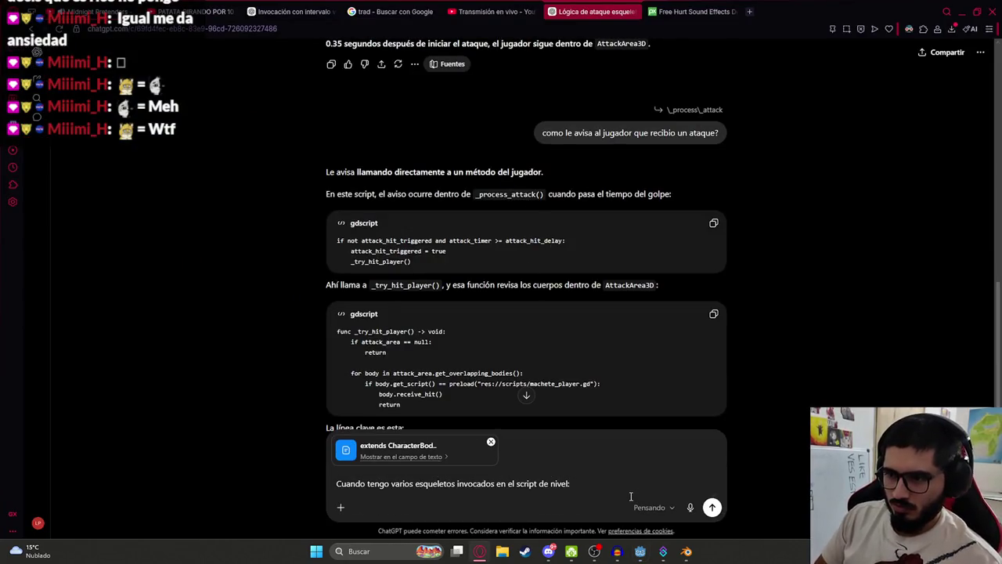
pyautogui.hotkey('ctrl', 'v')
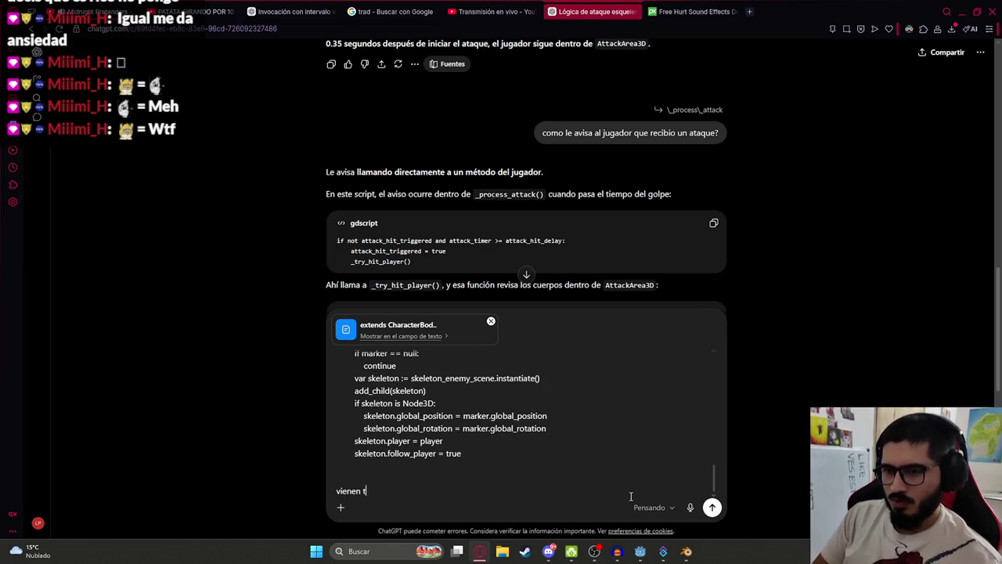
# Write the question about skeletons following the player in a line and send it
pyautogui.press('BackSpace')
pyautogui.press('BackSpace')
pyautogui.press('BackSpace')
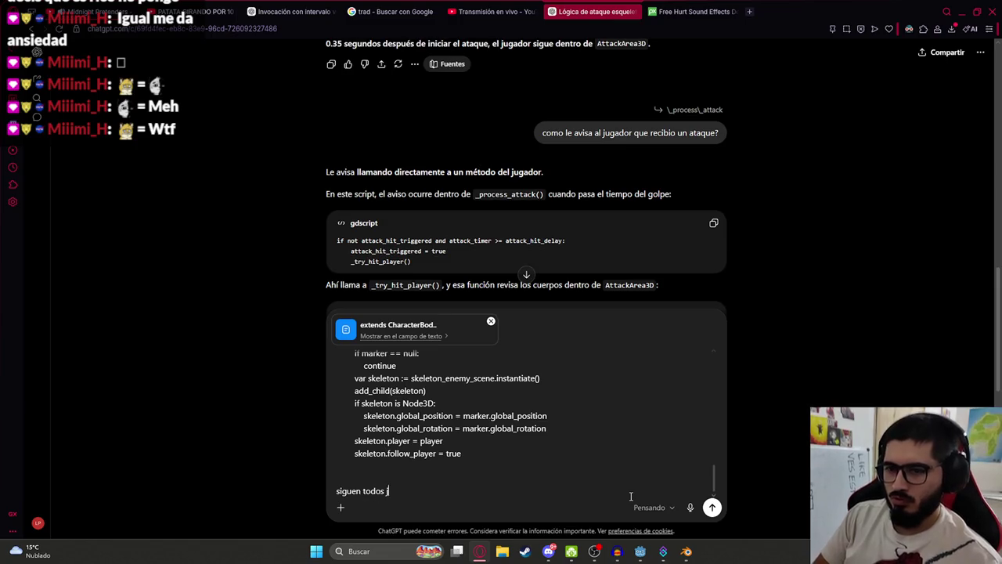
pyautogui.write('ugador,')
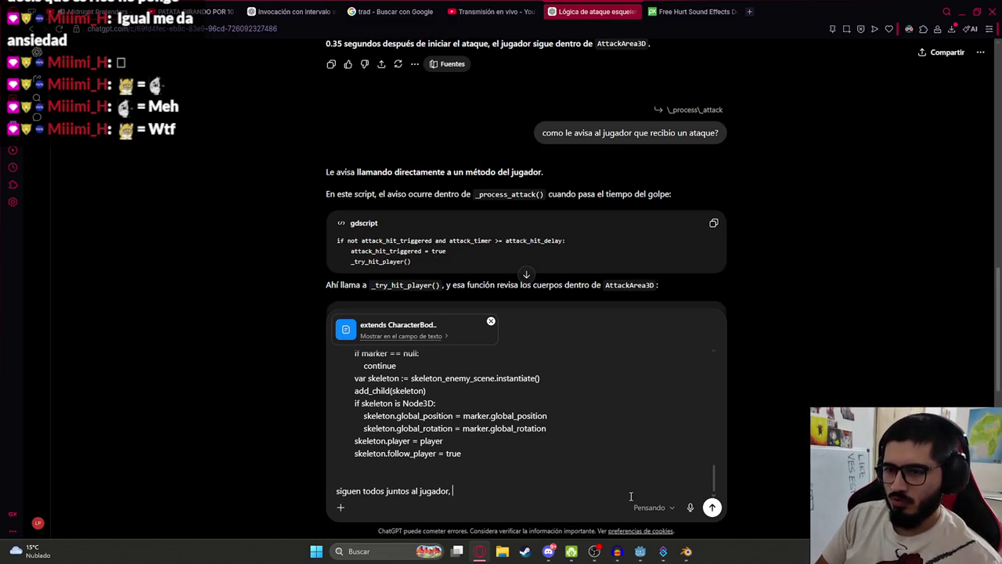
pyautogui.write(' tienen que "esparcirse" un poco p')
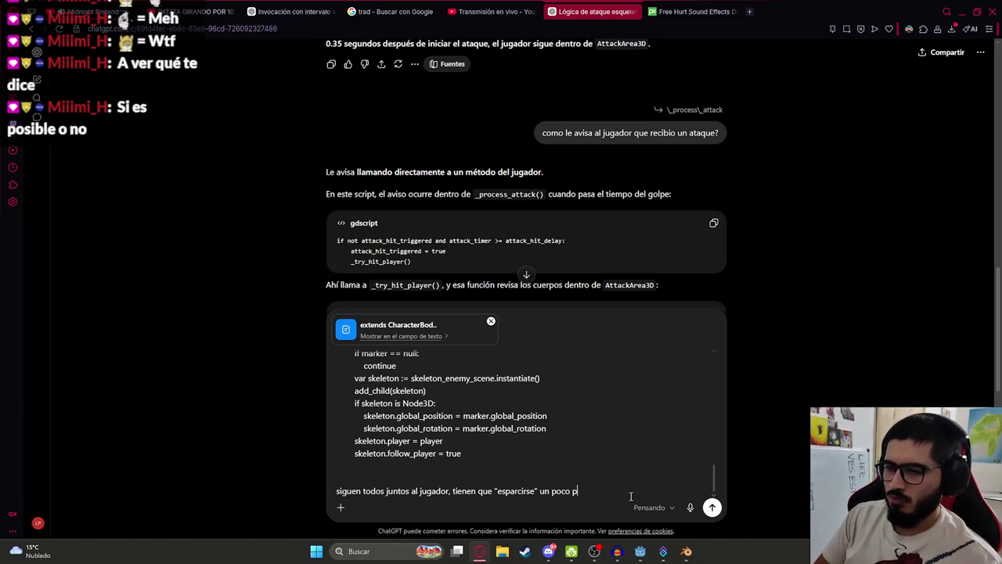
pyautogui.press('BackSpace')
pyautogui.press('BackSpace')
pyautogui.press('BackSpace')
pyautogui.write('a que')
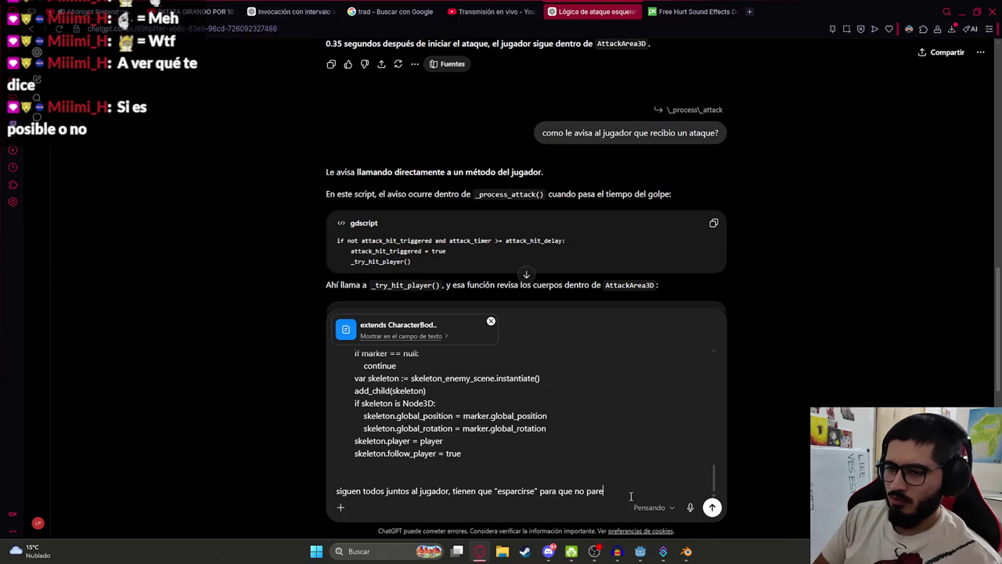
pyautogui.write(' siguiendo linealm')
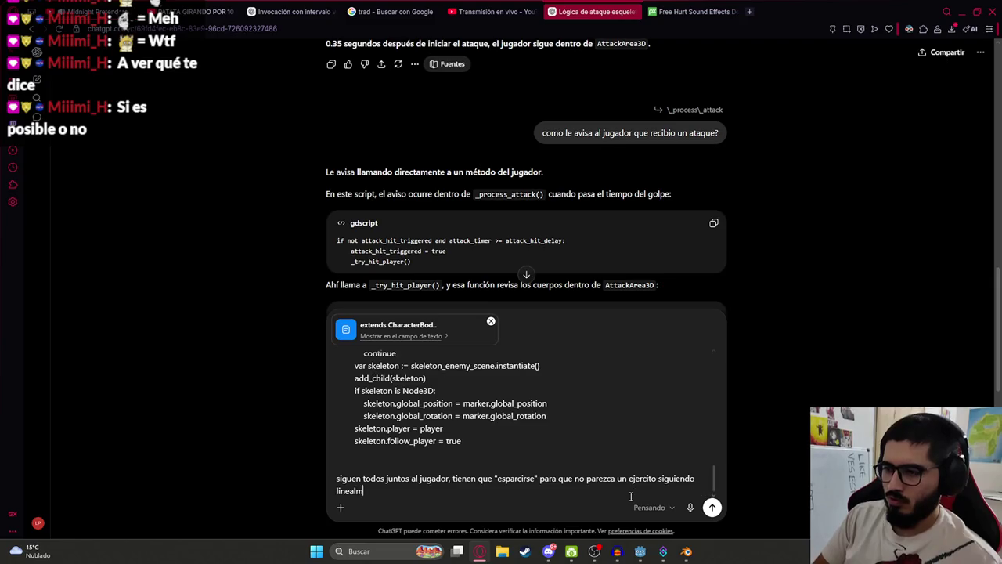
pyautogui.write('r')
pyautogui.press('Return')
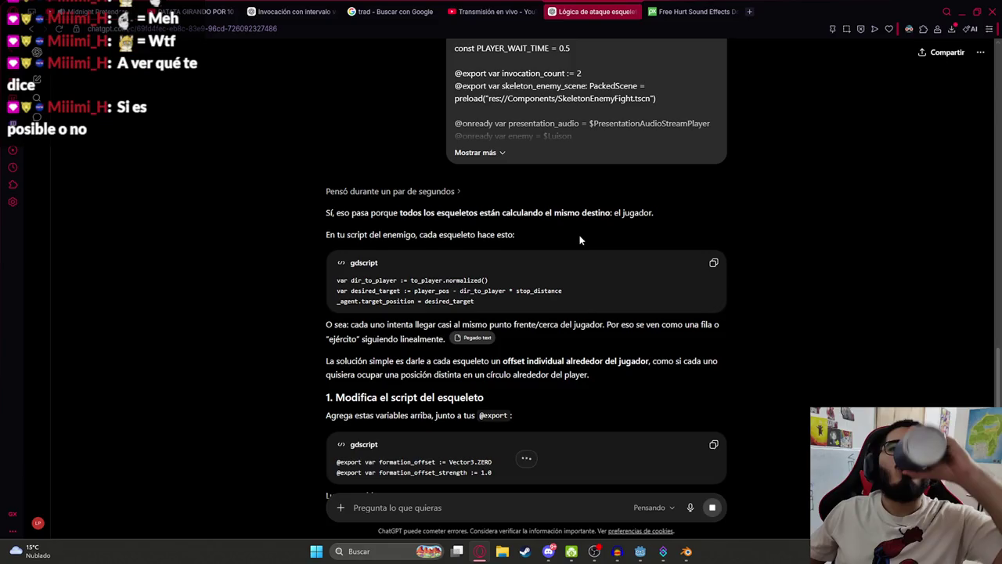
# Read ChatGPT's formation-offset fix, including the new export lines and changed code, then begin the follow-up 'pasame elcompleto'
pyautogui.moveTo(454, 212); pyautogui.dragTo(658, 212)
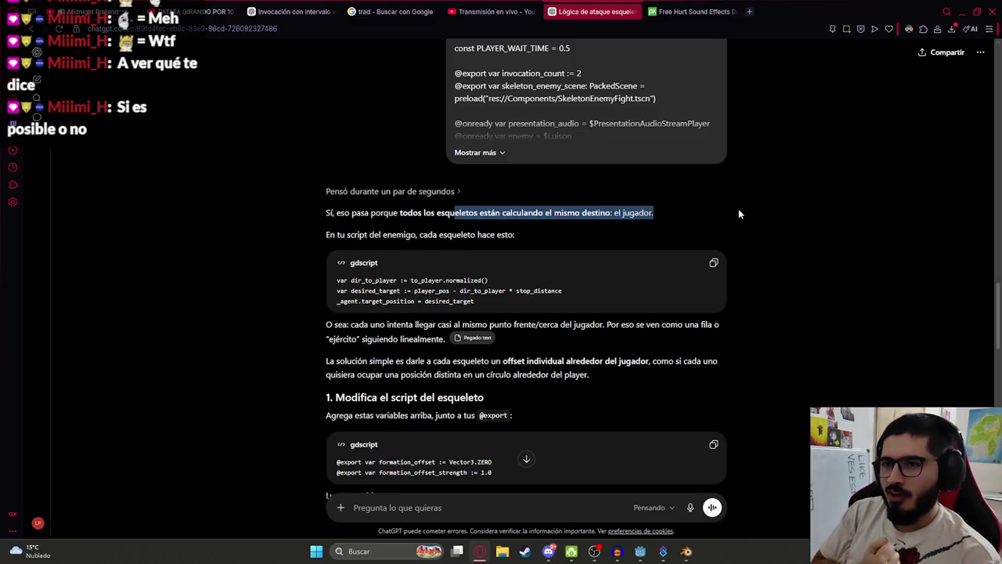
pyautogui.scroll(-3, 454, 295)
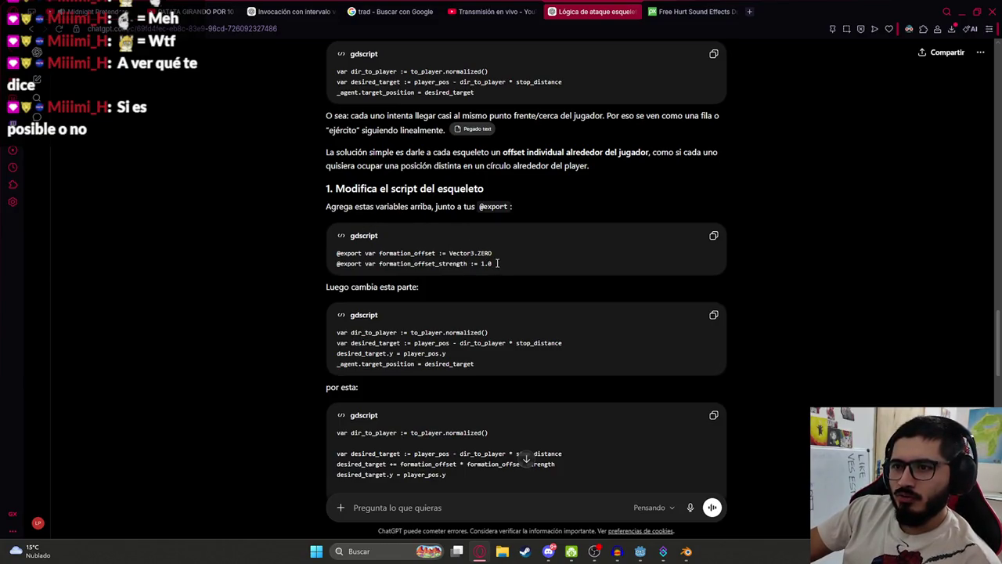
pyautogui.moveTo(497, 263); pyautogui.dragTo(268, 252)
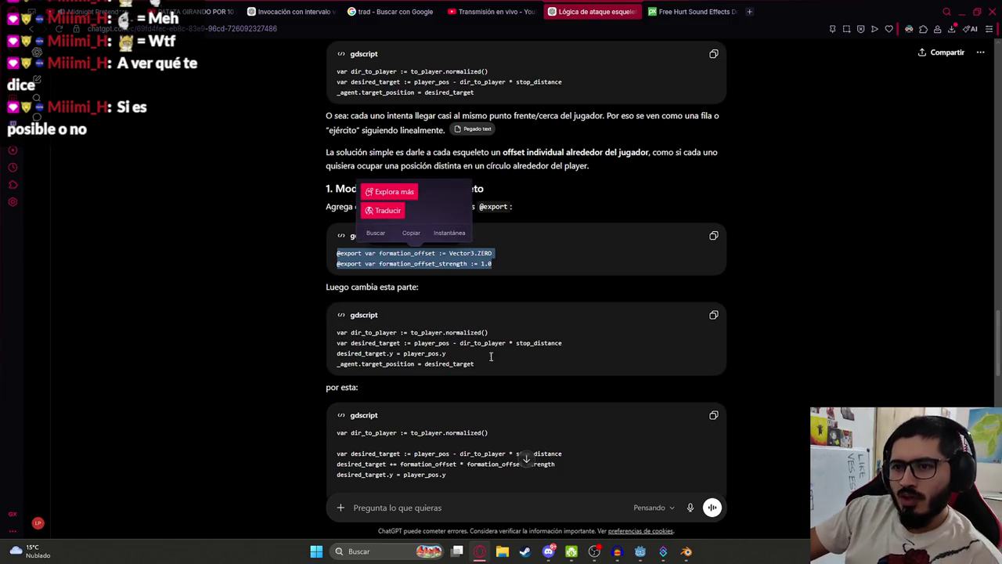
pyautogui.moveTo(491, 357); pyautogui.dragTo(268, 280)
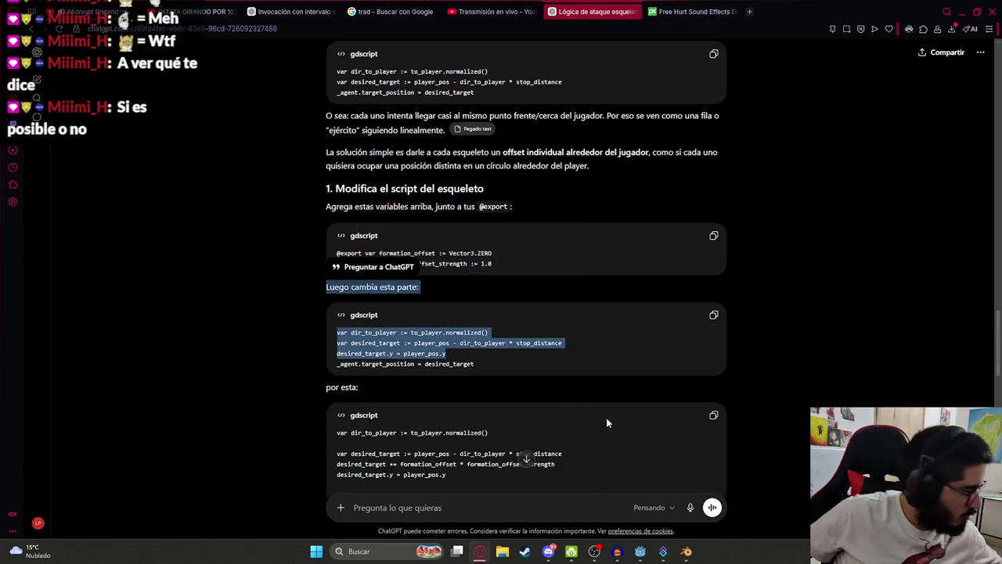
pyautogui.click(596, 372)
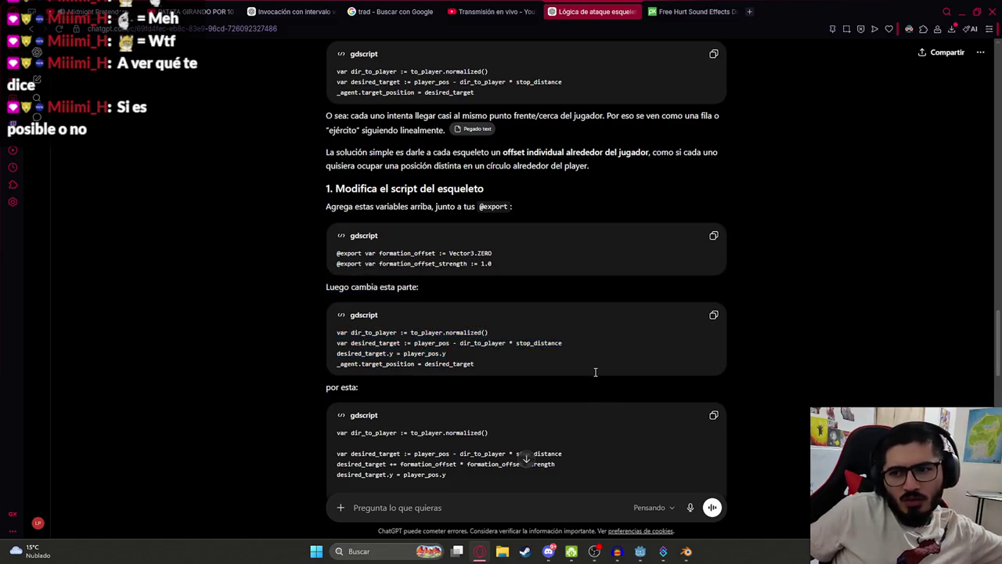
pyautogui.scroll(-5, 478, 327)
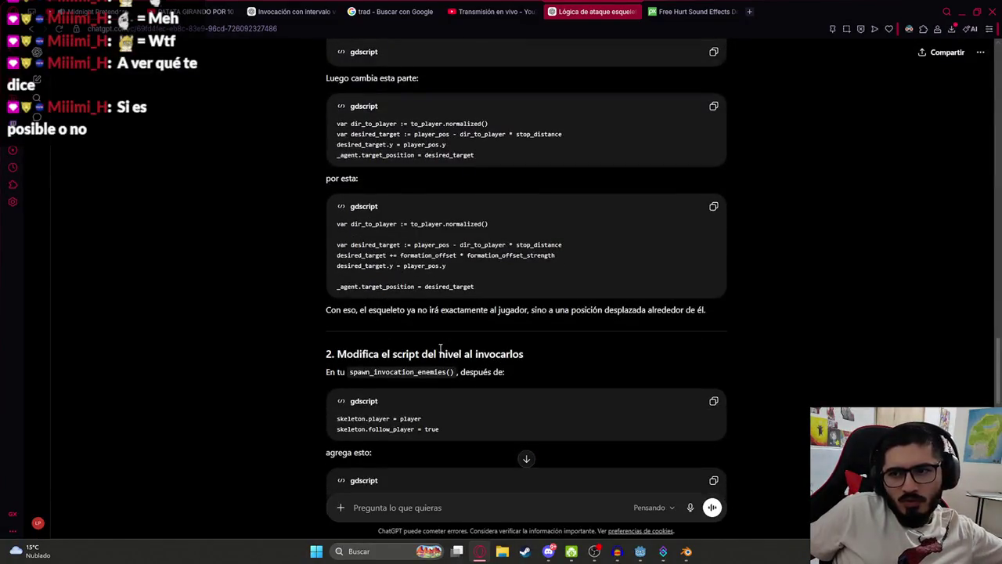
pyautogui.scroll(-4, 409, 330)
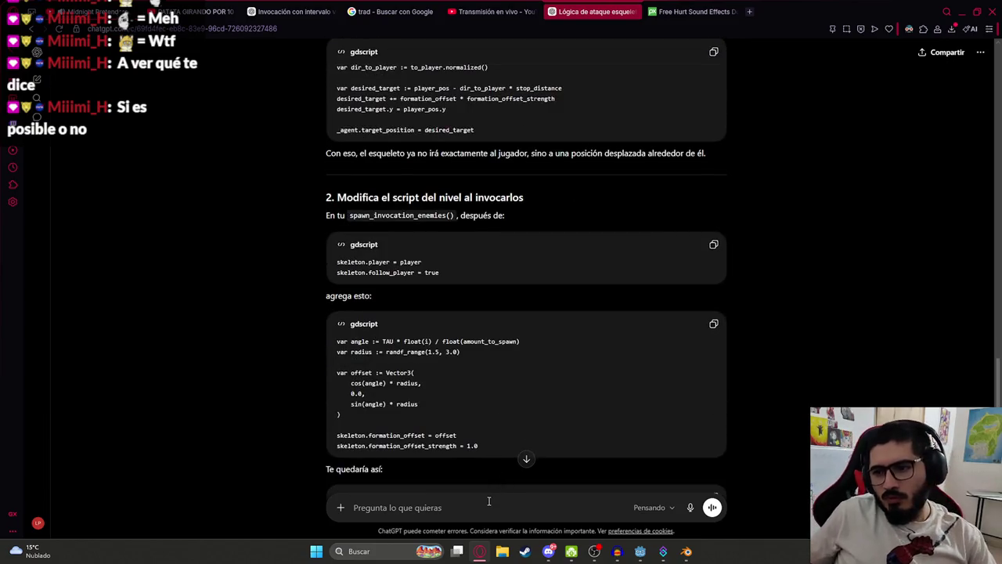
pyautogui.write('pasame el script del q')
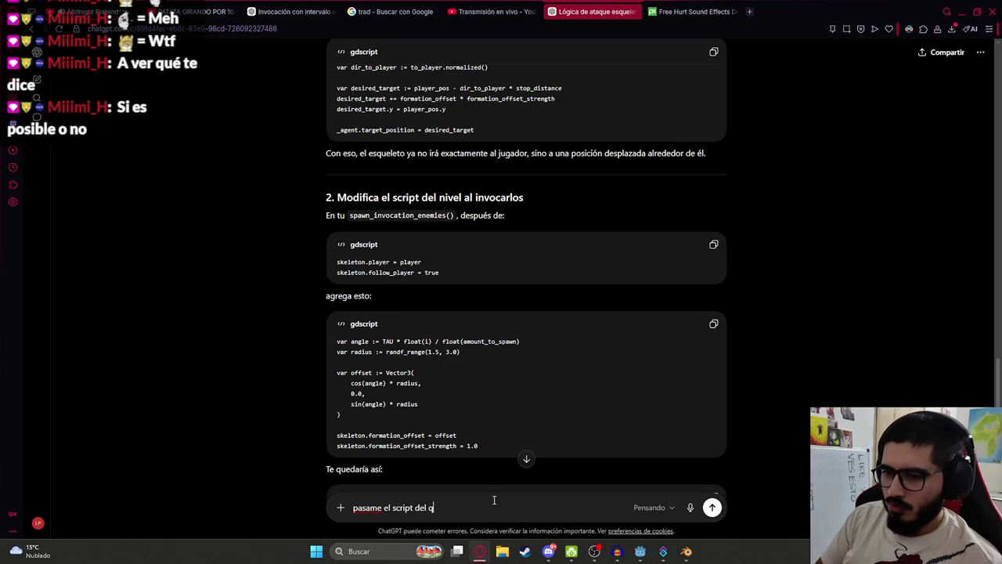
pyautogui.write('completo')
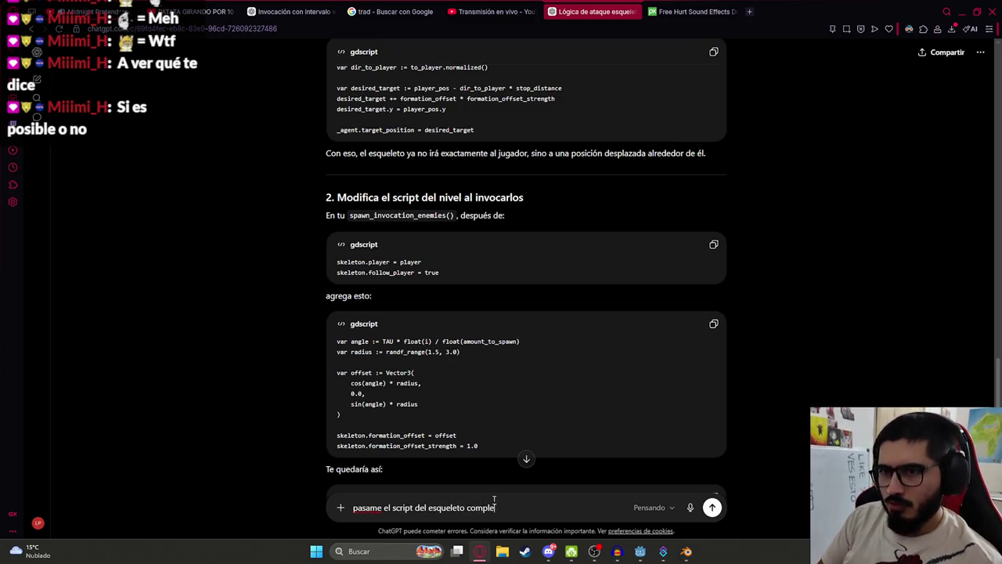
# Ask ChatGPT for the complete skeleton script and scroll through its reply
pyautogui.press('Return')
pyautogui.scroll(4, 581, 270)
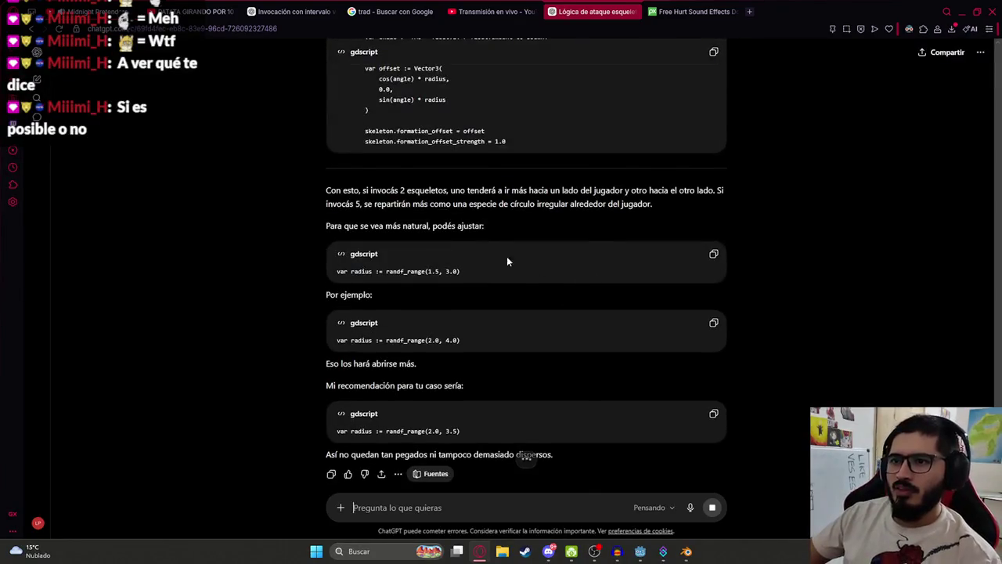
pyautogui.scroll(3, 506, 256)
pyautogui.scroll(-10, 485, 242)
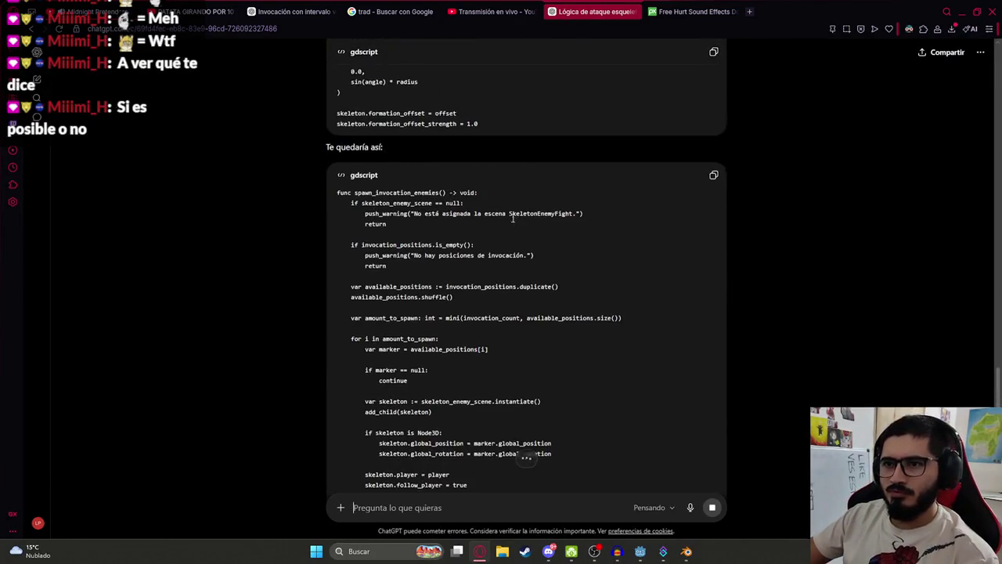
pyautogui.scroll(-15, 509, 235)
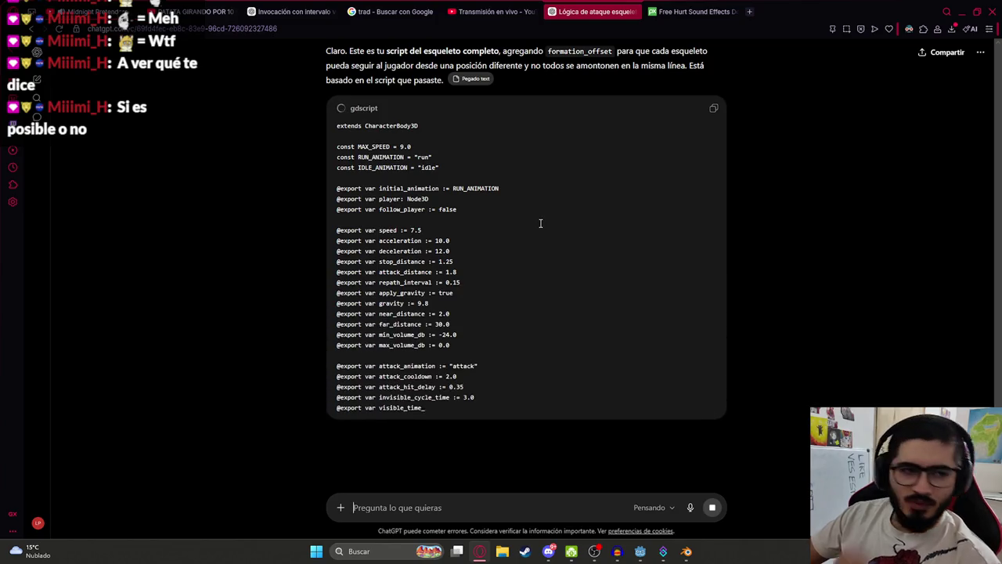
pyautogui.scroll(-15, 540, 232)
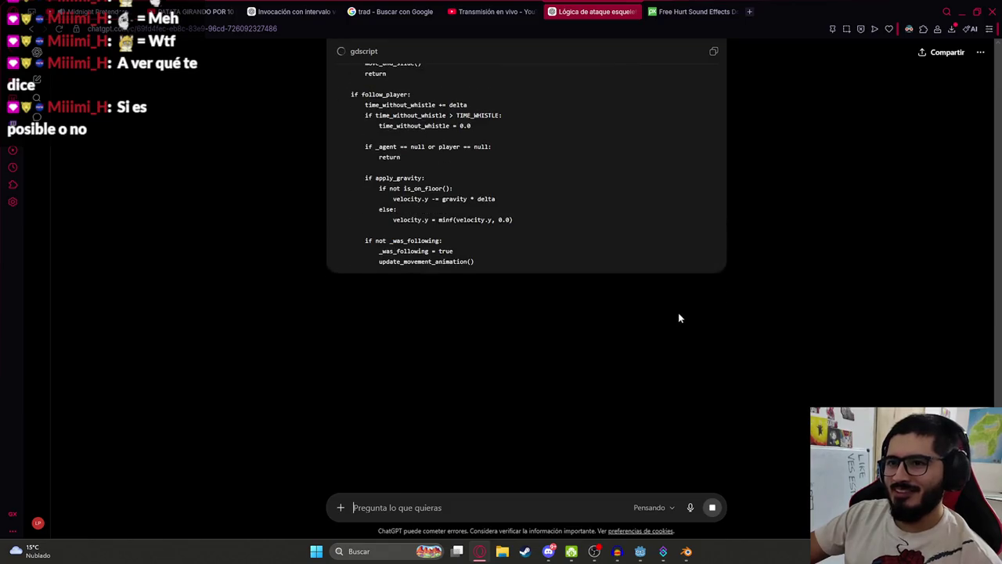
pyautogui.scroll(-4, 681, 297)
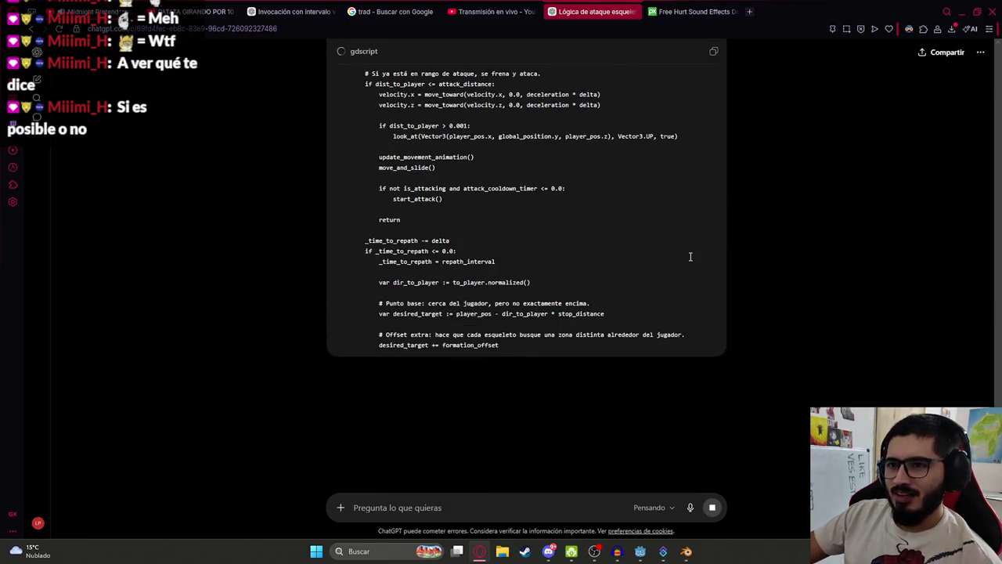
pyautogui.scroll(-5, 655, 283)
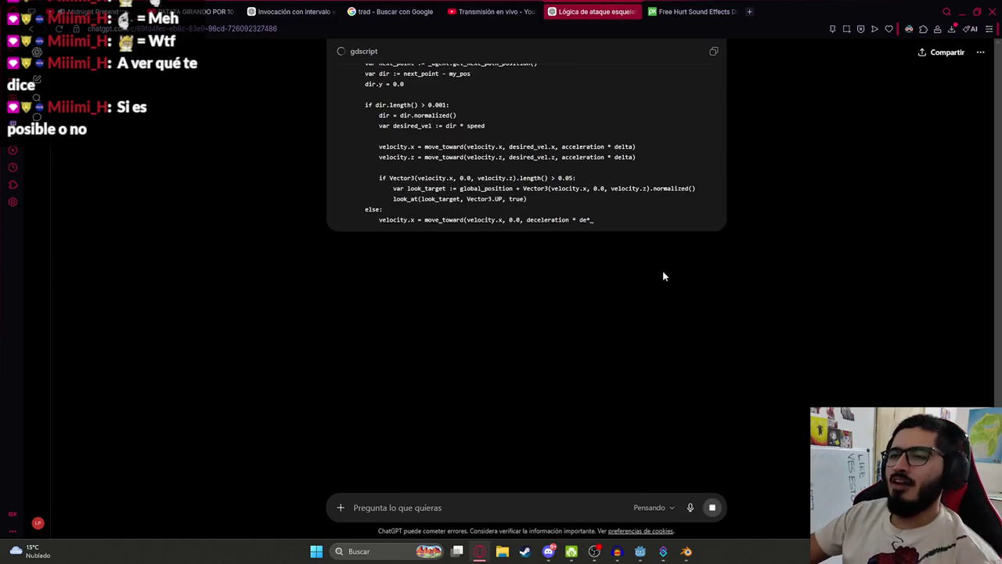
pyautogui.scroll(-6, 662, 253)
pyautogui.scroll(-10, 587, 352)
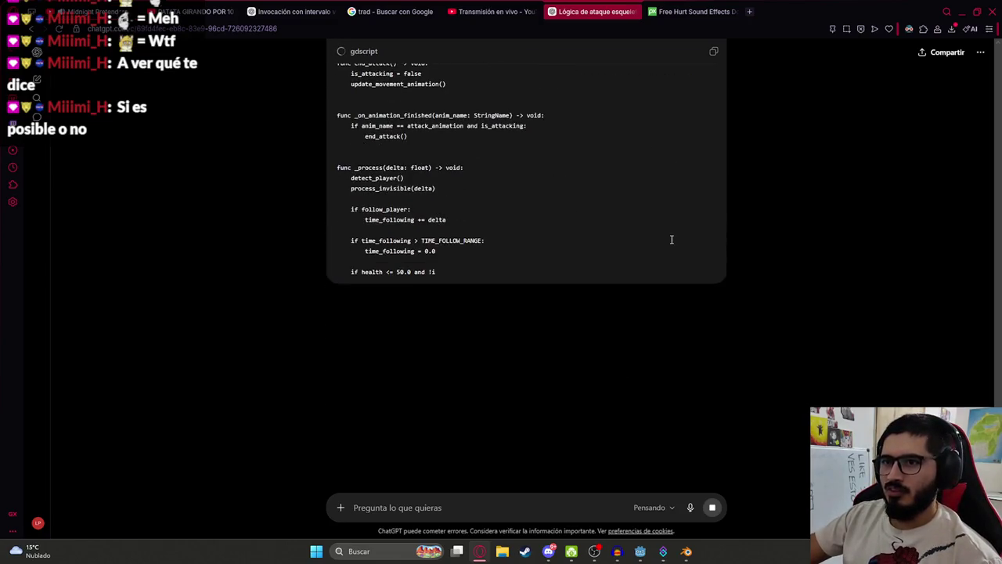
# Copy the complete skeleton script and send 'ahora el del nivel' to request the level script
pyautogui.write('ahora el del nivel')
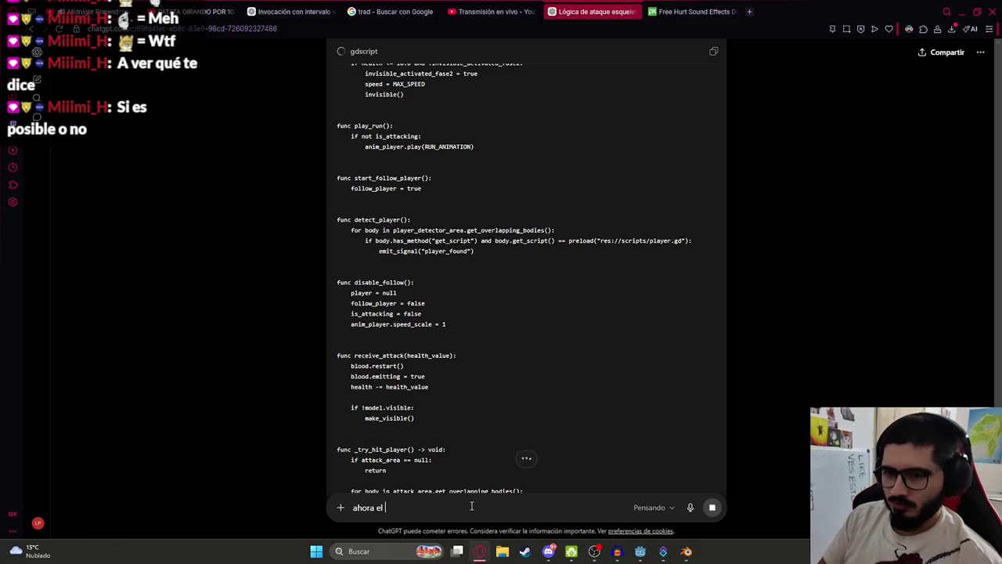
pyautogui.scroll(-1, 638, 249)
pyautogui.scroll(-10, 665, 227)
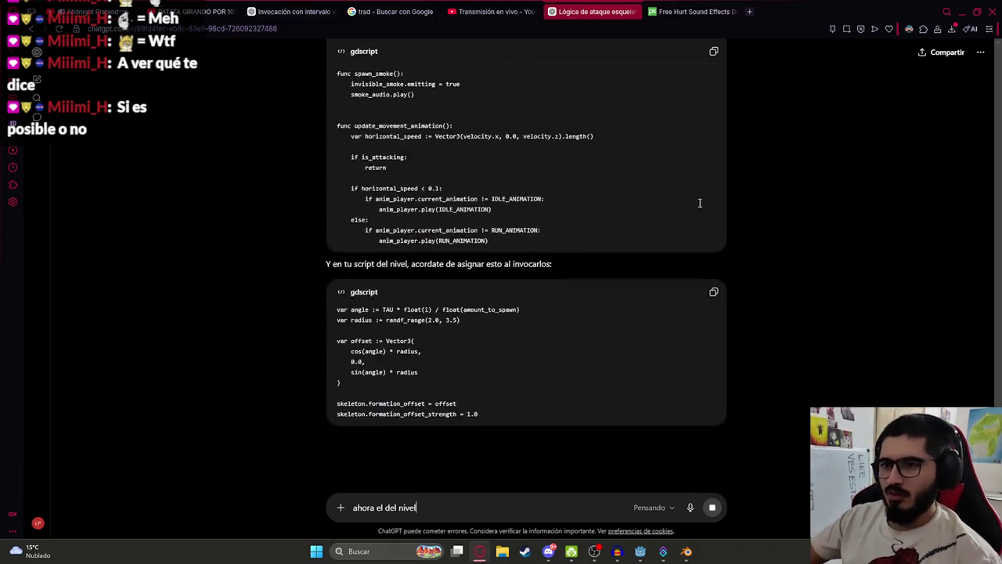
pyautogui.click(713, 52)
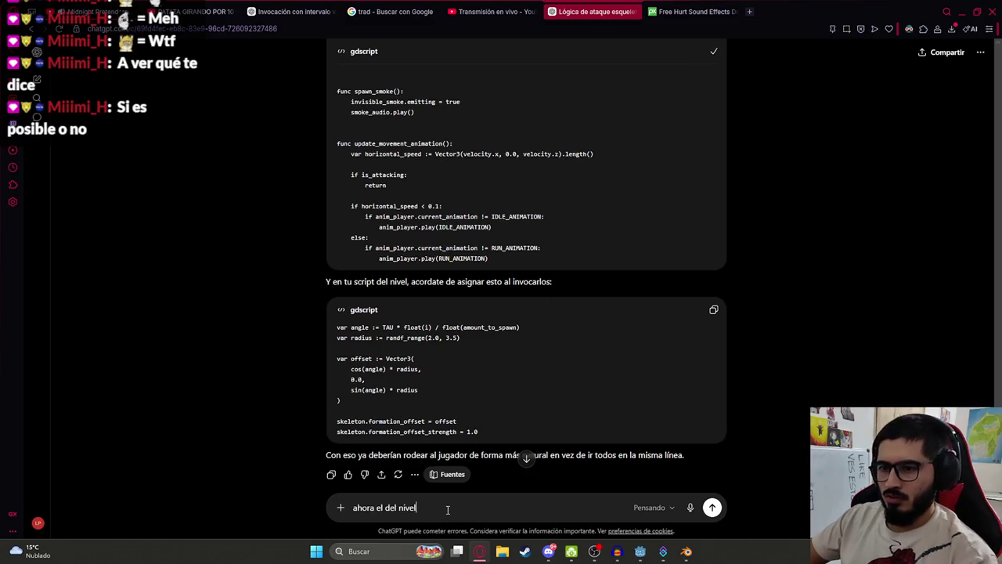
pyautogui.press('Return')
pyautogui.hotkey('alt', 'Tab')
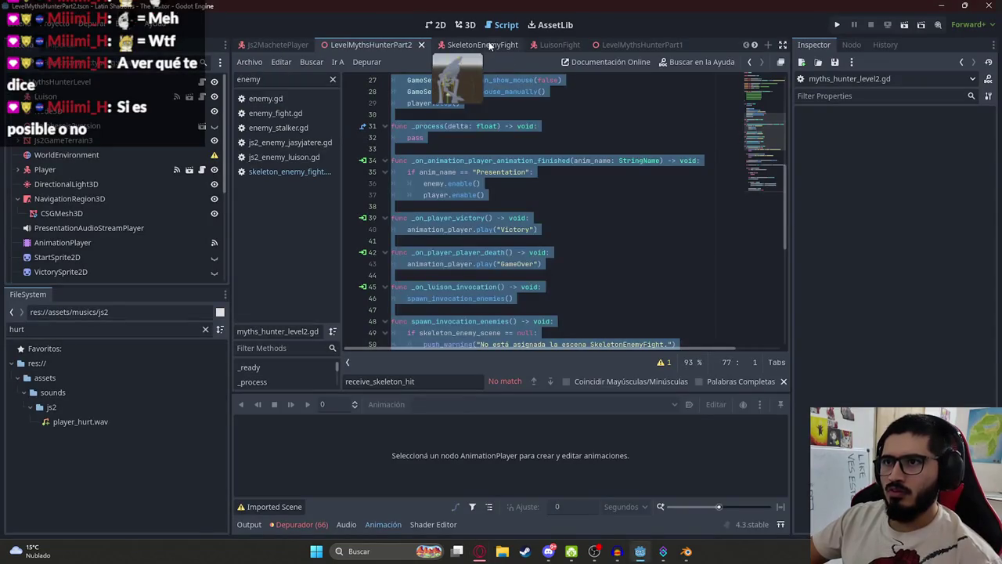
# Replace the SkeletonEnemyFight script with the copied formation-offset code and save it
pyautogui.click(469, 46)
pyautogui.hotkey('ctrl', 'v')
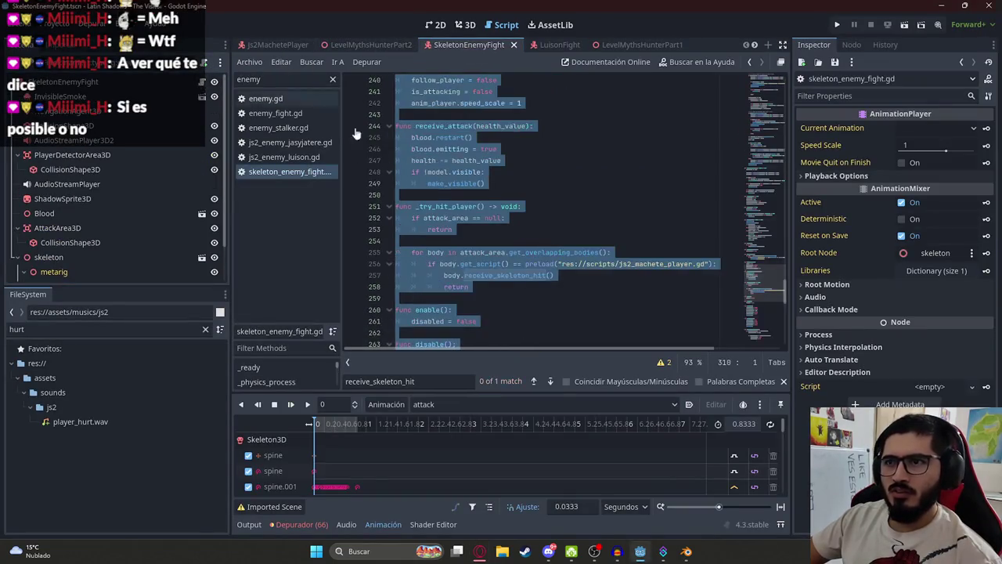
pyautogui.hotkey('ctrl', 's')
pyautogui.scroll(15, 768, 332)
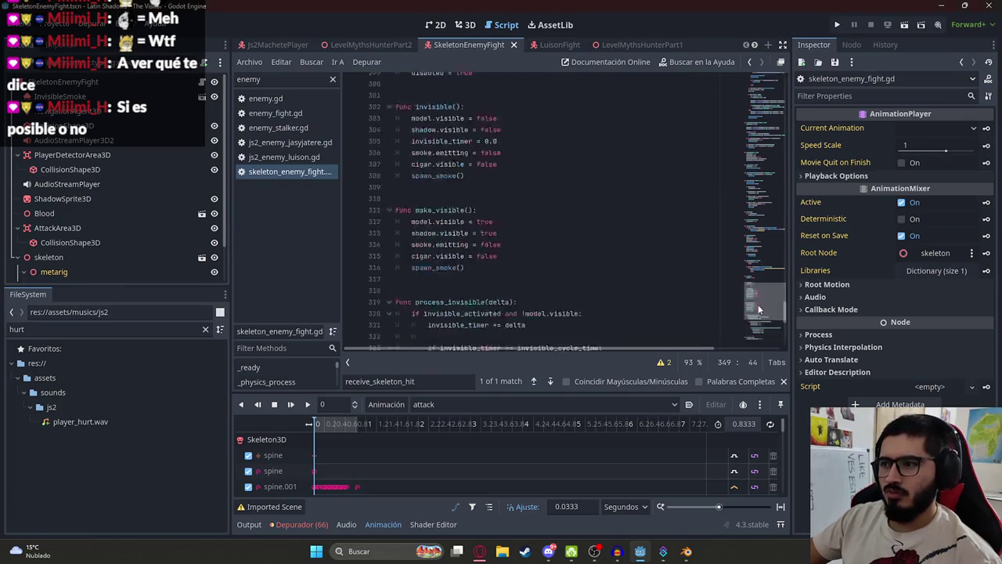
pyautogui.scroll(10, 736, 117)
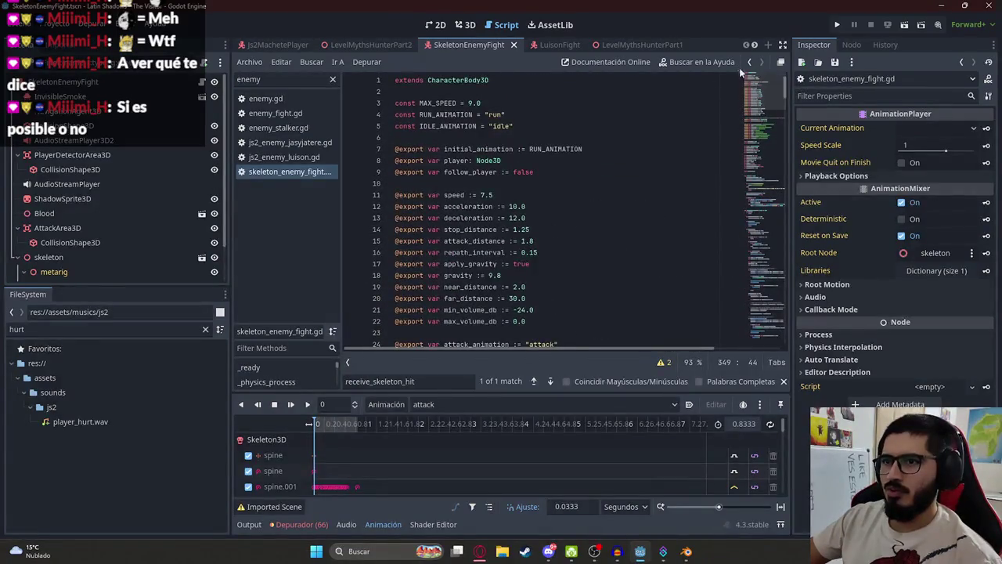
# Copy ChatGPT's complete level script and return to the LevelMythsHunterPart2 scene in Godot
pyautogui.hotkey('alt', 'Tab')
pyautogui.scroll(-20, 454, 305)
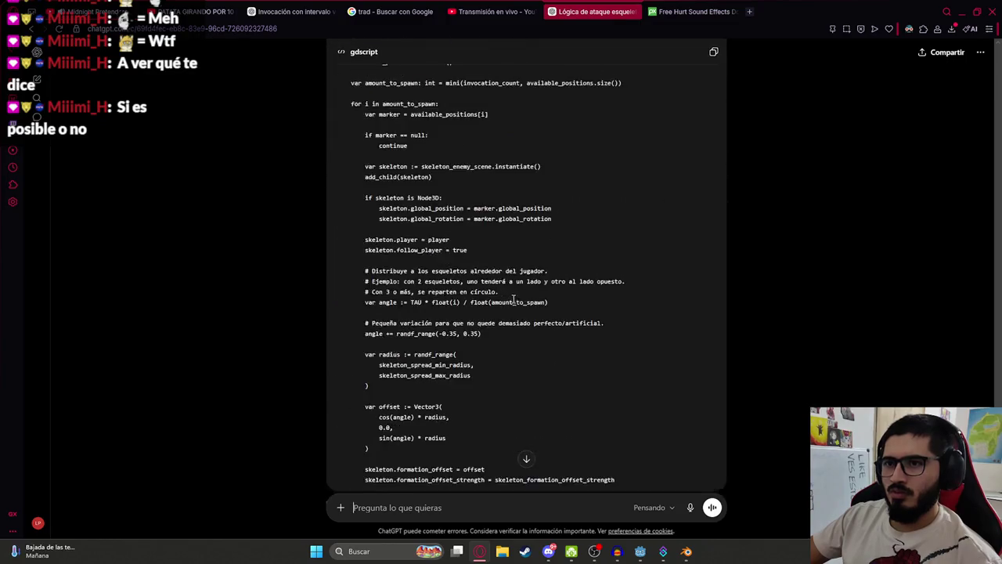
pyautogui.click(712, 49)
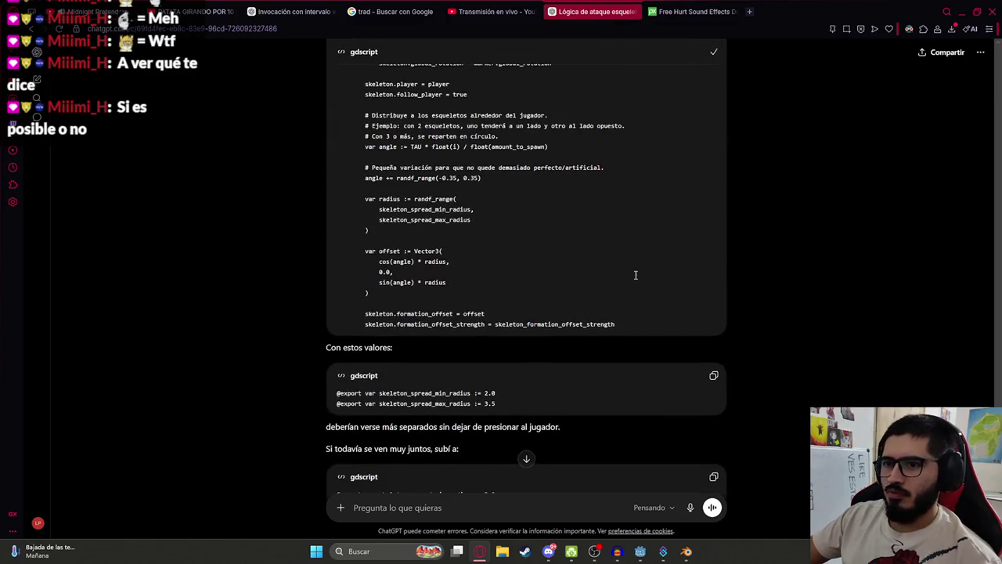
pyautogui.scroll(-2, 668, 251)
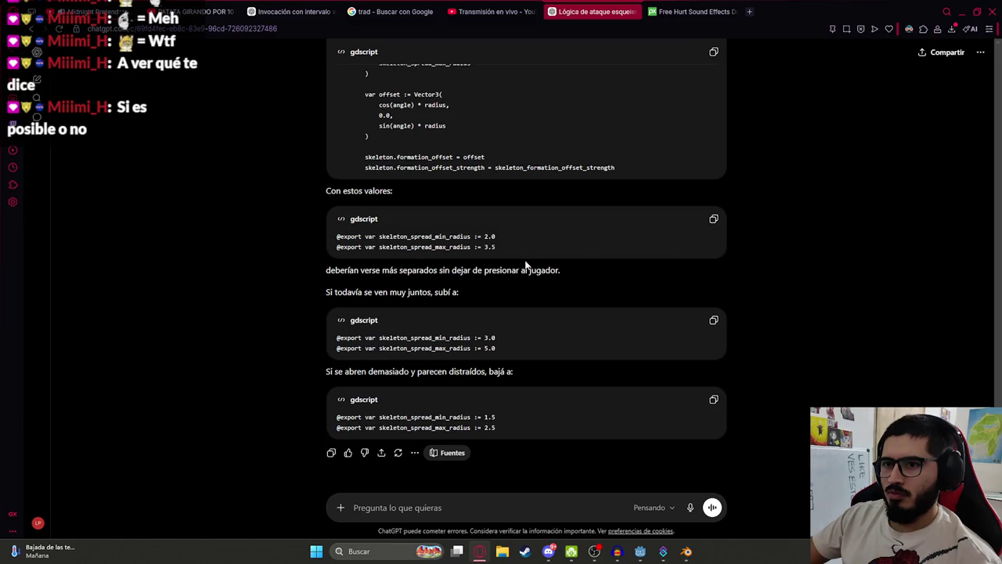
pyautogui.hotkey('alt', 'Tab')
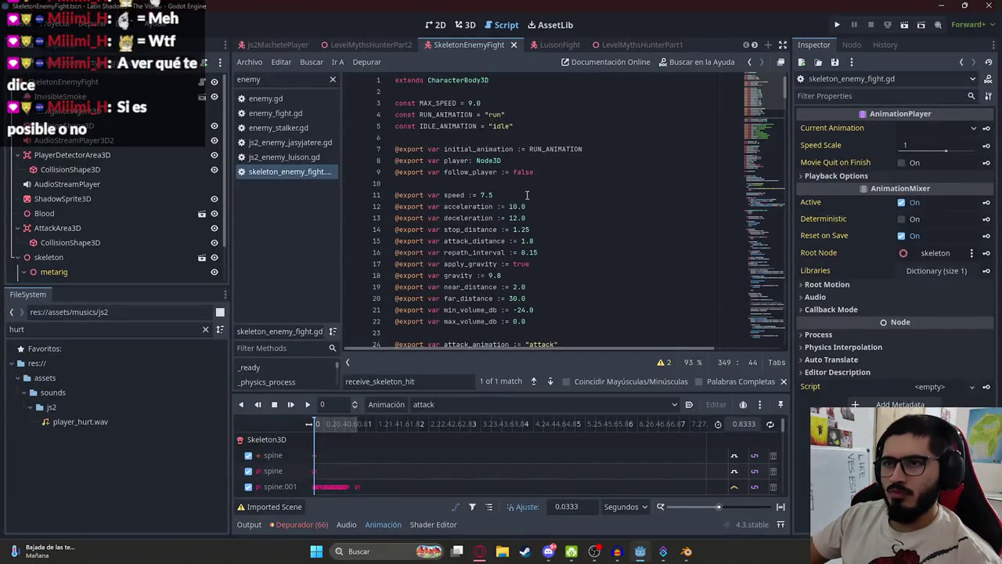
pyautogui.click(391, 47)
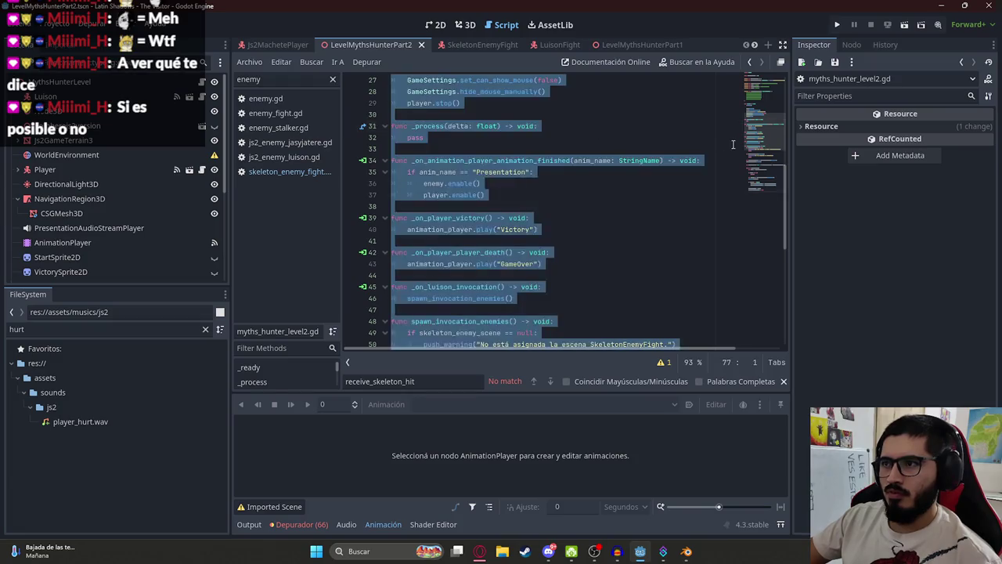
# Scroll to the top of myths_hunter_level2.gd and run the game with F5 to test skeleton spreading
pyautogui.moveTo(756, 225)
pyautogui.mouseDown()
pyautogui.moveTo(763, 88)
pyautogui.moveTo(761, 192)
pyautogui.moveTo(305, 5)
pyautogui.mouseUp()
pyautogui.rightClick(376, 48)
pyautogui.click(428, 131)
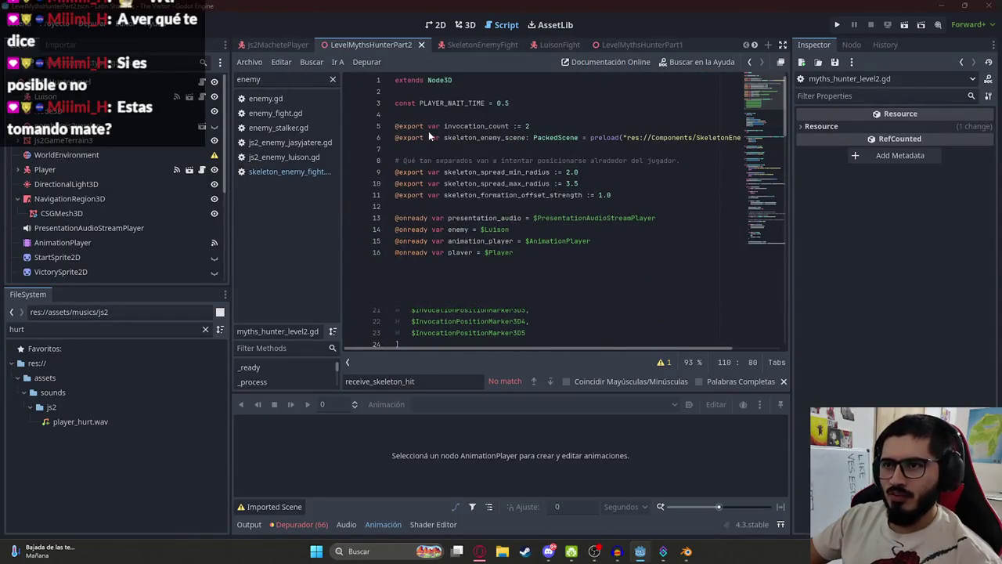
pyautogui.press('F5')
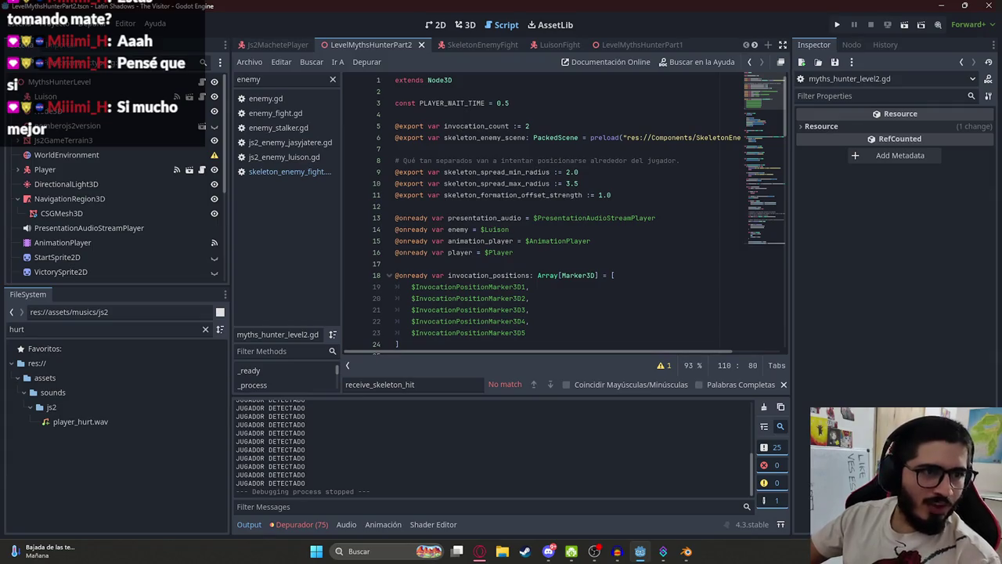
# Look further down the level script, then bring up the browser and open a new empty tab
pyautogui.scroll(-10, 753, 300)
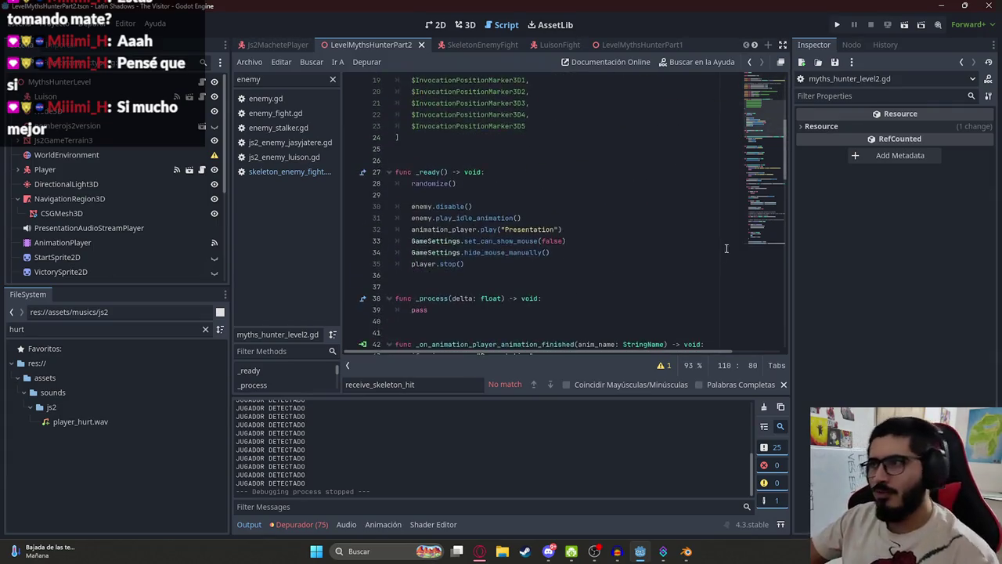
pyautogui.click(481, 551)
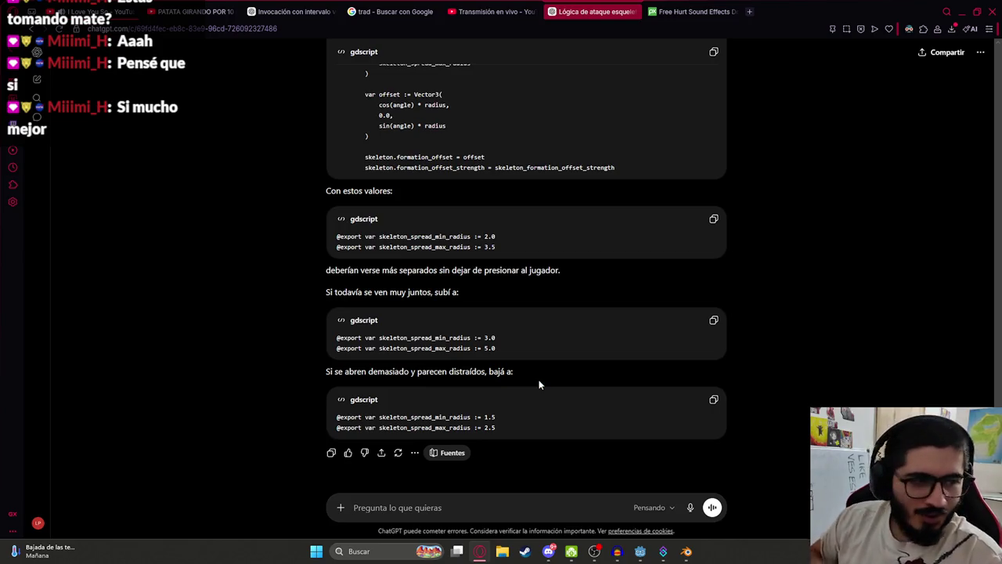
pyautogui.click(749, 12)
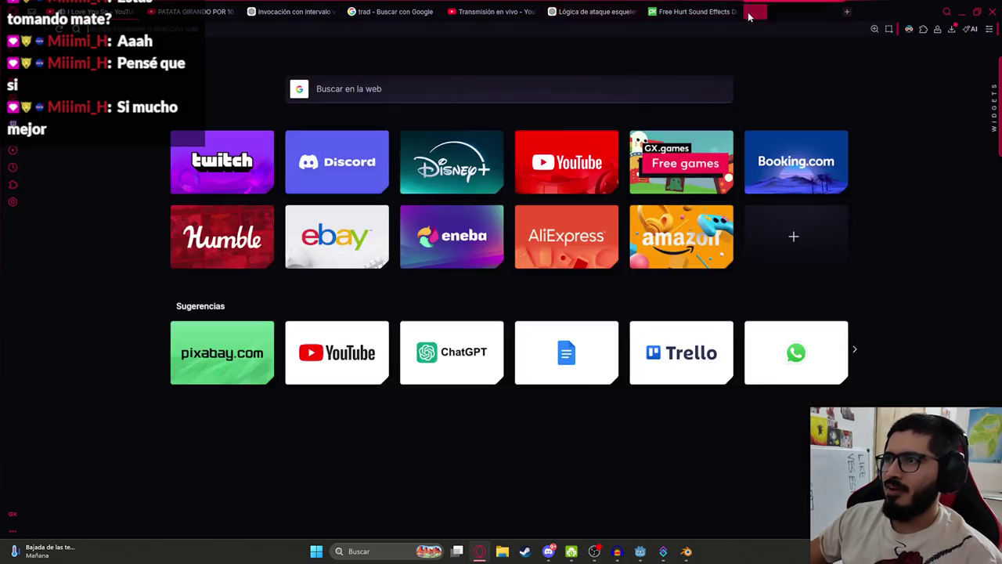
# Search Google for 'clima' and check Saturday's and Sunday's forecasts before returning to Godot
pyautogui.write('clima')
pyautogui.press('Return')
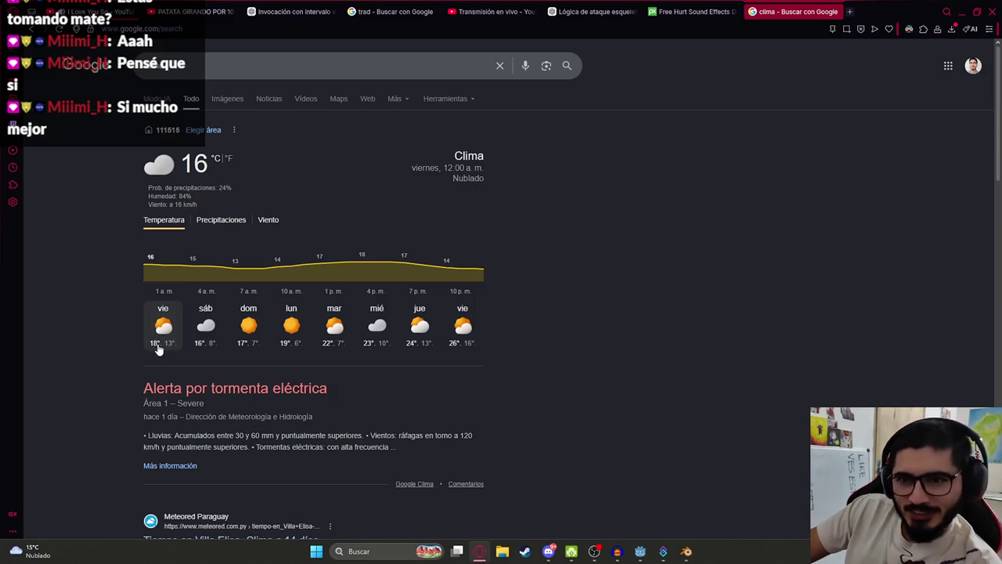
pyautogui.click(213, 345)
pyautogui.click(246, 344)
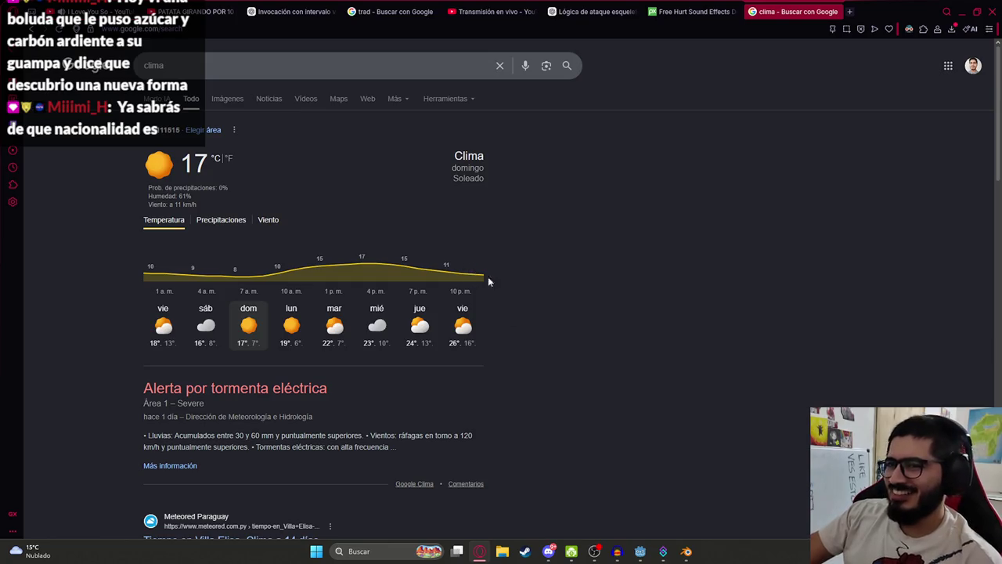
pyautogui.middleClick(648, 384)
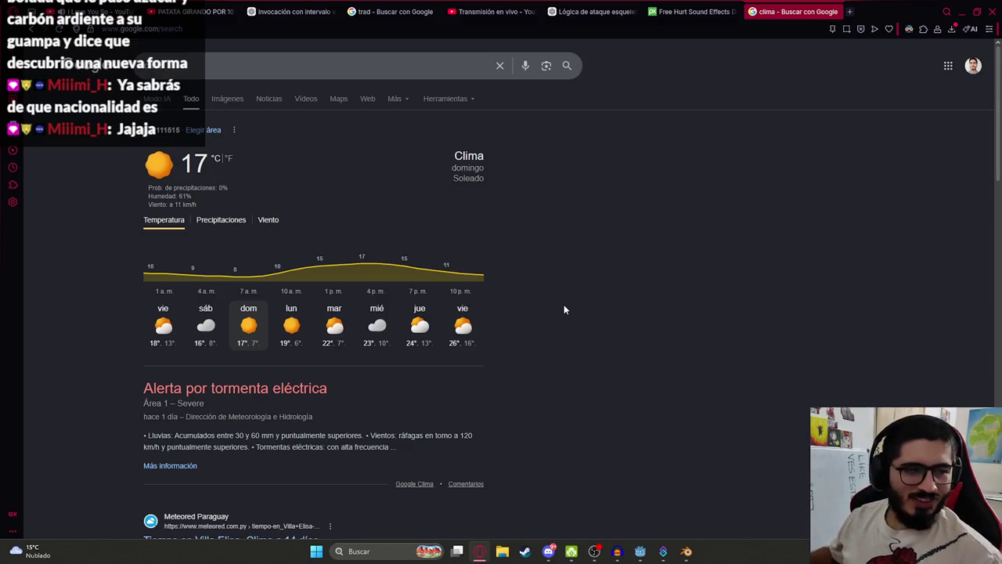
pyautogui.click(639, 551)
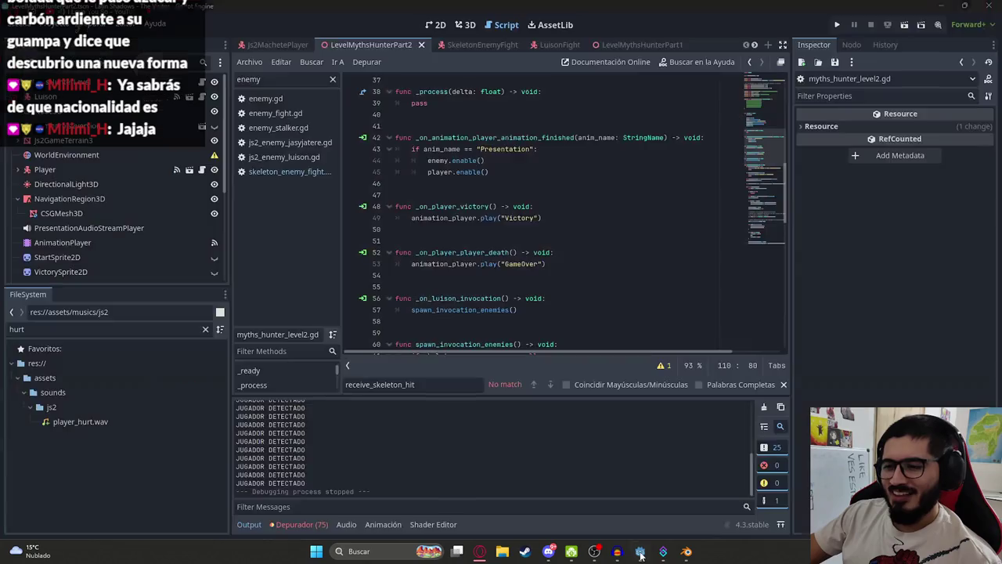
# Inspect the circular formation-offset code in myths_hunter_level2.gd with the script filter cleared, then return to ChatGPT
pyautogui.scroll(-10, 588, 277)
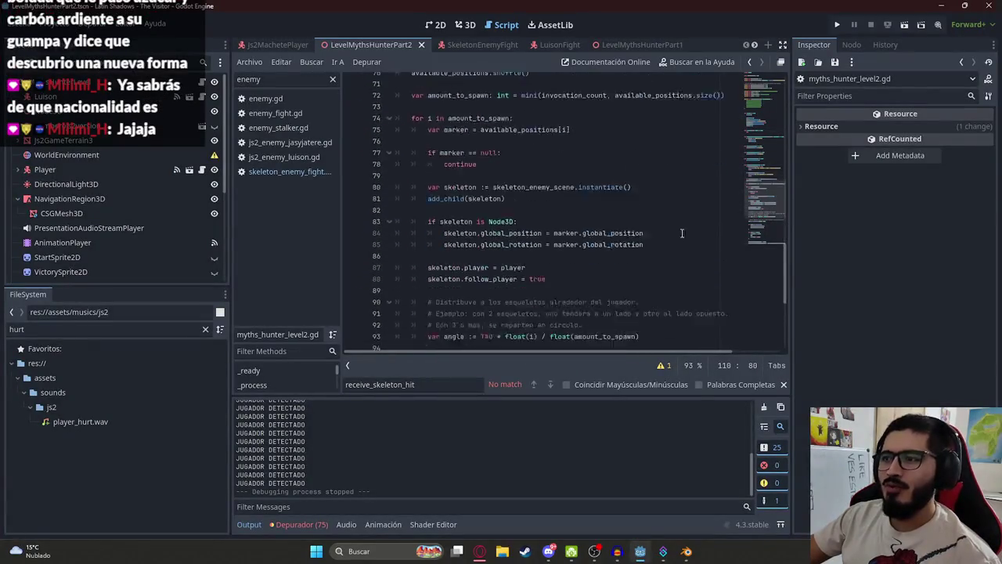
pyautogui.click(332, 79)
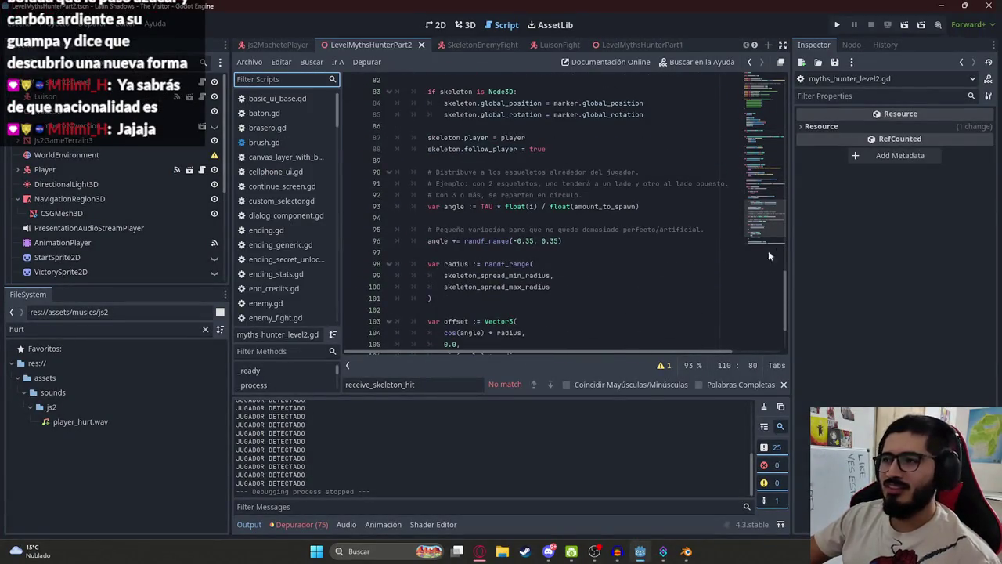
pyautogui.scroll(-3, 768, 251)
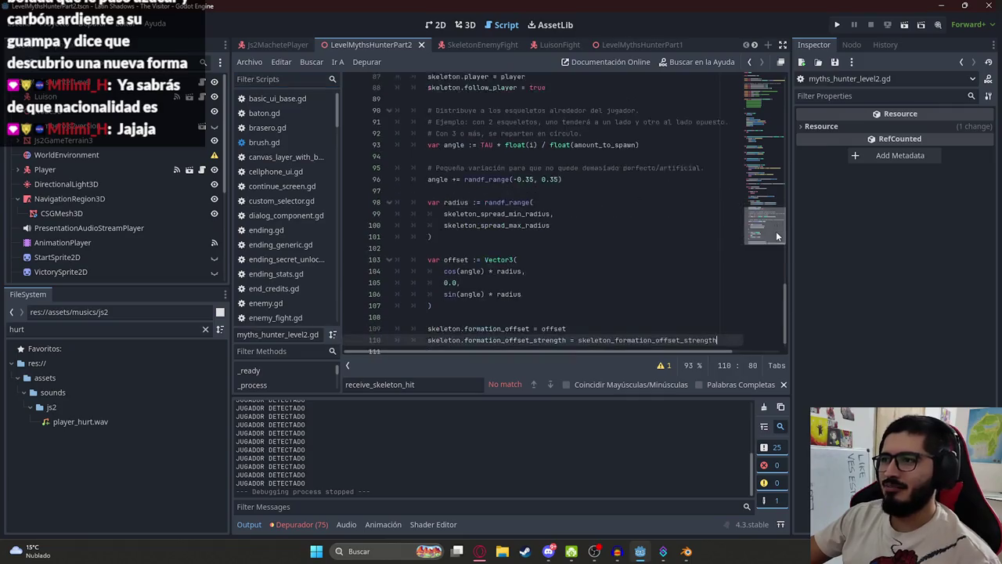
pyautogui.click(656, 247)
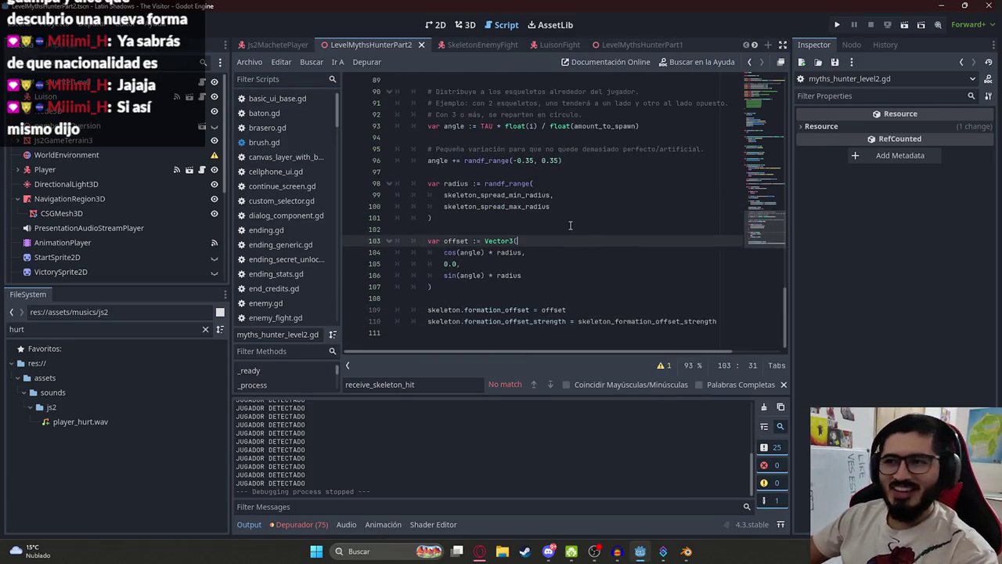
pyautogui.scroll(20, 766, 93)
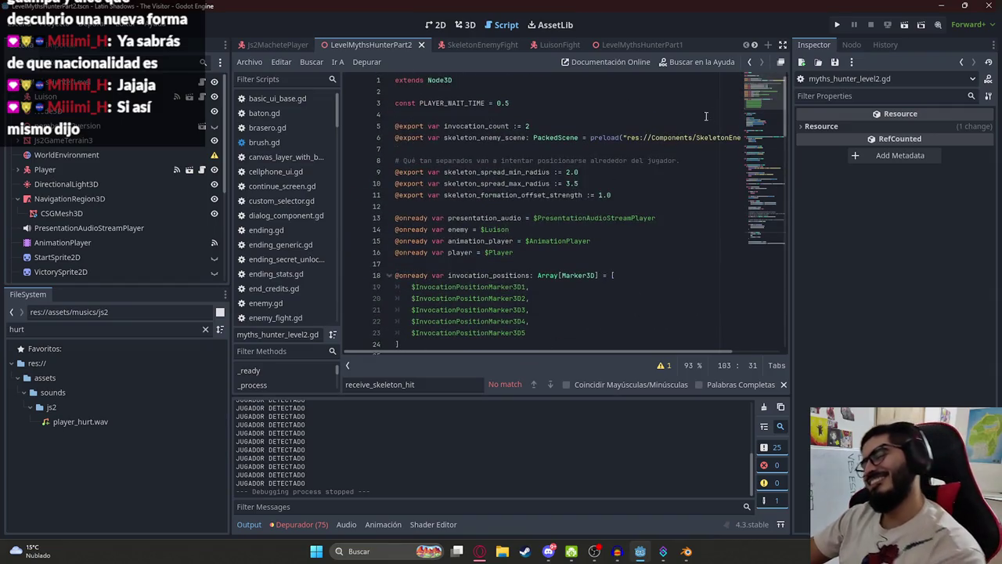
pyautogui.rightClick(404, 47)
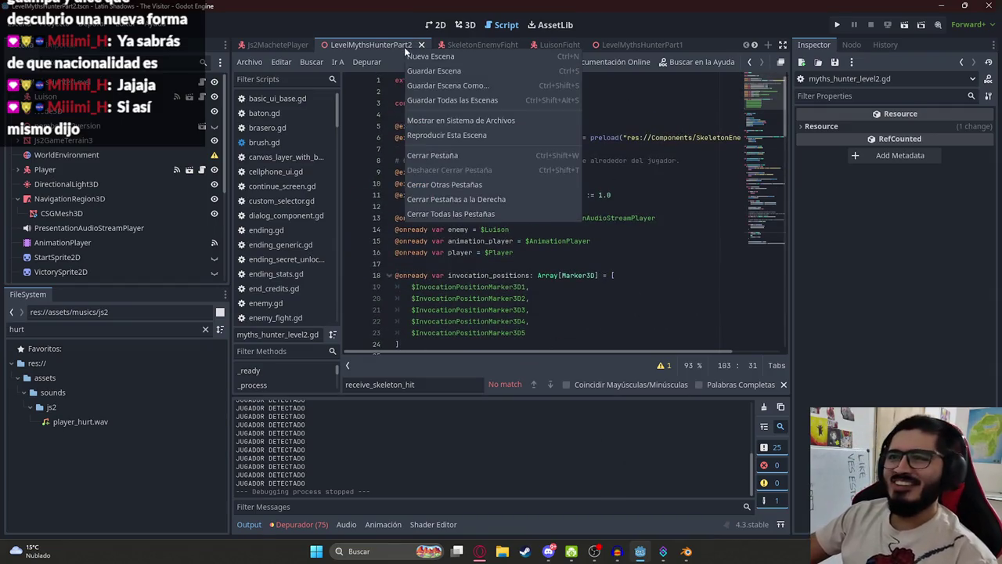
pyautogui.click(535, 331)
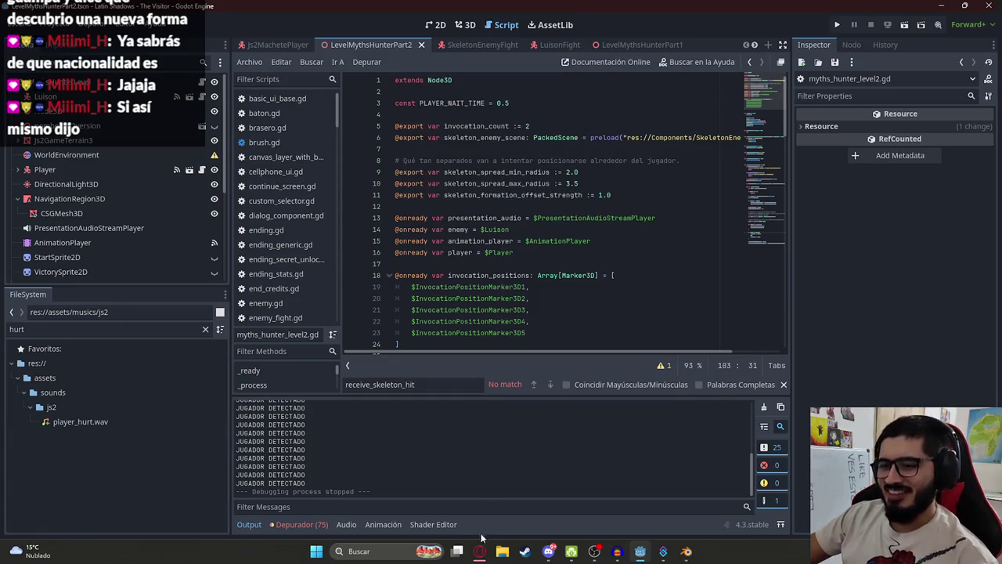
pyautogui.click(479, 551)
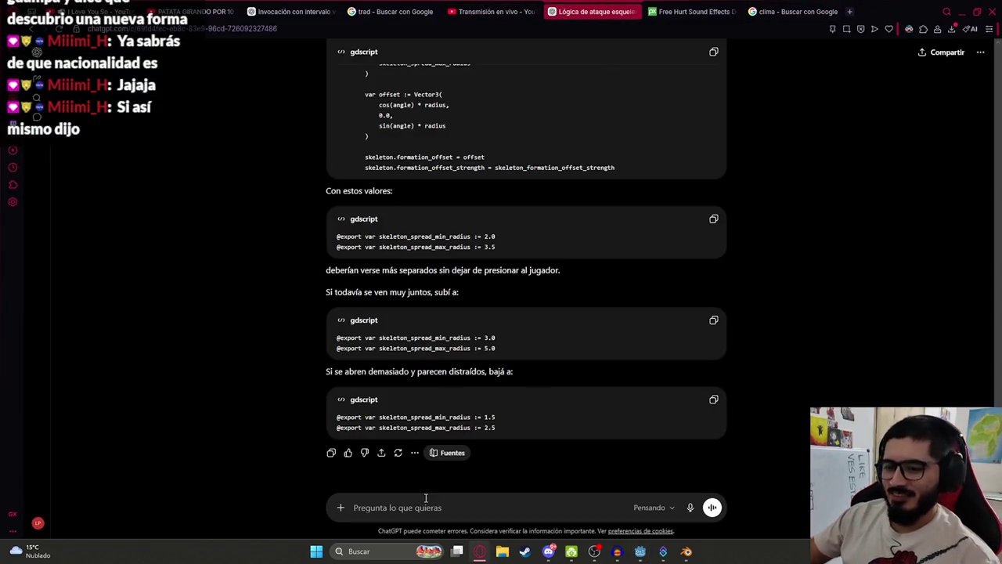
# Send ChatGPT the feedback 'funciona mejorde 4squegrupan de', reporting skeletons grouping in pairs
pyautogui.write('funciona mejor, per')
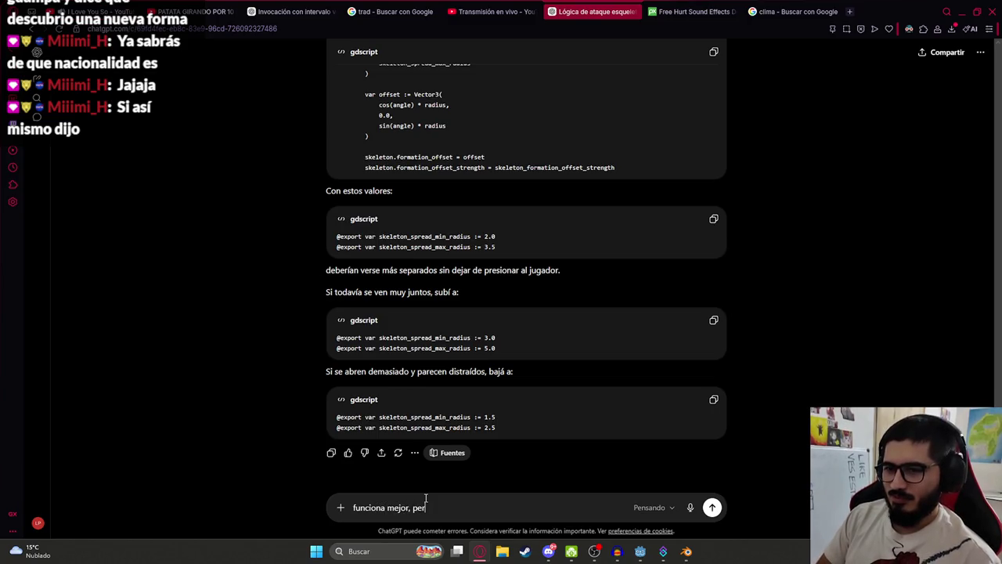
pyautogui.write('de 4 ')
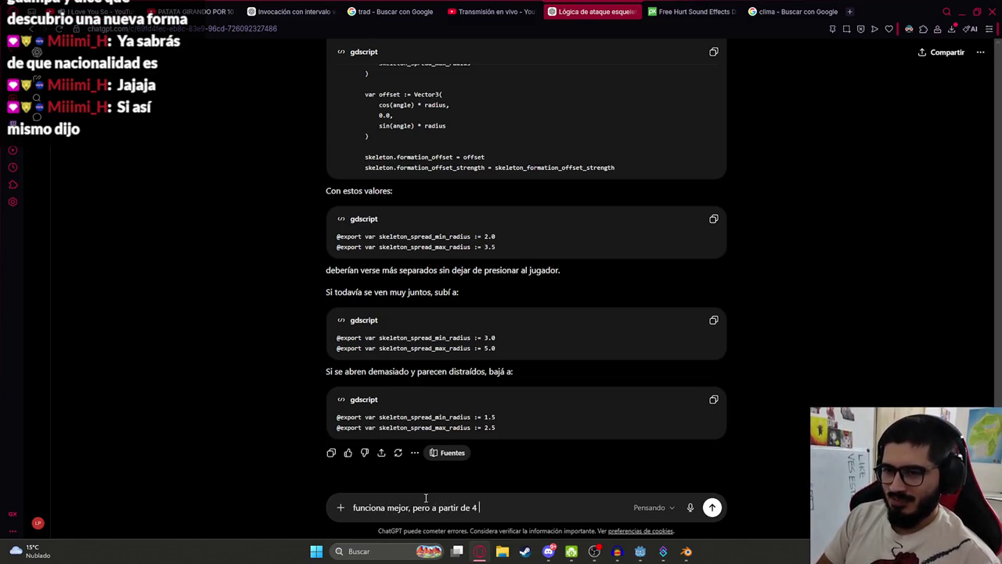
pyautogui.write('esqueletos s')
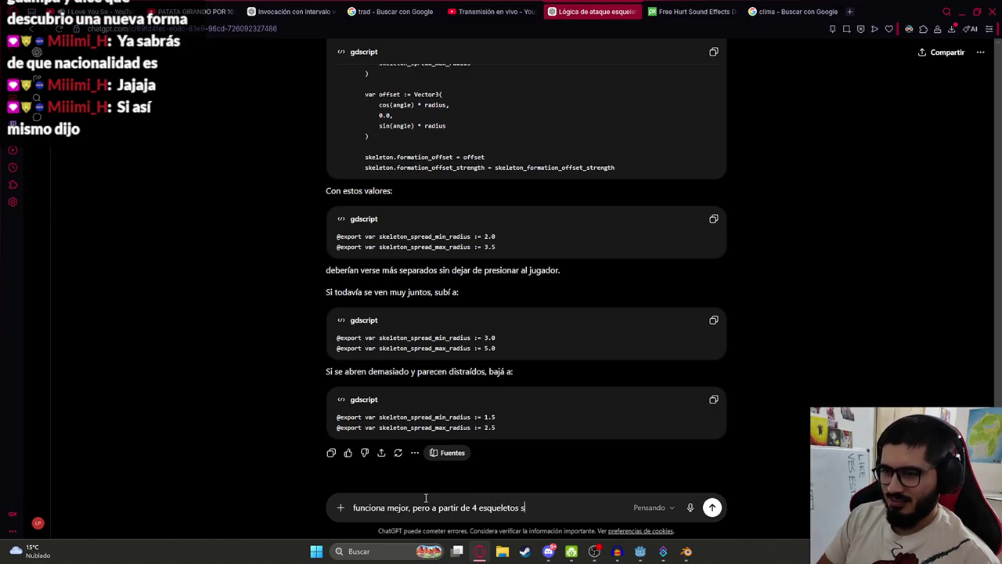
pyautogui.write('e agrupan de a 2')
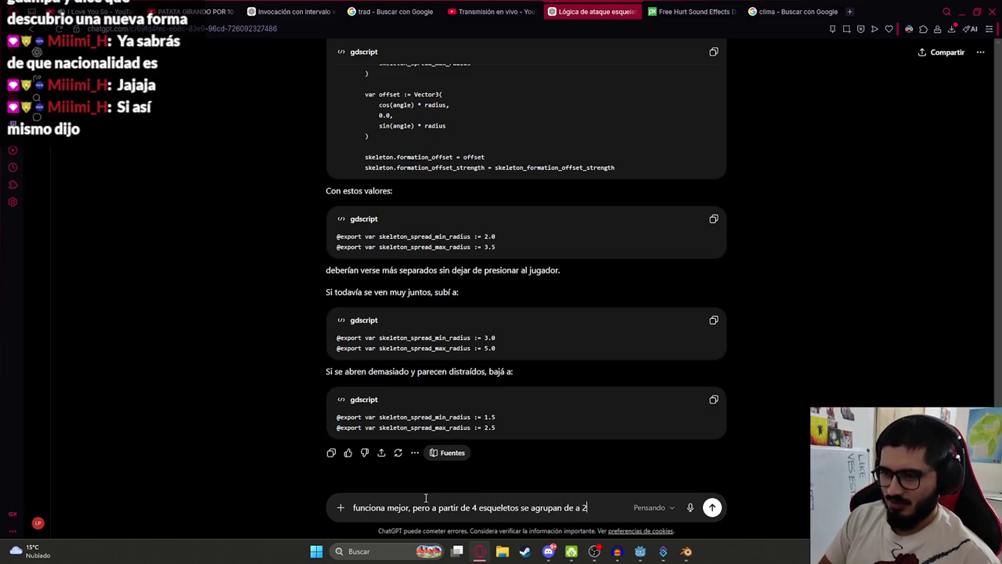
pyautogui.press('Return')
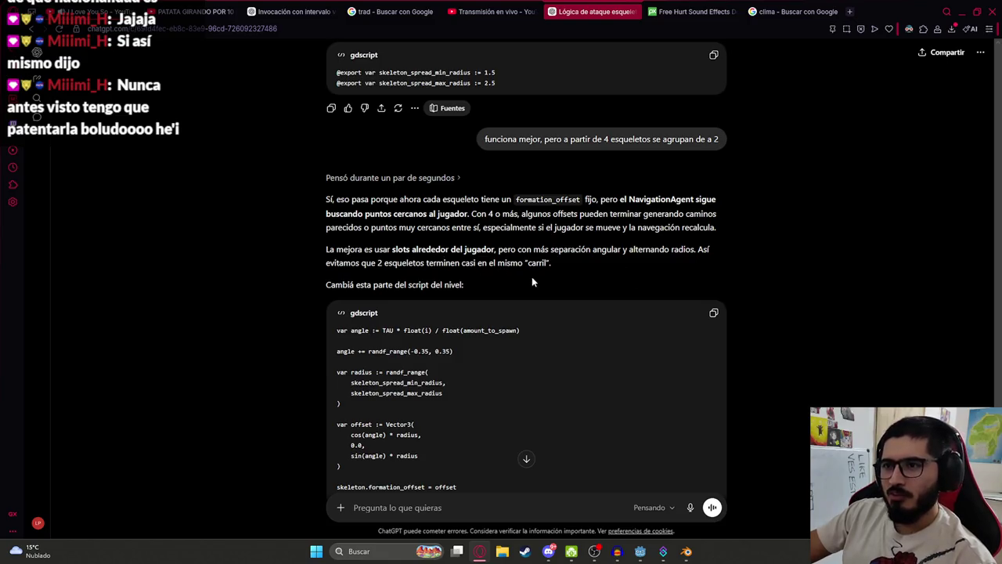
pyautogui.scroll(-2, 376, 279)
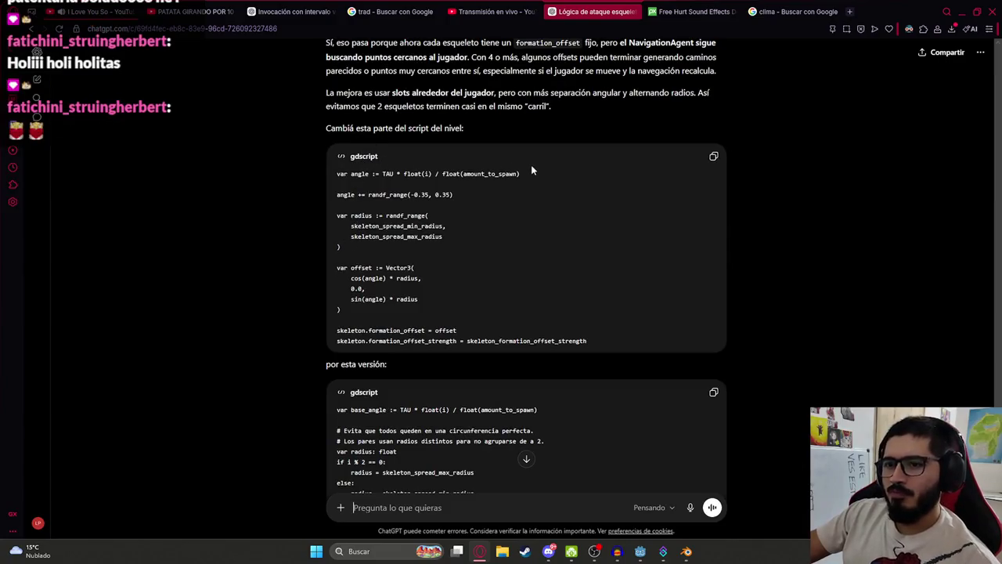
# Locate the old angle line in Godot's level script via search and copy ChatGPT's replacement code
pyautogui.moveTo(337, 173); pyautogui.dragTo(551, 174)
pyautogui.hotkey('ctrl', 'c')
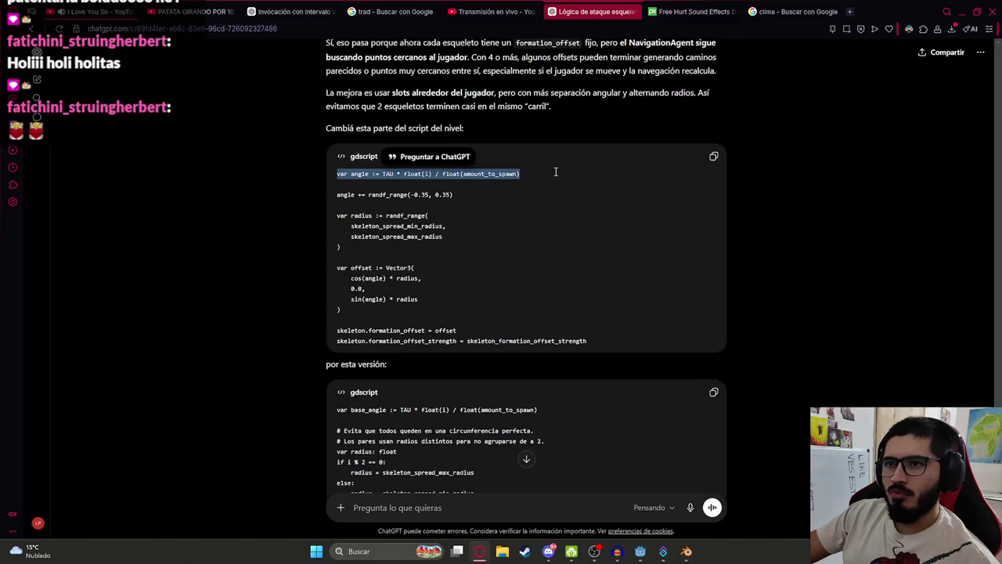
pyautogui.hotkey('alt', 'Tab')
pyautogui.hotkey('ctrl', 'f')
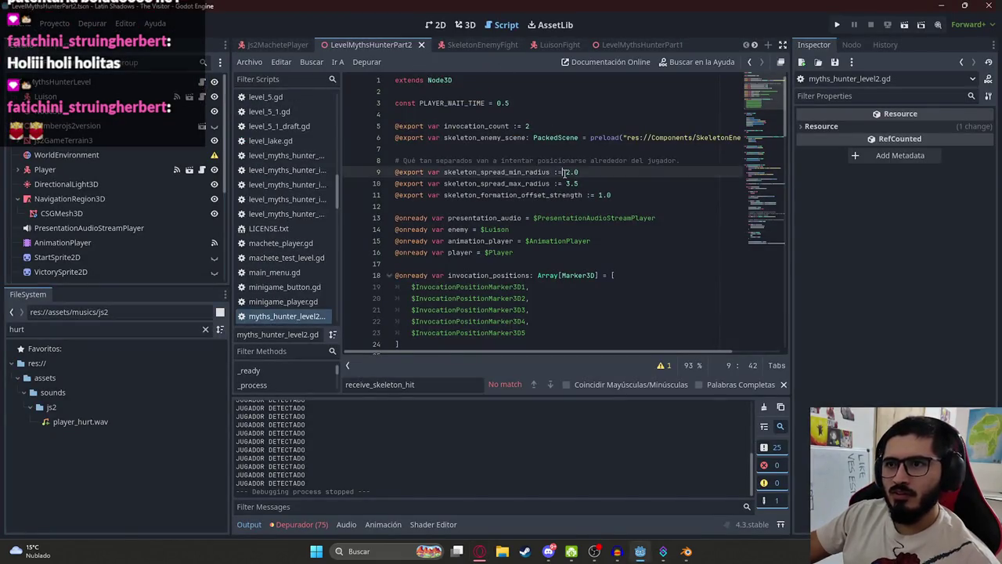
pyautogui.hotkey('ctrl', 'v')
pyautogui.hotkey('alt', 'Tab')
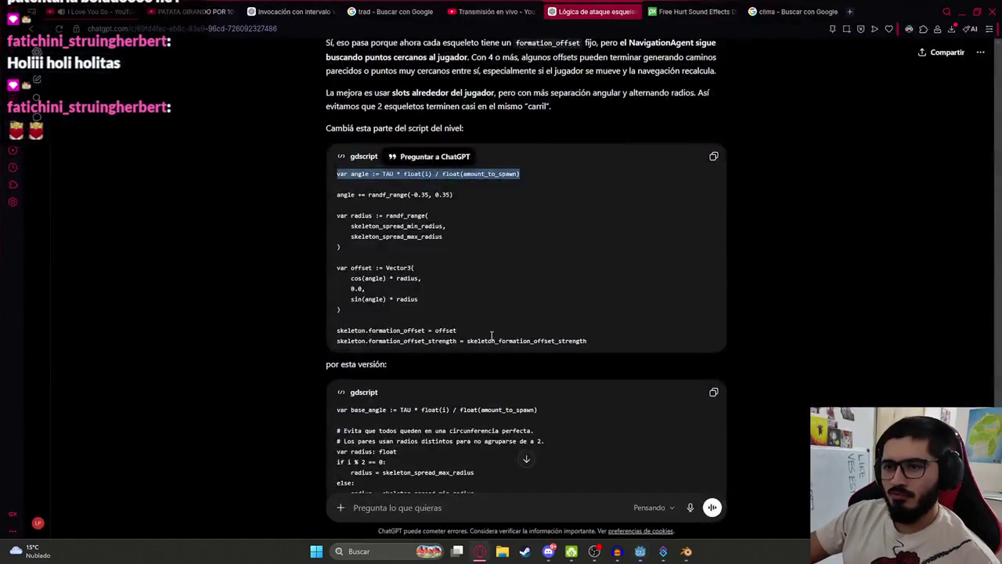
pyautogui.scroll(-1, 524, 350)
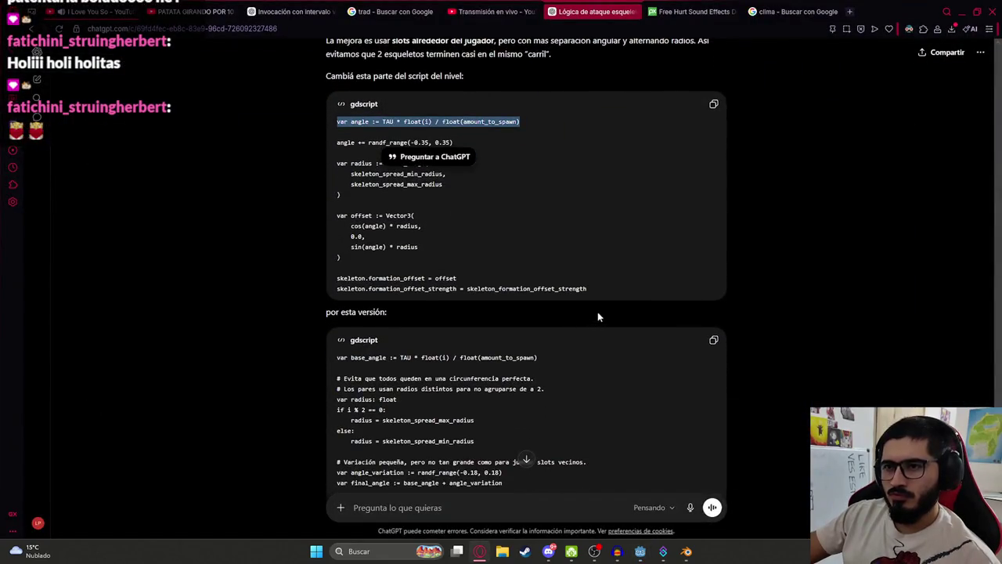
pyautogui.click(714, 341)
pyautogui.scroll(-3, 433, 307)
pyautogui.click(457, 140)
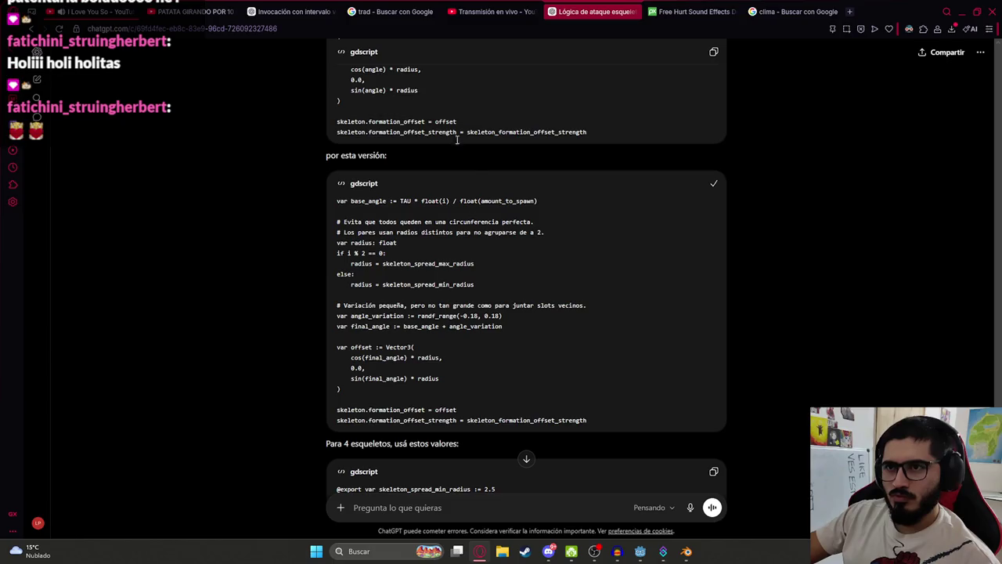
pyautogui.hotkey('alt', 'Tab')
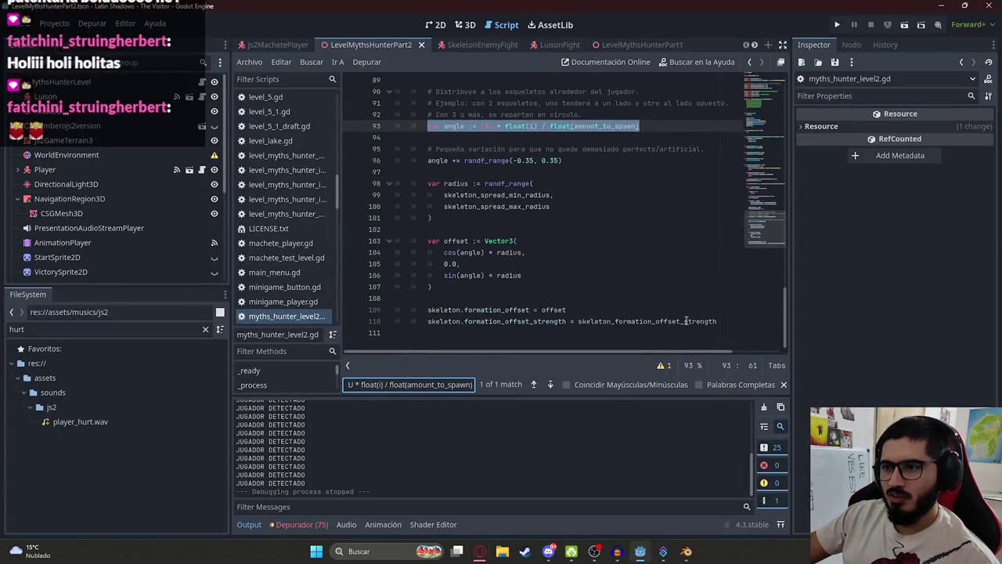
# Paste the new alternating-radius placement code over the old block and indent it one level
pyautogui.moveTo(726, 320)
pyautogui.mouseDown()
pyautogui.moveTo(537, 264)
pyautogui.moveTo(430, 128)
pyautogui.mouseUp()
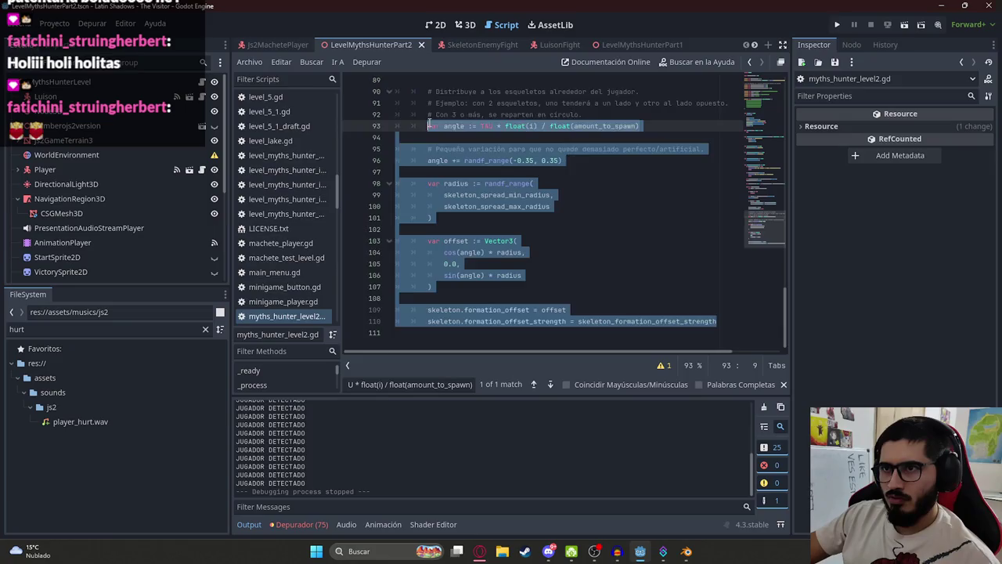
pyautogui.hotkey('ctrl', 'v')
pyautogui.moveTo(696, 345)
pyautogui.mouseDown()
pyautogui.moveTo(407, 262)
pyautogui.moveTo(328, 127)
pyautogui.mouseUp()
pyautogui.press('Tab')
pyautogui.click(548, 171)
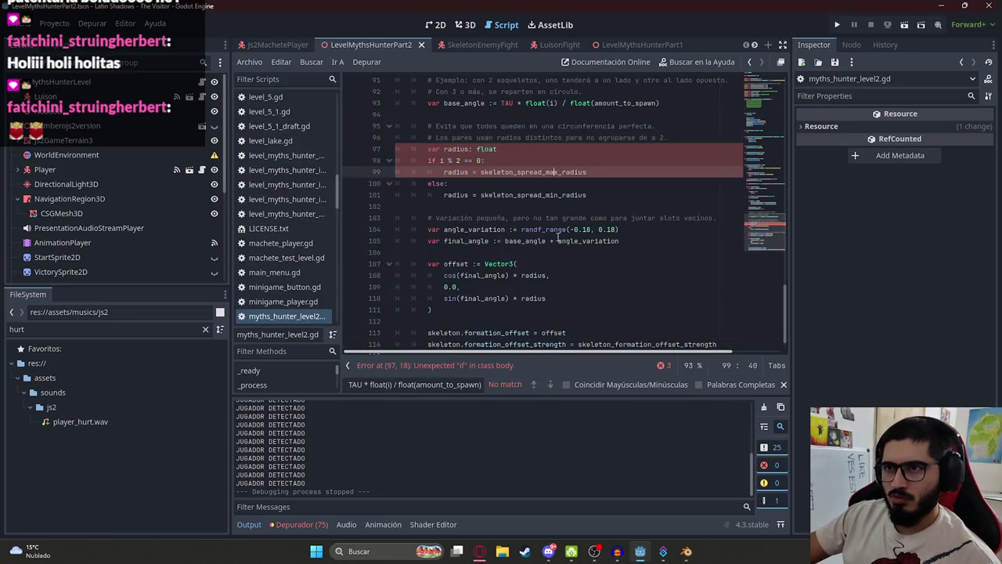
# Copy the skeleton_spread_min_radius export line from ChatGPT and search for it in Godot
pyautogui.hotkey('alt', 'Tab')
pyautogui.scroll(-3, 403, 311)
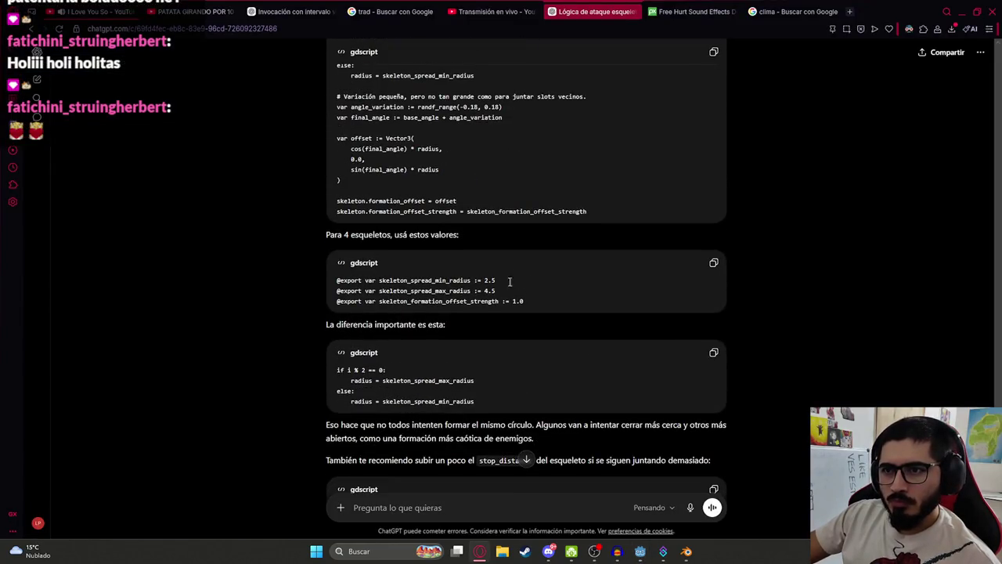
pyautogui.moveTo(509, 281); pyautogui.dragTo(276, 279)
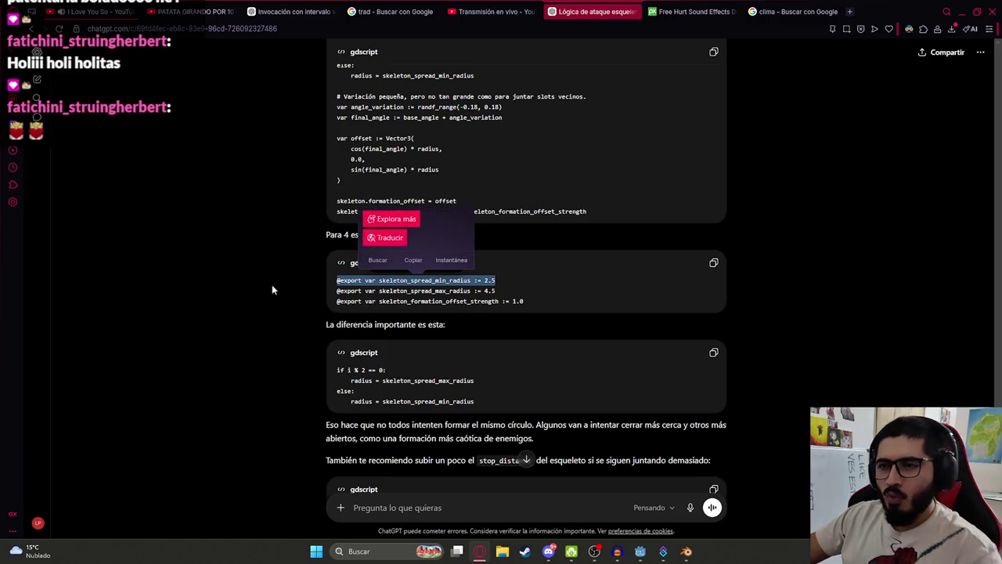
pyautogui.click(574, 280)
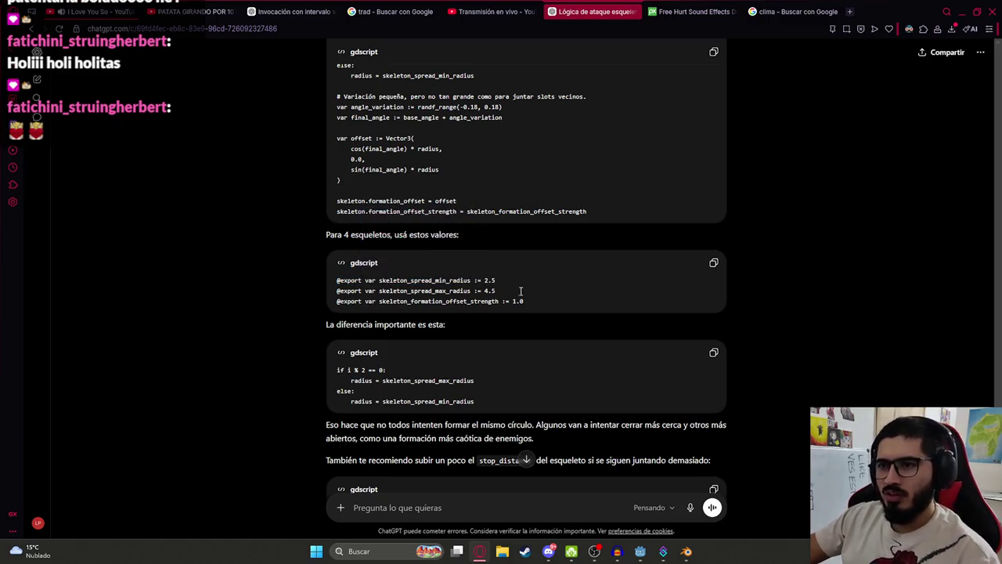
pyautogui.moveTo(548, 282); pyautogui.dragTo(290, 286)
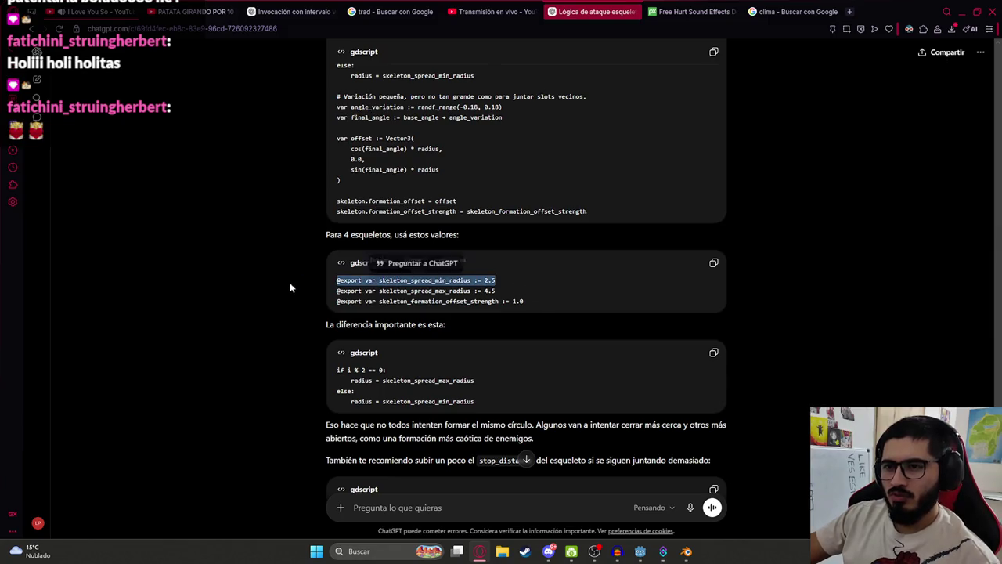
pyautogui.hotkey('ctrl', 'c')
pyautogui.hotkey('alt', 'Tab')
pyautogui.hotkey('ctrl', 'f')
pyautogui.hotkey('ctrl', 'v')
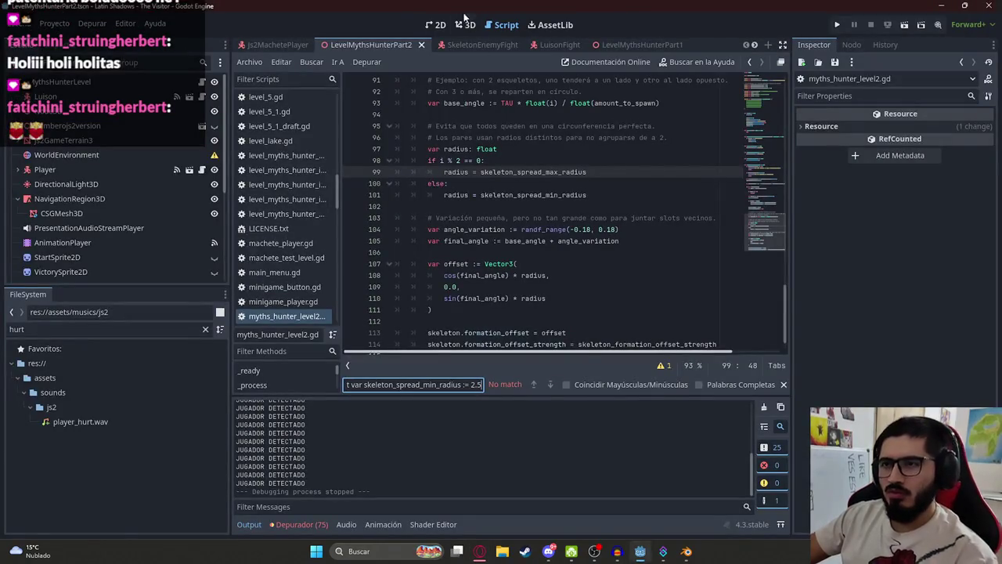
pyautogui.click(464, 47)
pyautogui.scroll(2, 182, 94)
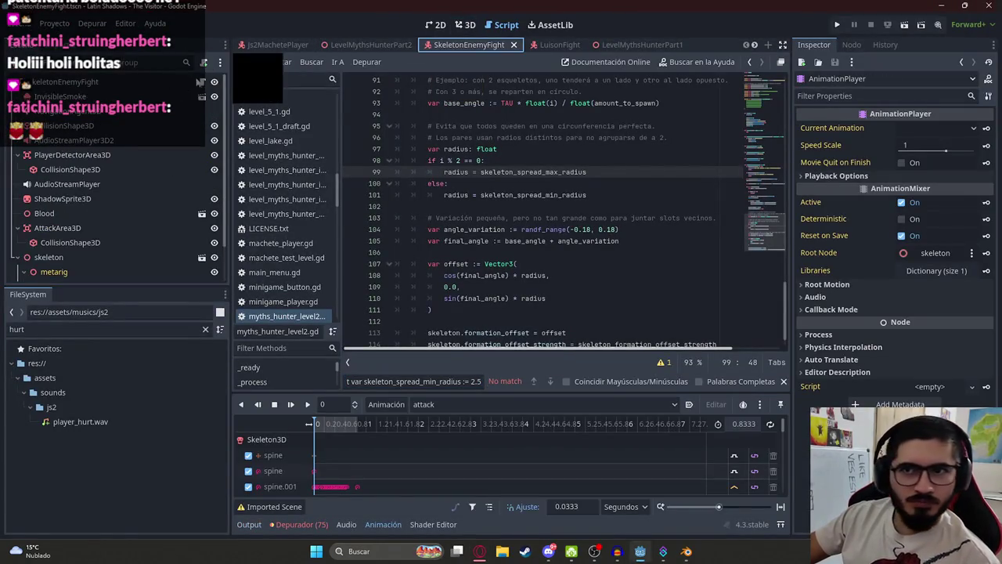
# In skeleton_enemy_fight.gd, trim the search to the skeleton_spread_min_radius name and undo an accidental overwrite
pyautogui.click(202, 82)
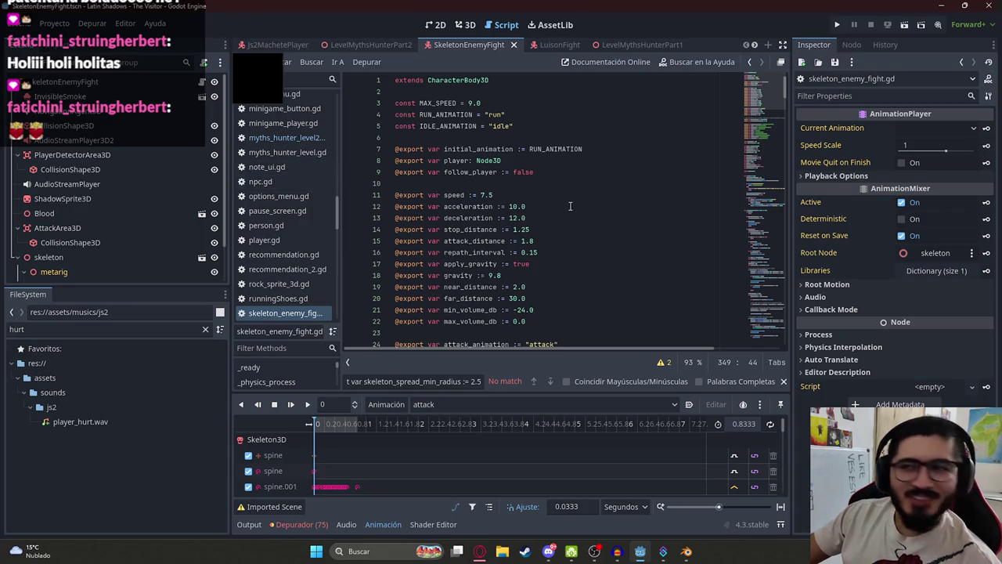
pyautogui.click(571, 207)
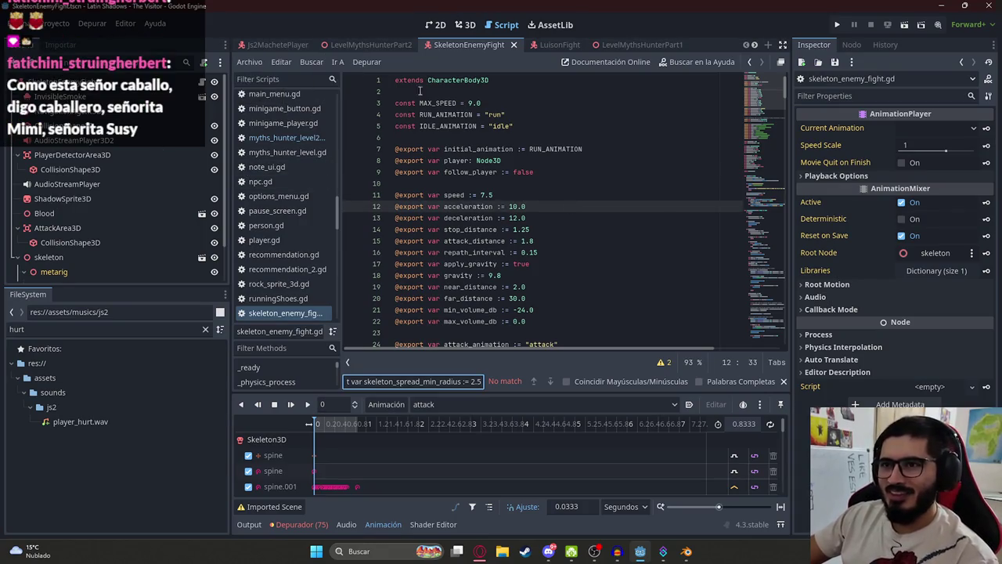
pyautogui.press('BackSpace')
pyautogui.press('BackSpace')
pyautogui.press('BackSpace')
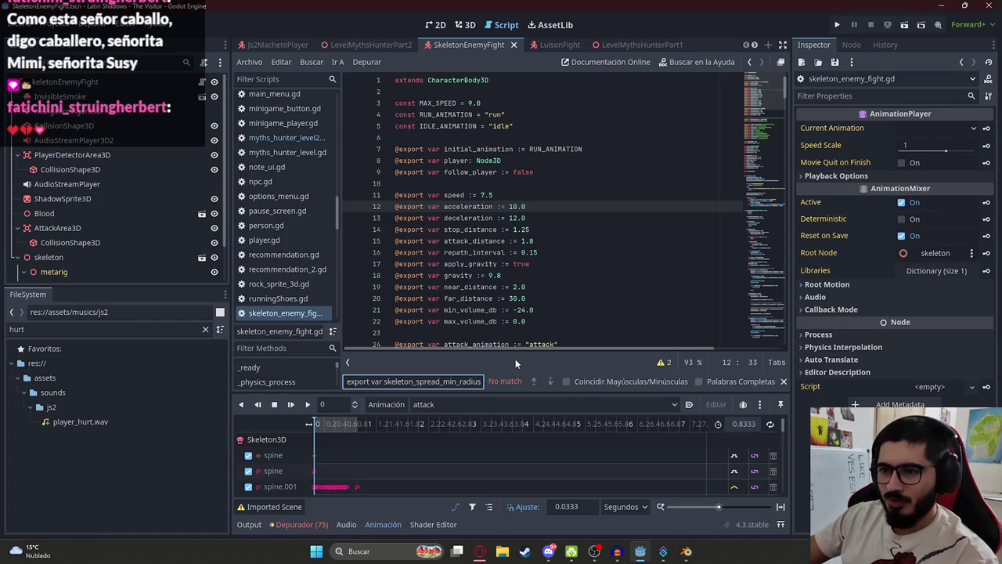
pyautogui.hotkey('ctrl', 'shift', 'Left')
pyautogui.hotkey('ctrl', 'c')
pyautogui.click(586, 214)
pyautogui.hotkey('ctrl', 'a')
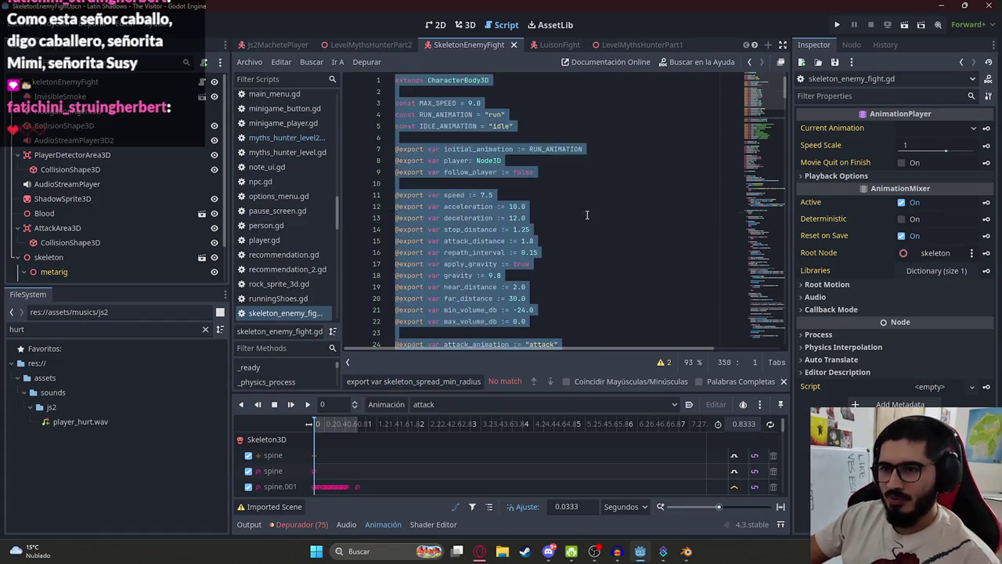
pyautogui.hotkey('ctrl', 'v')
pyautogui.hotkey('ctrl', 'z')
# Search the LevelMythsHunterPart2 level script for skeleton_spread_min_radius to reach its declaration
pyautogui.hotkey('ctrl', 'shift', 'Tab')
pyautogui.doubleClick(552, 206)
pyautogui.hotkey('ctrl', 'f')
pyautogui.press('Return')
pyautogui.press('Return')
pyautogui.press('Return')
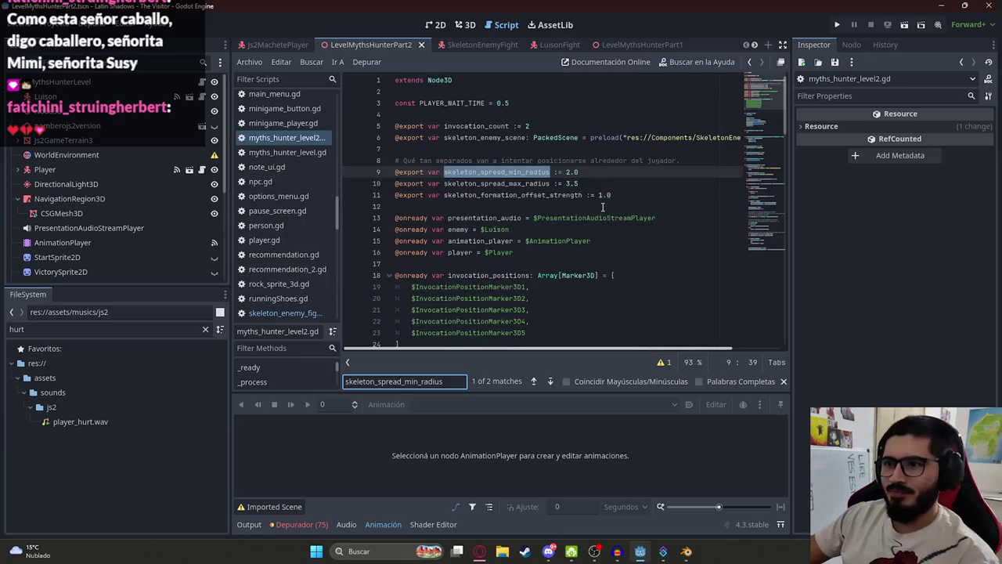
pyautogui.hotkey('alt', 'Tab')
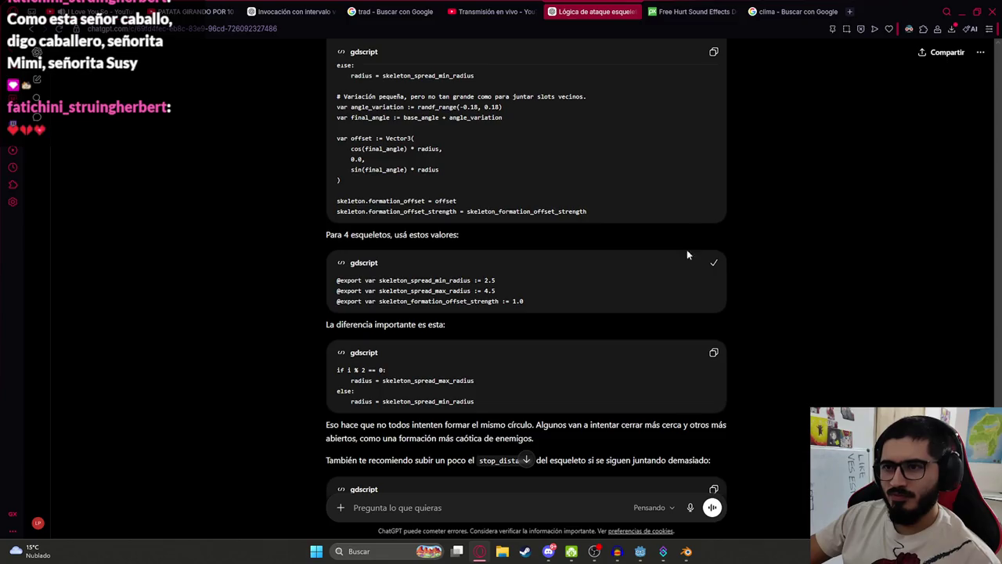
# Paste ChatGPT's four-skeleton radius values (min 2.5, max 4.5) over lines 8–11 of myths_hunter_level2.gd
pyautogui.hotkey('alt', 'Tab')
pyautogui.hotkey('alt', 'Tab')
pyautogui.hotkey('alt', 'Tab')
pyautogui.click(649, 195)
pyautogui.keyDown('shift'); pyautogui.click(366, 164); pyautogui.keyUp('shift')
pyautogui.hotkey('ctrl', 'v')
pyautogui.hotkey('alt', 'Tab')
# Copy stop_distance from ChatGPT's reply and find it in the skeleton script
pyautogui.scroll(-3, 452, 312)
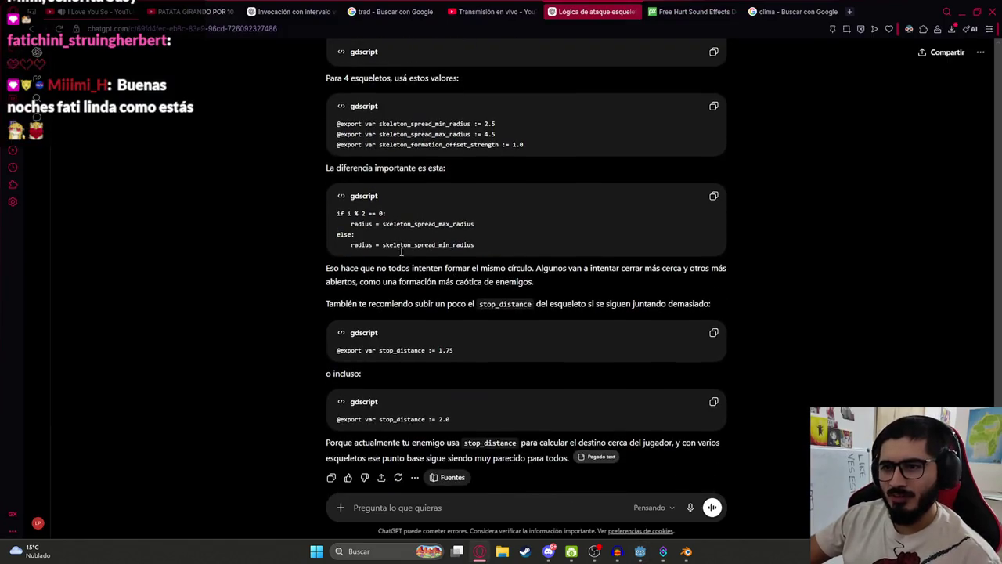
pyautogui.doubleClick(403, 350)
pyautogui.hotkey('alt', 'Tab')
pyautogui.click(554, 170)
pyautogui.hotkey('ctrl', 'f')
pyautogui.hotkey('ctrl', 'v')
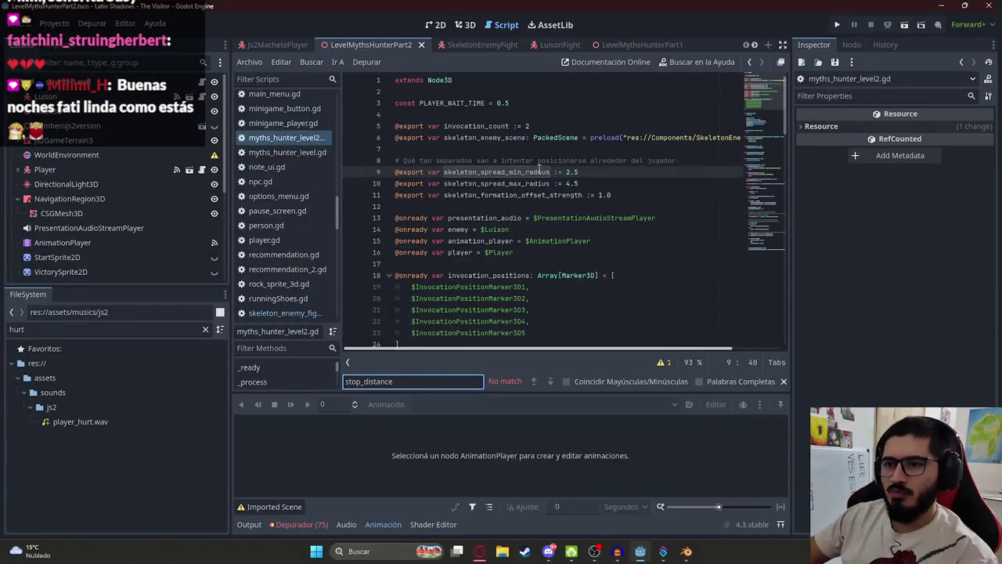
pyautogui.click(468, 45)
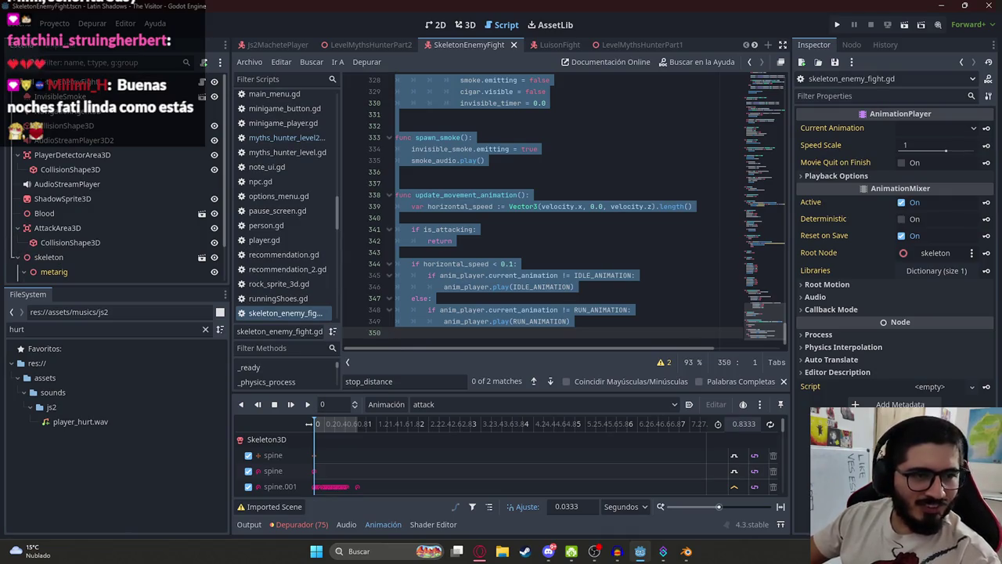
pyautogui.click(681, 172)
pyautogui.hotkey('ctrl', 'f')
pyautogui.press('Return')
# Replace line 14 of the skeleton script with ChatGPT's stop_distance 1.75 line
pyautogui.hotkey('alt', 'Tab')
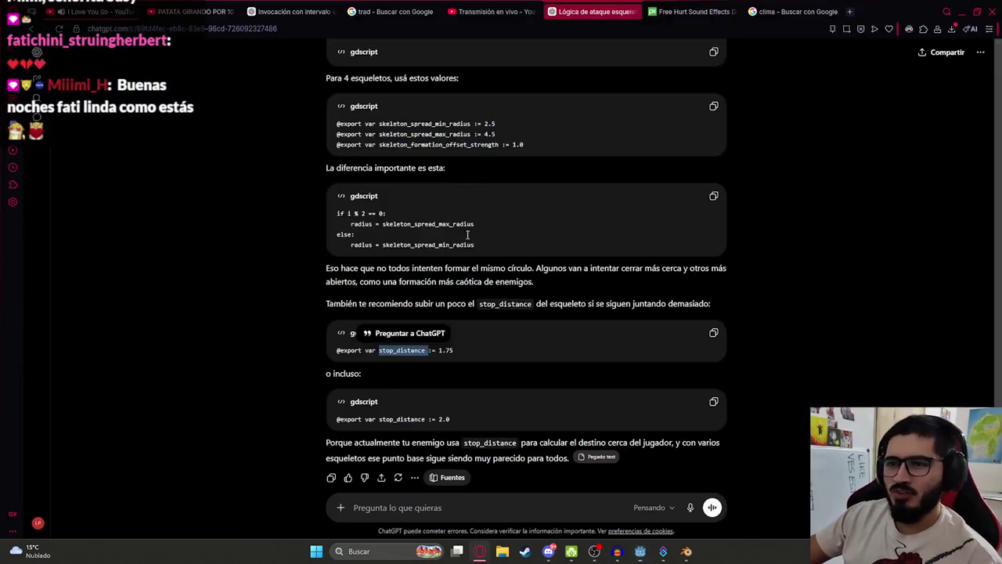
pyautogui.moveTo(462, 346); pyautogui.dragTo(336, 350)
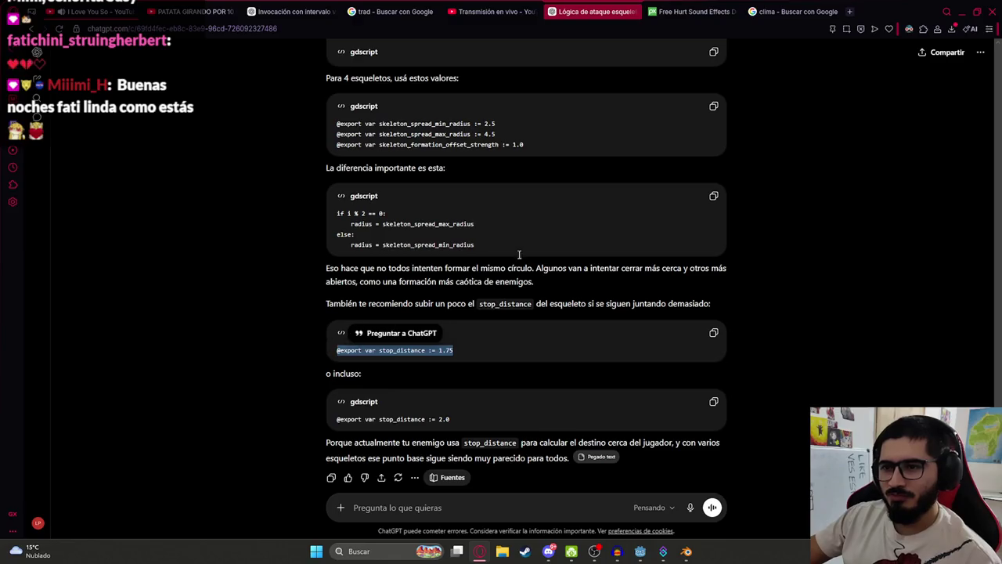
pyautogui.hotkey('alt', 'Tab')
pyautogui.tripleClick(537, 206)
pyautogui.hotkey('ctrl', 'v')
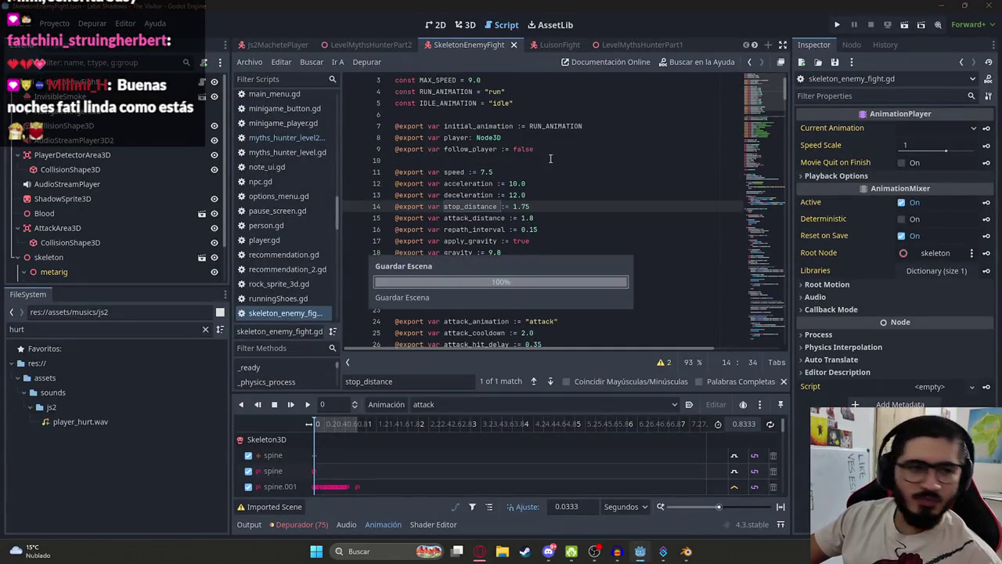
# Try ChatGPT's stop_distance 2.0 line on line 14, then undo back to 1.25
pyautogui.hotkey('alt', 'Tab')
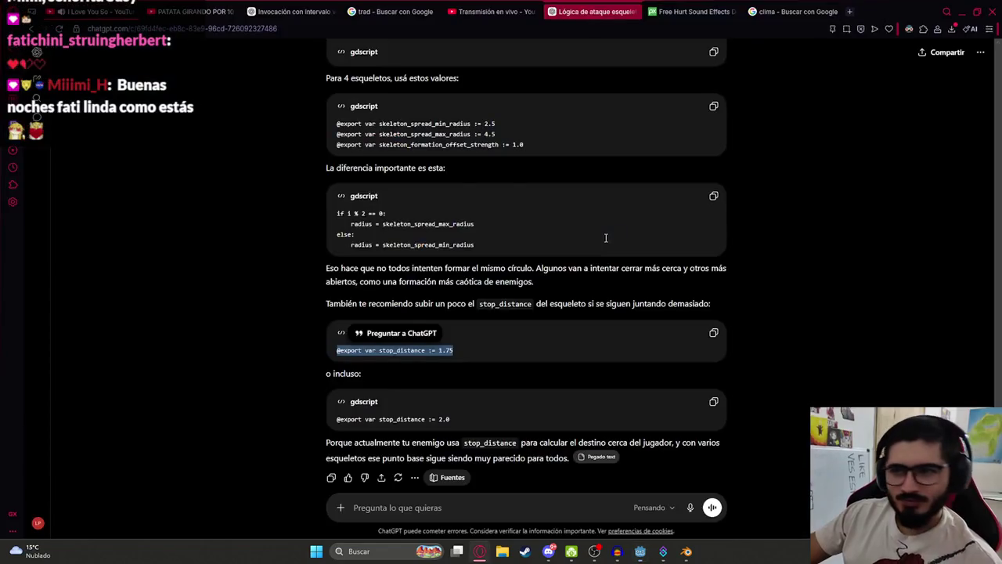
pyautogui.scroll(-1, 508, 317)
pyautogui.click(464, 394)
pyautogui.moveTo(470, 396); pyautogui.dragTo(303, 400)
pyautogui.hotkey('ctrl', 'c')
pyautogui.hotkey('alt', 'Tab')
pyautogui.moveTo(532, 206); pyautogui.dragTo(324, 204)
pyautogui.hotkey('ctrl', 'v')
pyautogui.hotkey('ctrl', 'z')
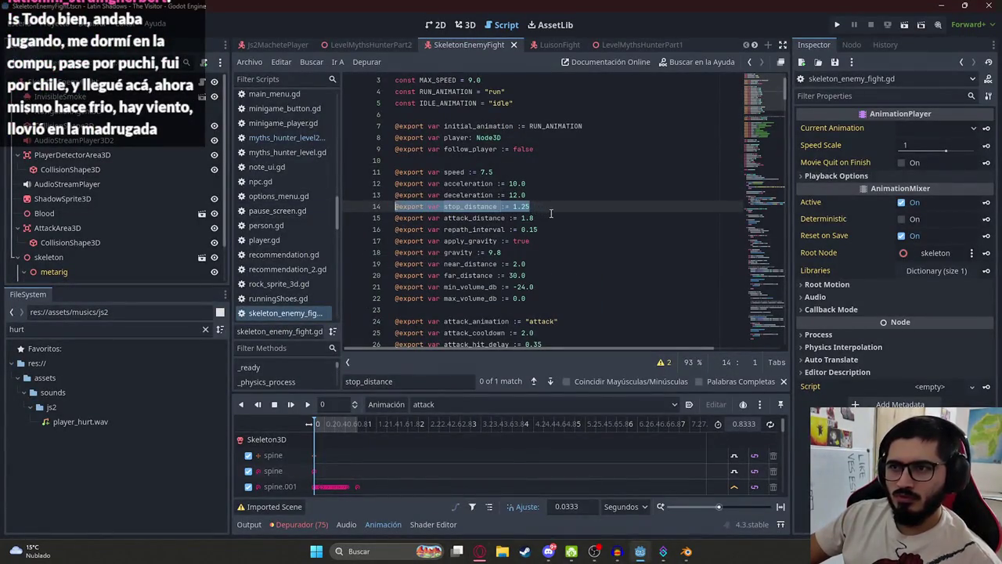
pyautogui.click(375, 45)
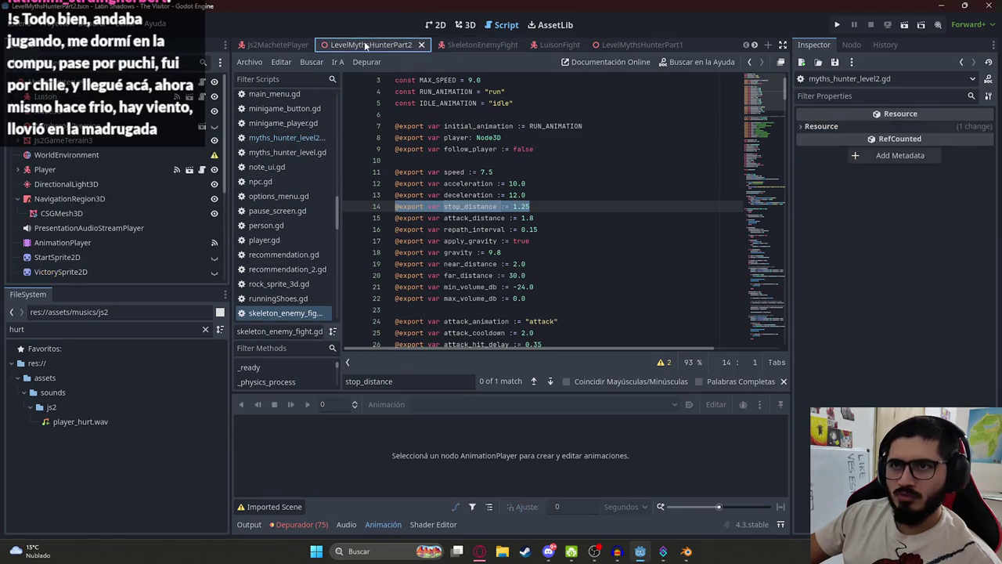
pyautogui.rightClick(372, 47)
# Play the LevelMythsHunterPart2 scene, watch the skeletons spread around the player, then stop it
pyautogui.click(453, 133)
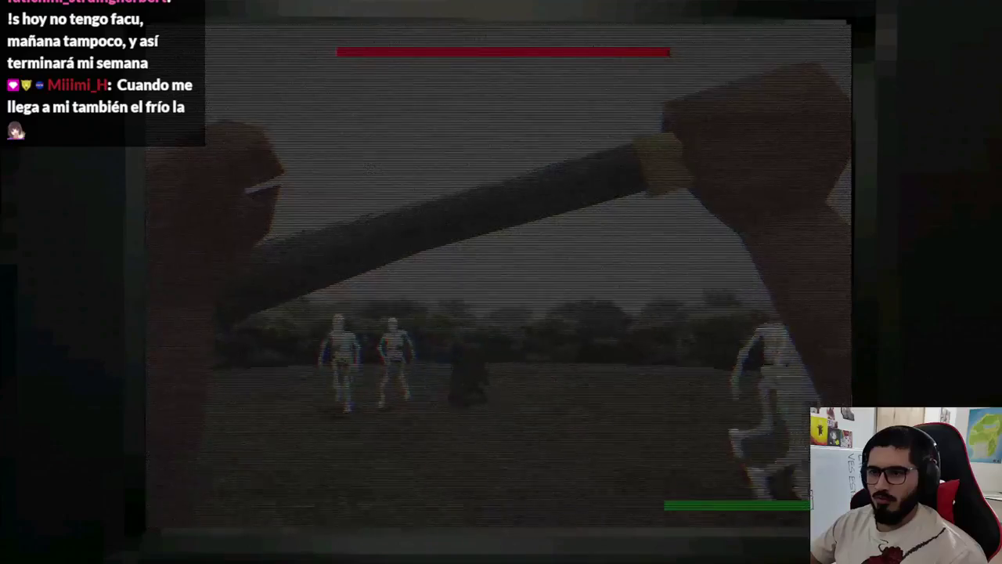
pyautogui.press('Escape')
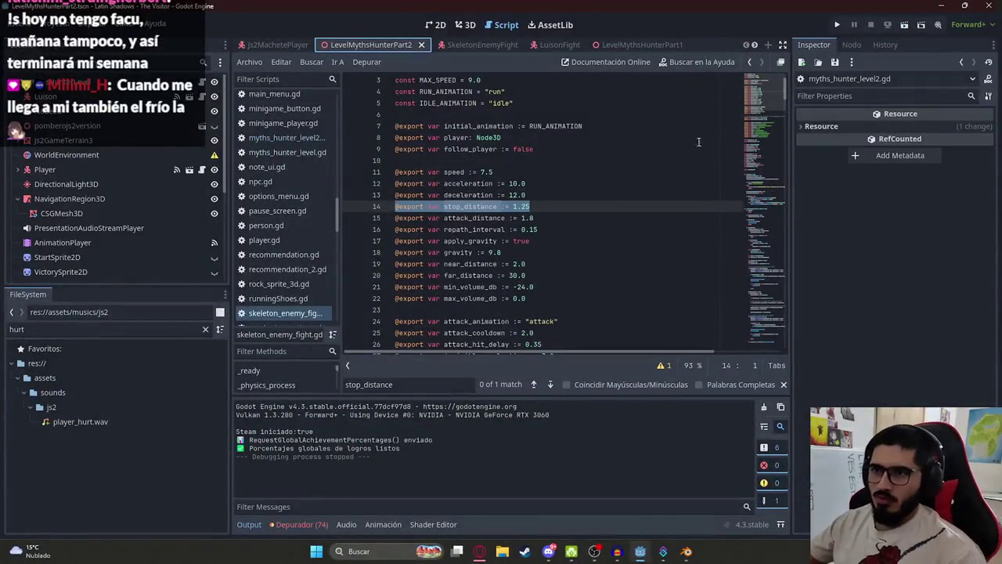
# Change stop_distance on line 14 to 2.0, replay LevelMythsHunterPart2, then stop the game
pyautogui.click(529, 207)
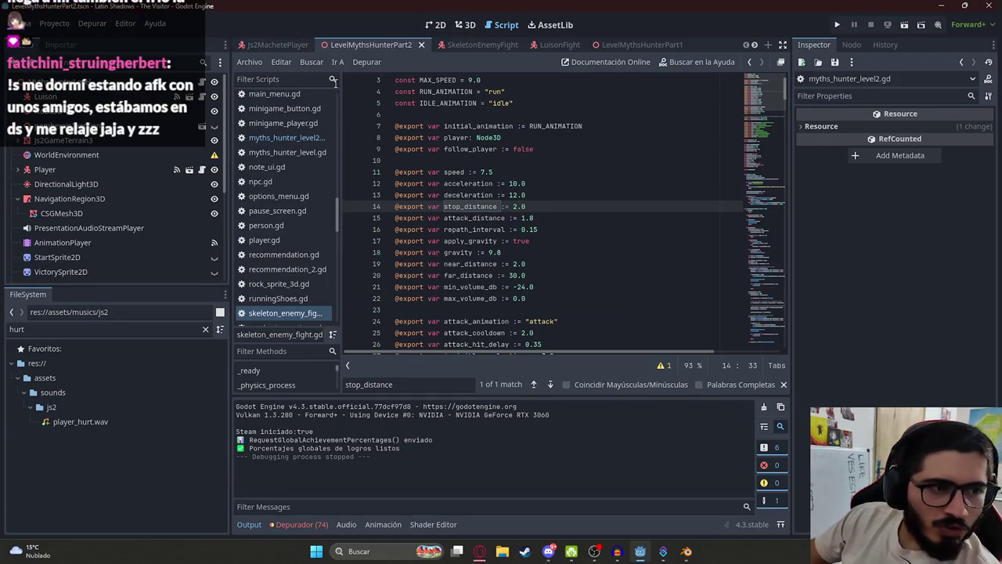
pyautogui.rightClick(363, 41)
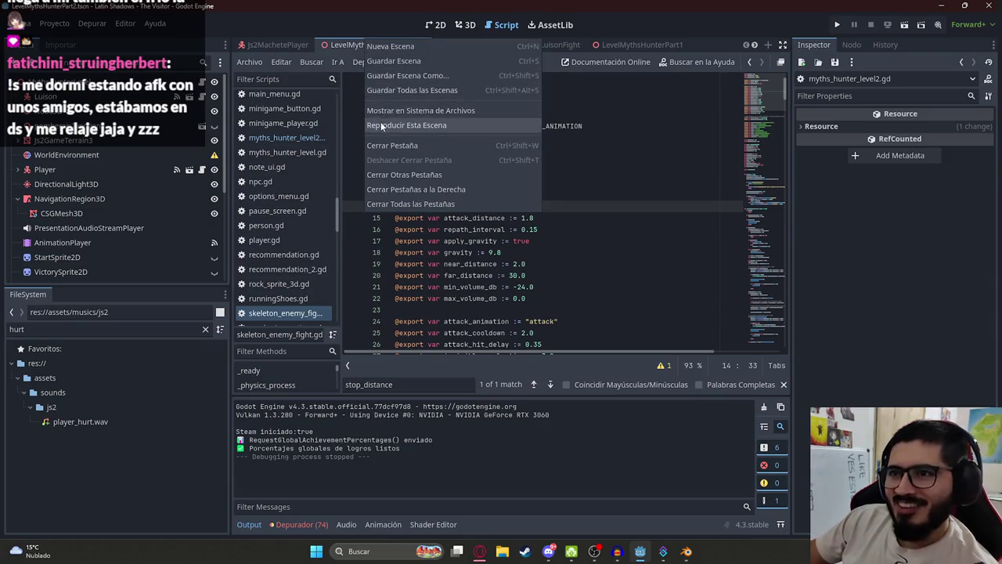
pyautogui.click(438, 115)
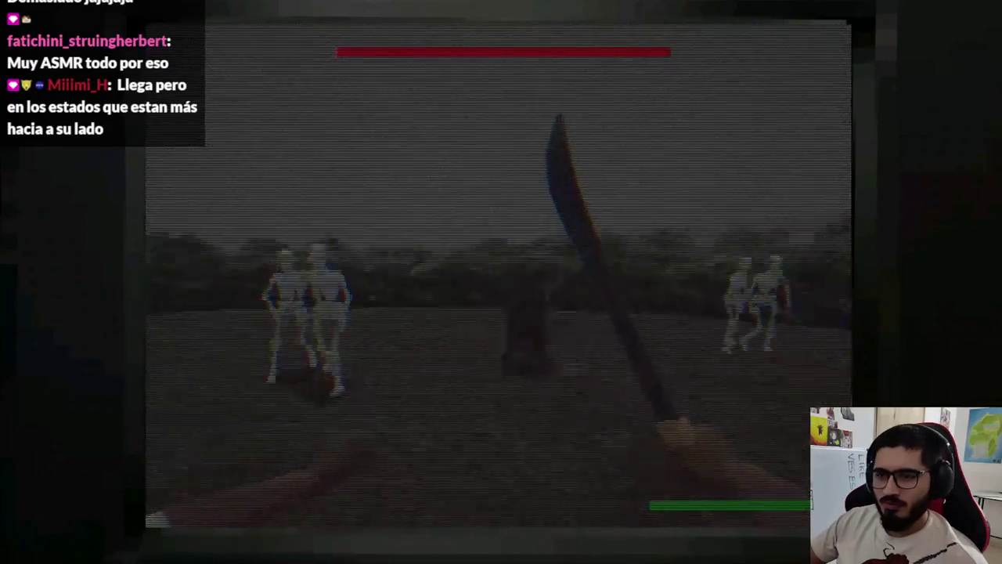
pyautogui.press('F8')
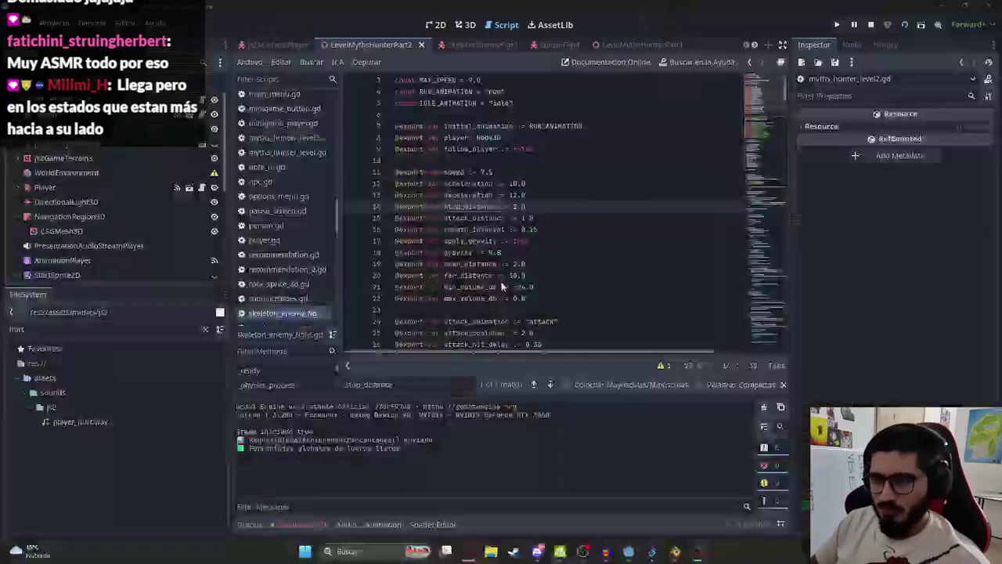
# Send ChatGPT the full level script with the note 'Se siguen agrupando' about paired skeletons
pyautogui.scroll(2, 221, 91)
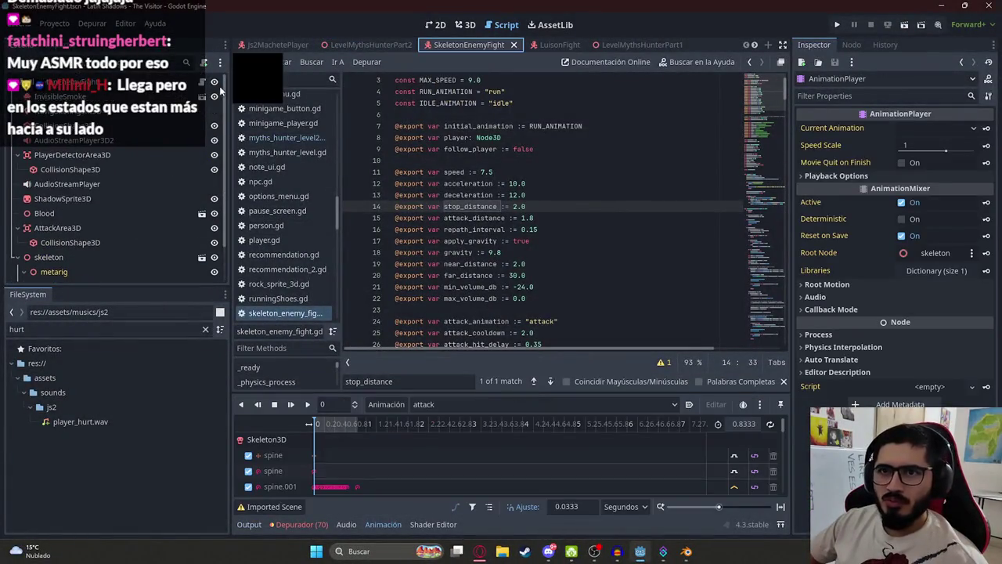
pyautogui.hotkey('ctrl', 'a')
pyautogui.click(479, 551)
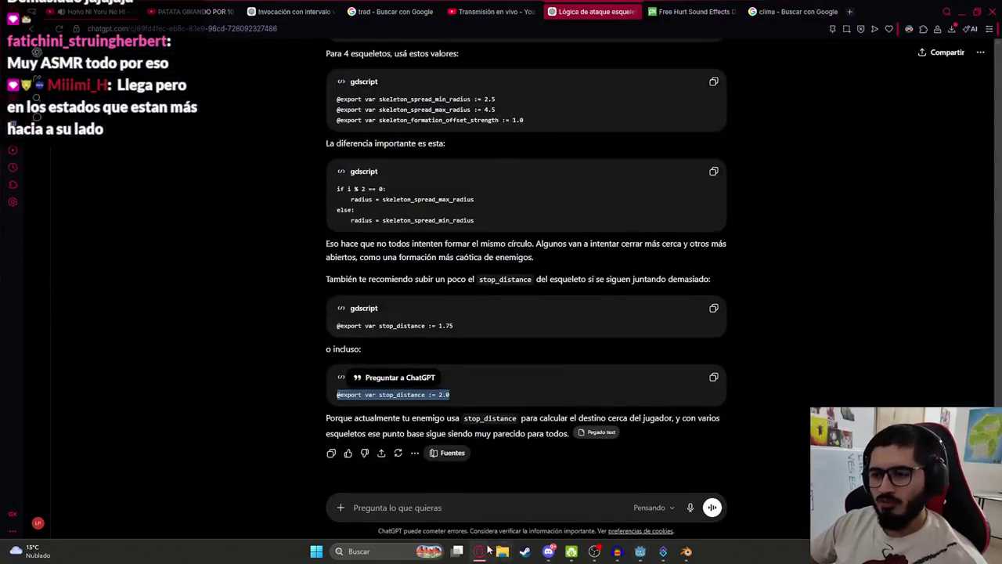
pyautogui.hotkey('ctrl', 'v')
pyautogui.hotkey('alt', 'Tab')
pyautogui.click(389, 50)
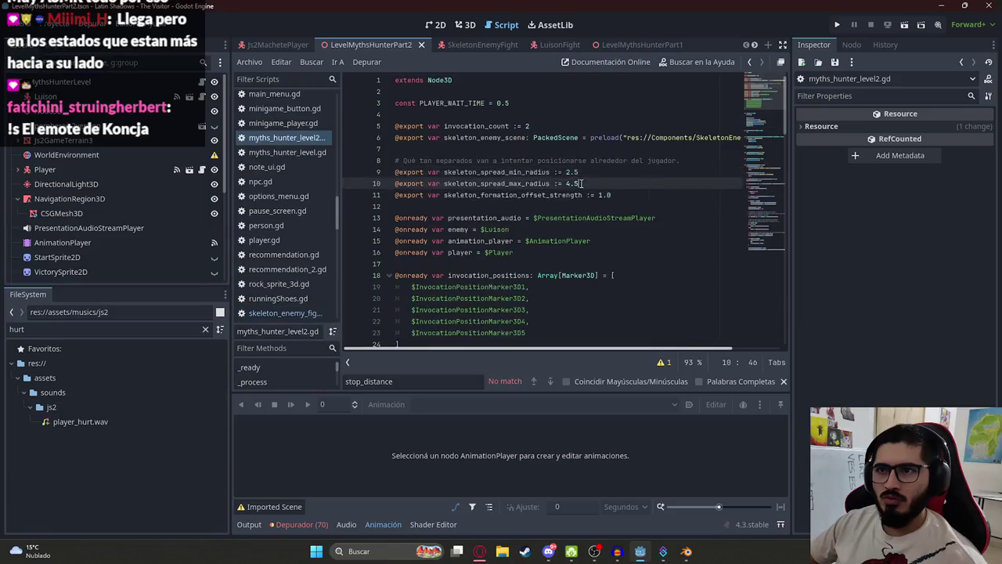
pyautogui.hotkey('alt', 'Tab')
pyautogui.write('Se si')
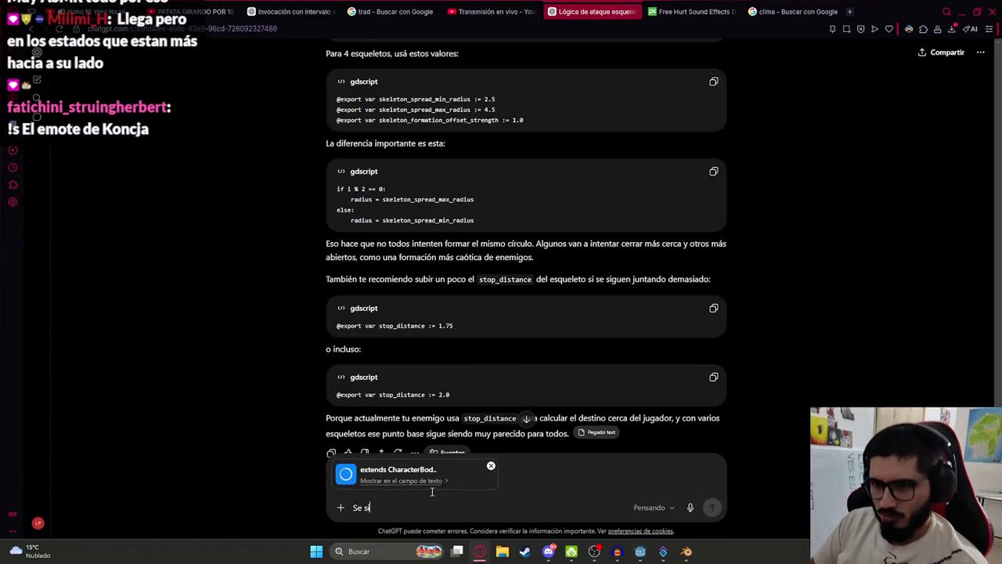
pyautogui.write('guen agrupando de a 2')
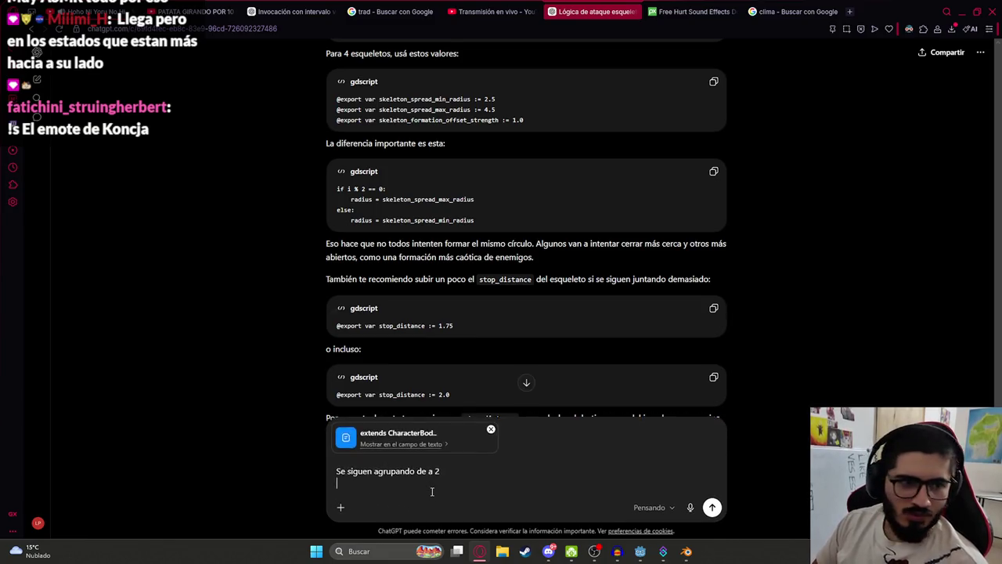
pyautogui.press('Return')
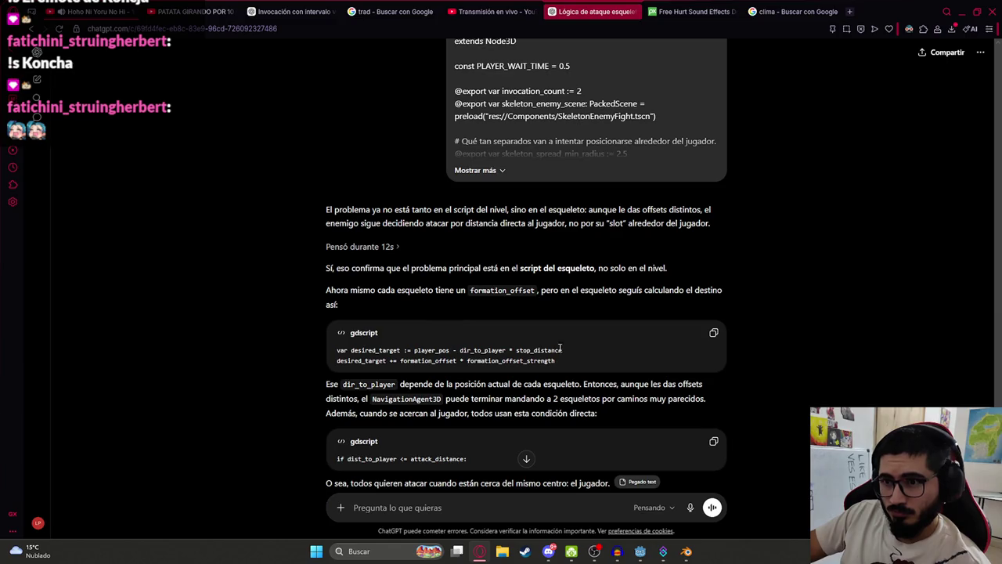
pyautogui.scroll(-3, 563, 354)
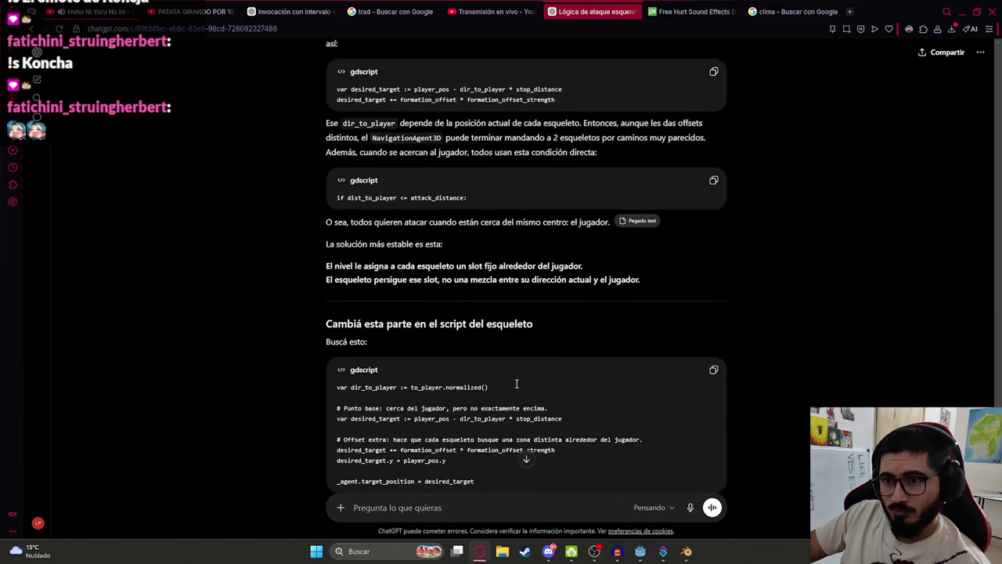
# Read ChatGPT's slot-based reply and ask for the complete skeleton script ('pasame completo el script')
pyautogui.scroll(-2, 516, 383)
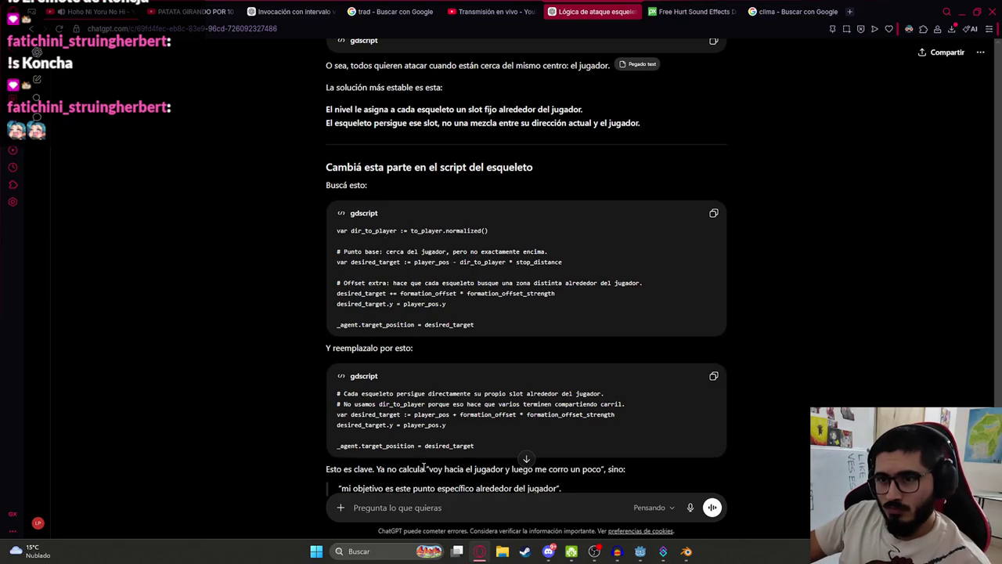
pyautogui.scroll(-3, 440, 420)
pyautogui.write('pa')
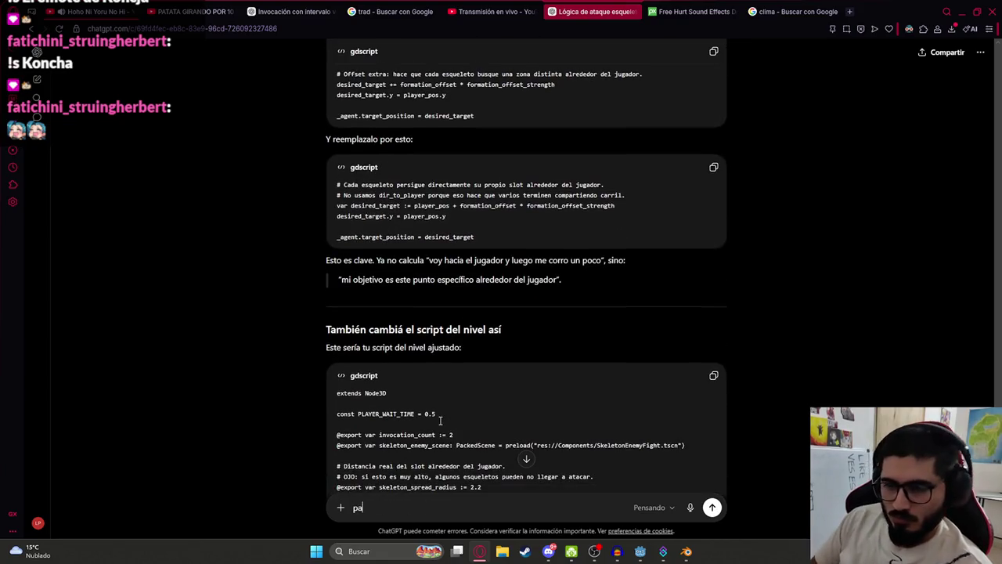
pyautogui.write('same completo el scri')
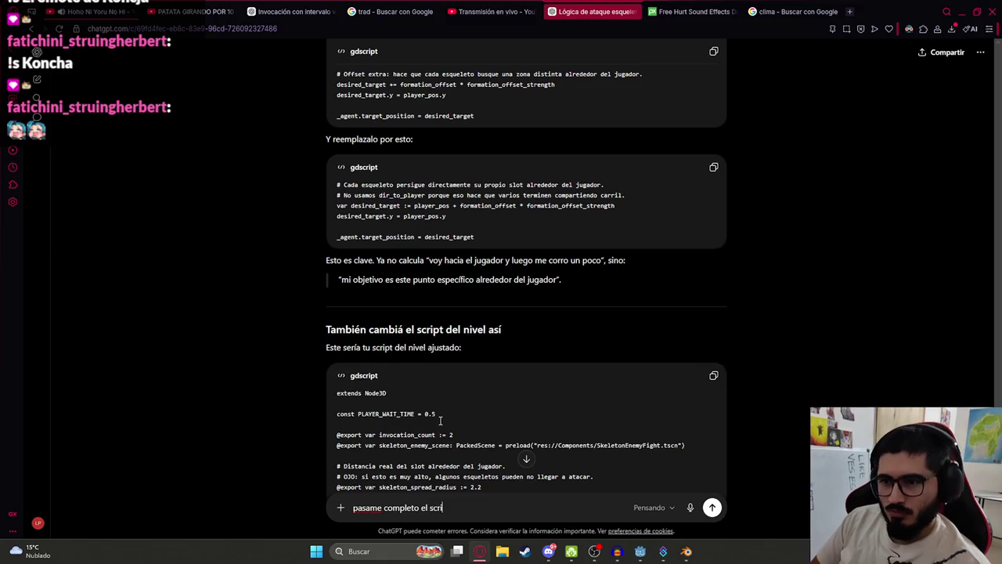
pyautogui.write('pt del esqueleto')
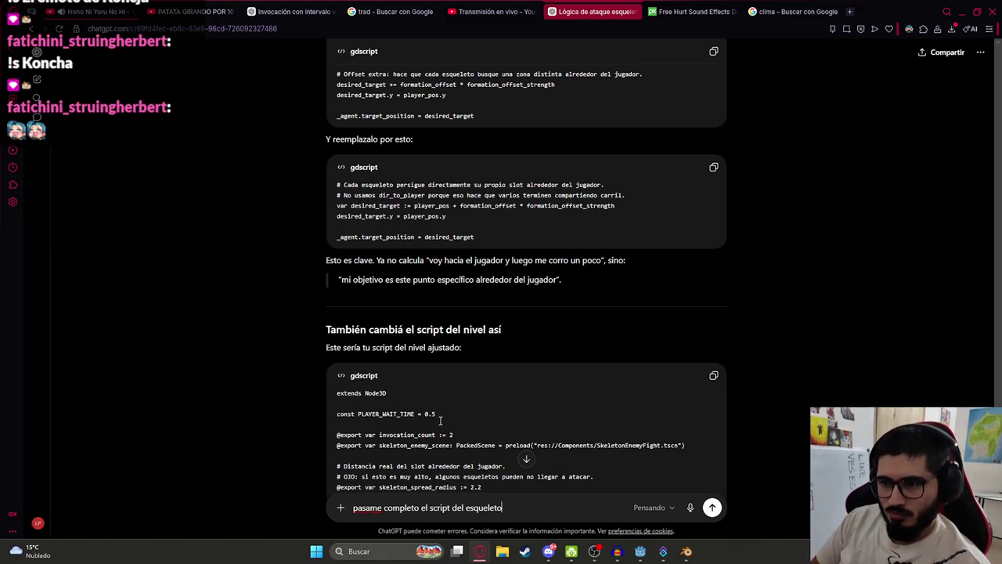
pyautogui.press('Return')
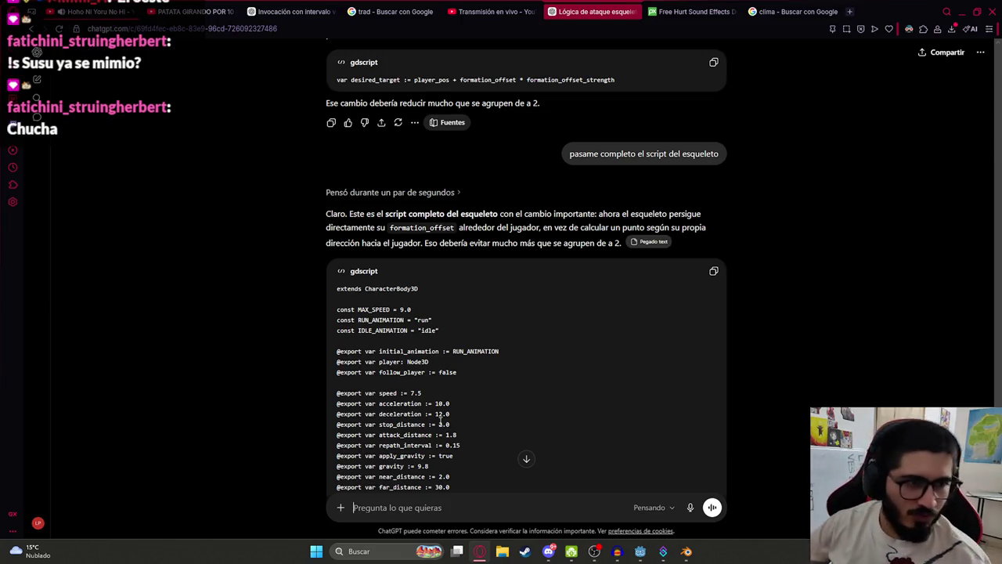
# Replace all of skeleton_enemy_fight.gd with ChatGPT's complete slot-based skeleton code
pyautogui.scroll(-15, 629, 337)
pyautogui.scroll(-15, 665, 337)
pyautogui.click(714, 53)
pyautogui.hotkey('alt', 'Tab')
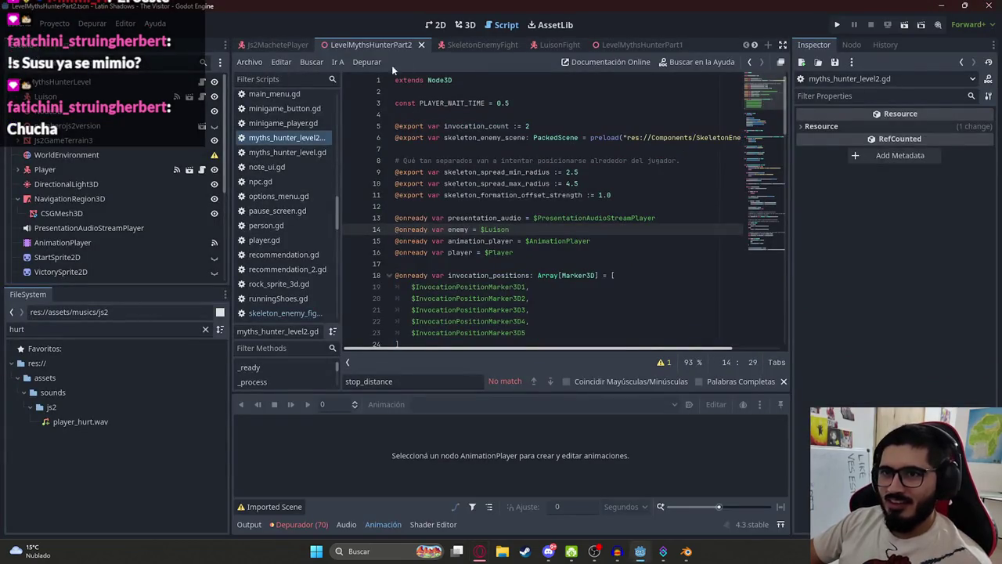
pyautogui.click(489, 44)
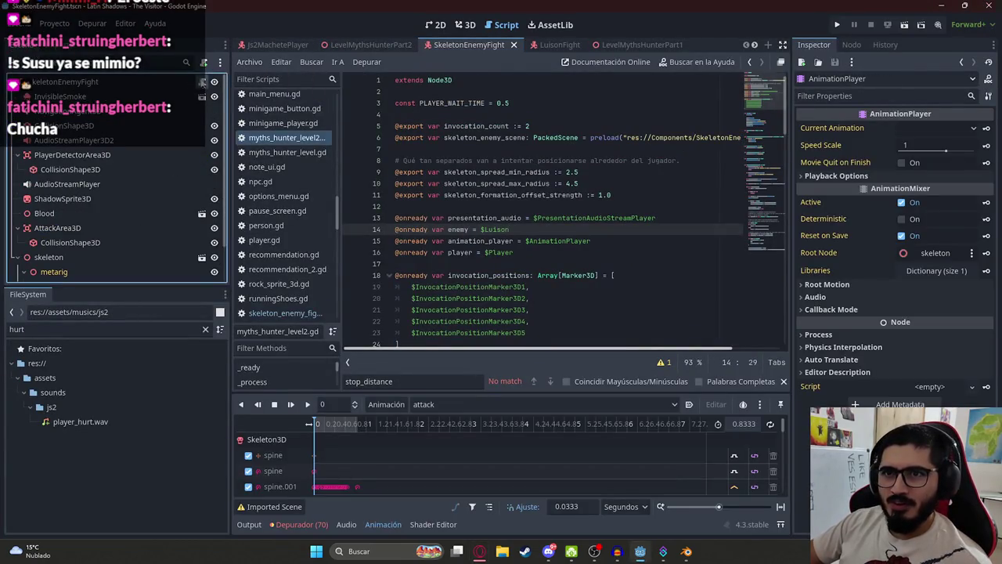
pyautogui.click(285, 312)
pyautogui.hotkey('ctrl', 'a')
pyautogui.hotkey('ctrl', 'v')
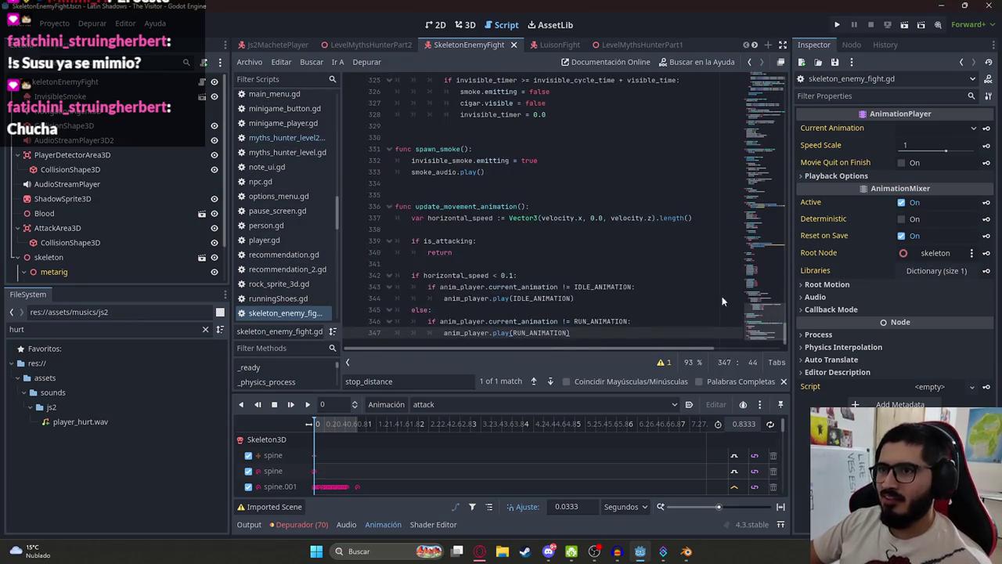
pyautogui.click(648, 274)
pyautogui.click(612, 320)
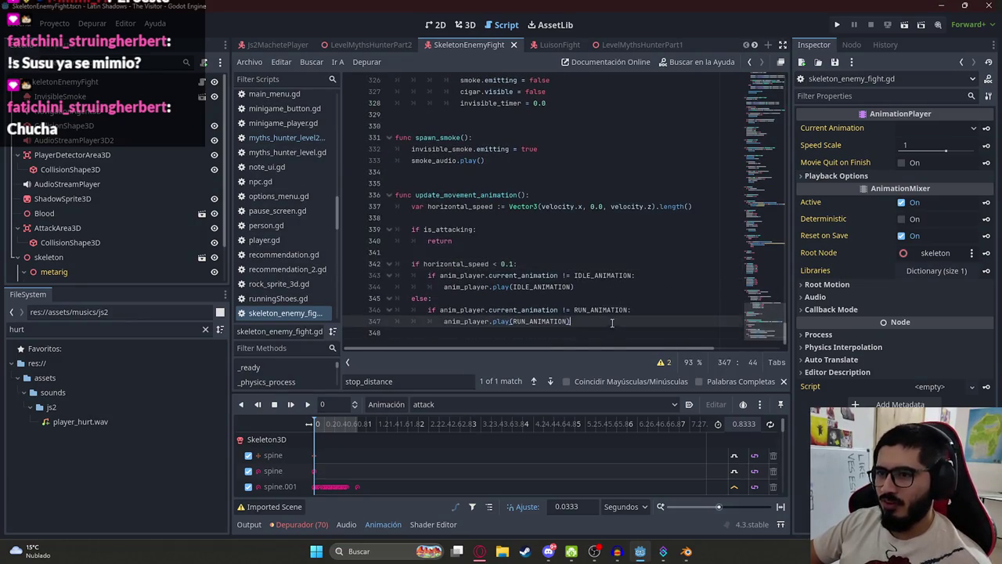
# Ask ChatGPT for the complete level script too, with myths_hunter_level2.gd ready in Godot
pyautogui.hotkey('alt', 'Tab')
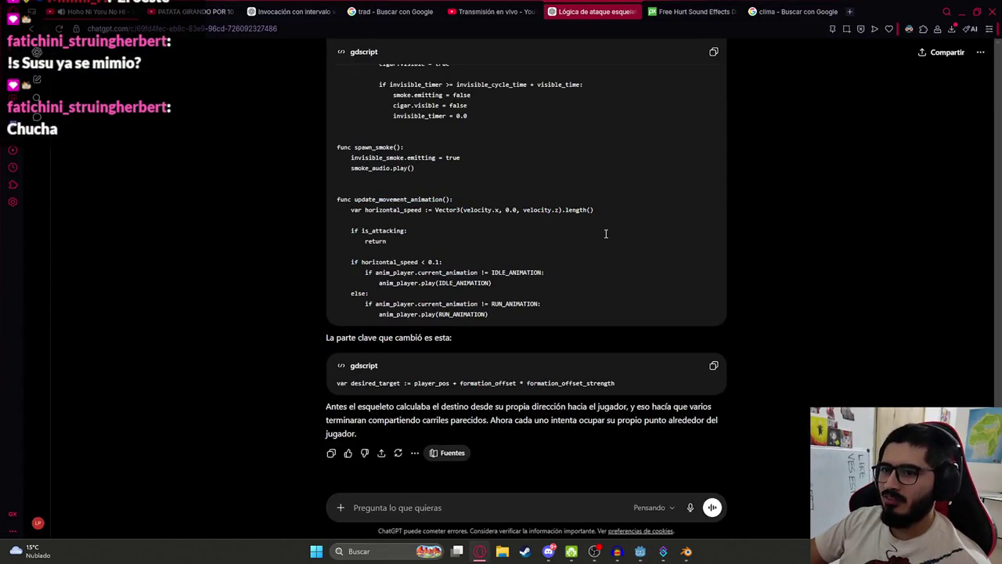
pyautogui.write('a')
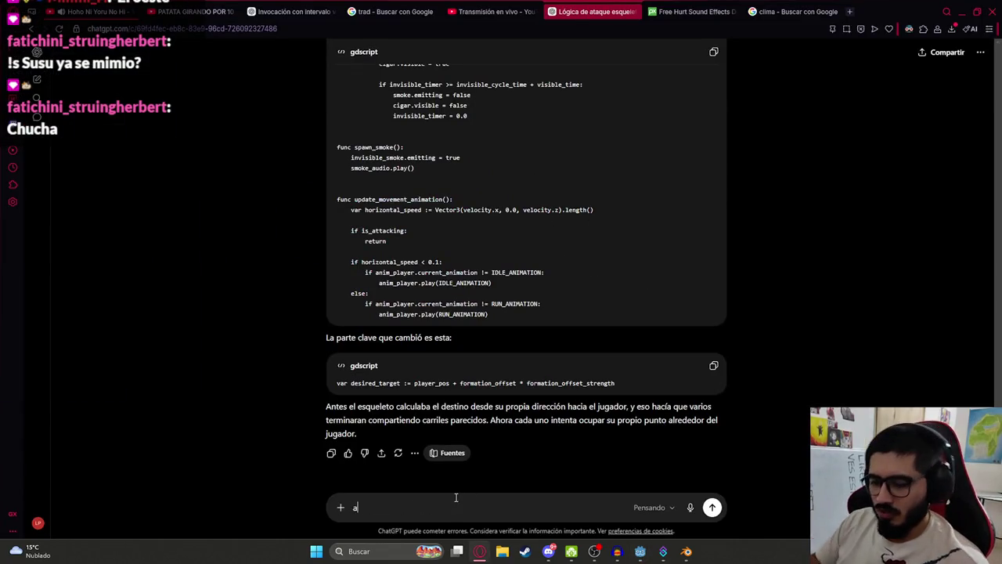
pyautogui.write(' el del')
pyautogui.press('Return')
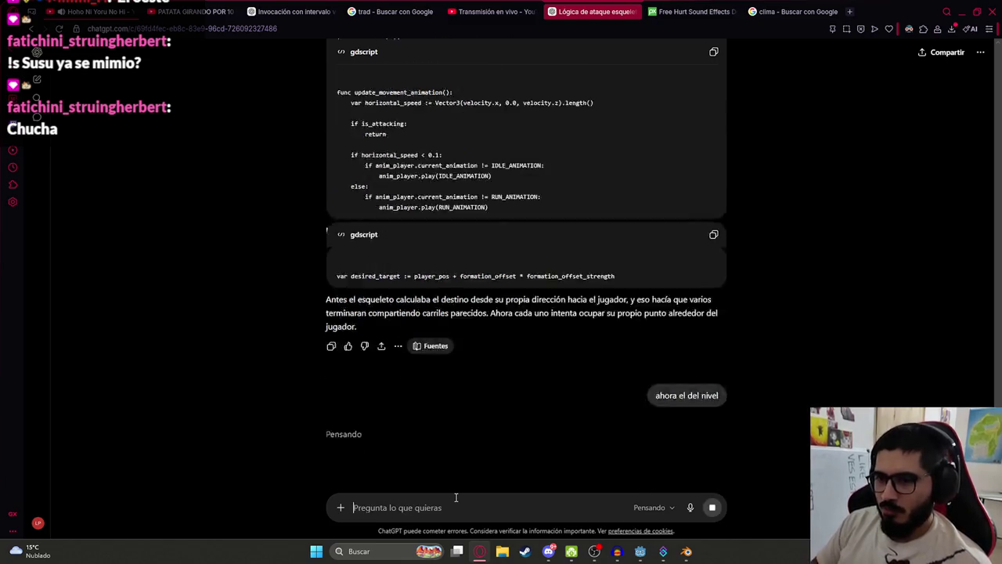
pyautogui.hotkey('alt', 'Tab')
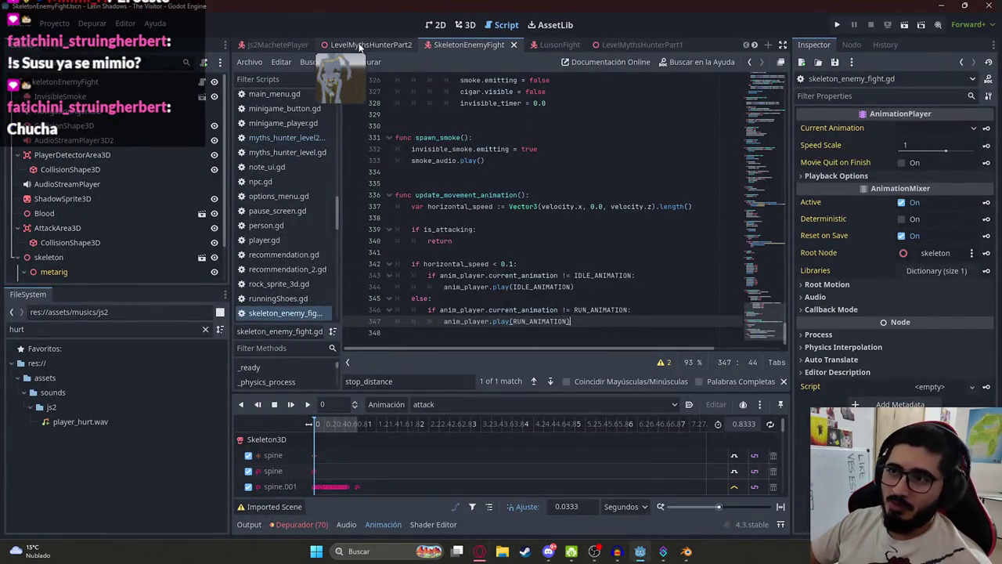
pyautogui.click(356, 45)
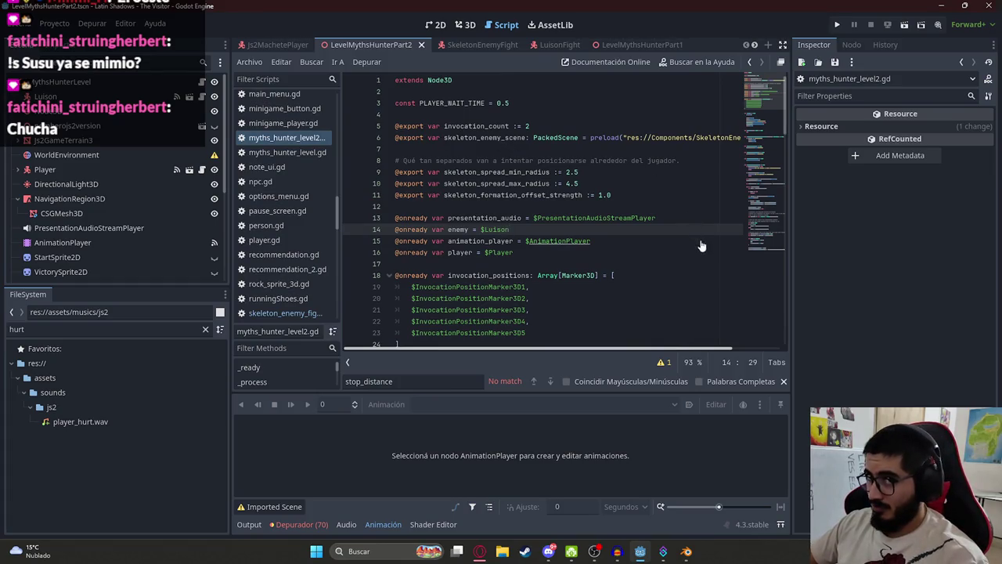
pyautogui.click(505, 147)
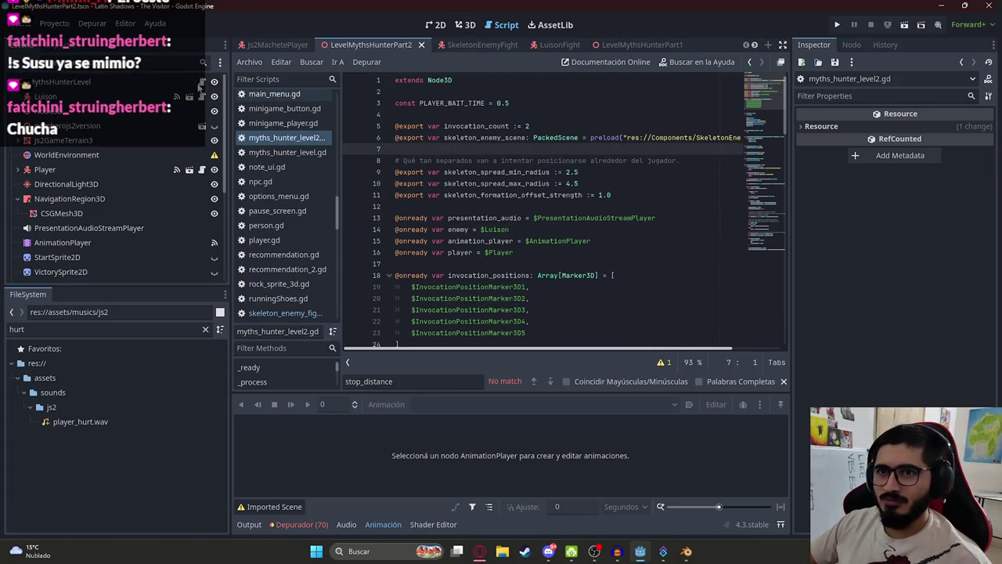
pyautogui.hotkey('alt', 'Tab')
# Paste ChatGPT's full slot-based level script into myths_hunter_level2.gd
pyautogui.scroll(-15, 680, 294)
pyautogui.scroll(5, 635, 293)
pyautogui.click(714, 51)
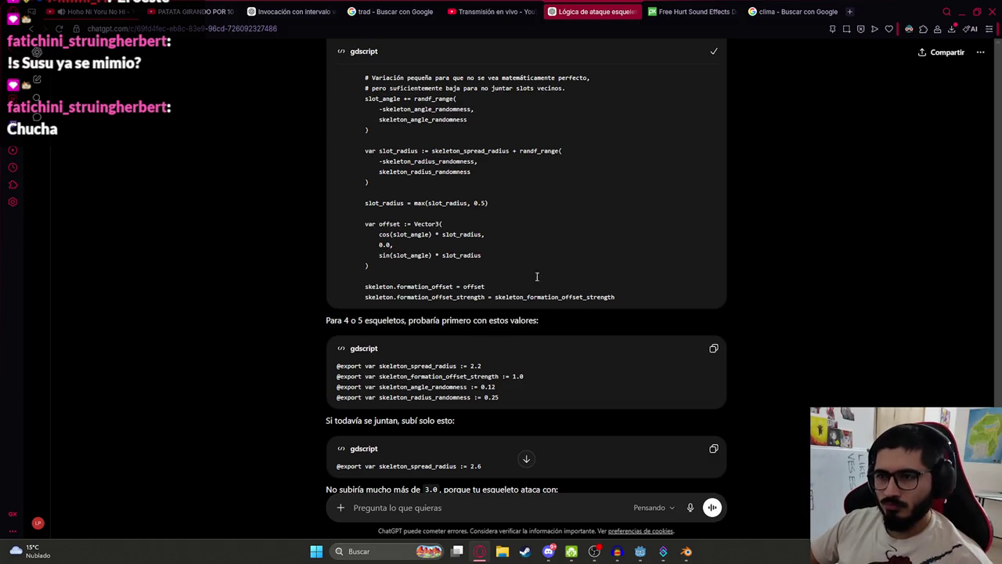
pyautogui.hotkey('alt', 'Tab')
pyautogui.hotkey('ctrl', 'v')
# Tell ChatGPT that many skeletons can keep spawning during the level
pyautogui.hotkey('alt', 'Tab')
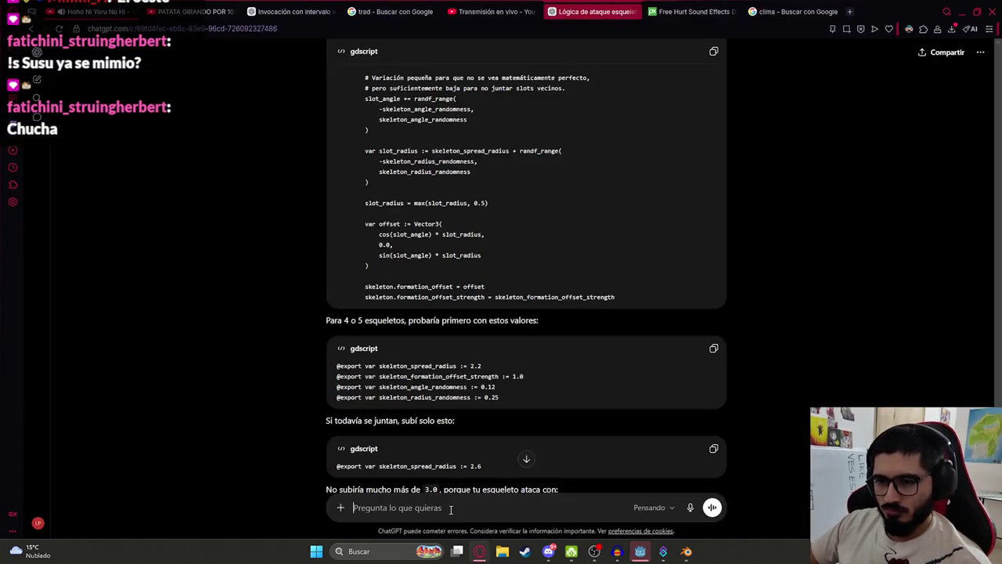
pyautogui.write('ema es que pu')
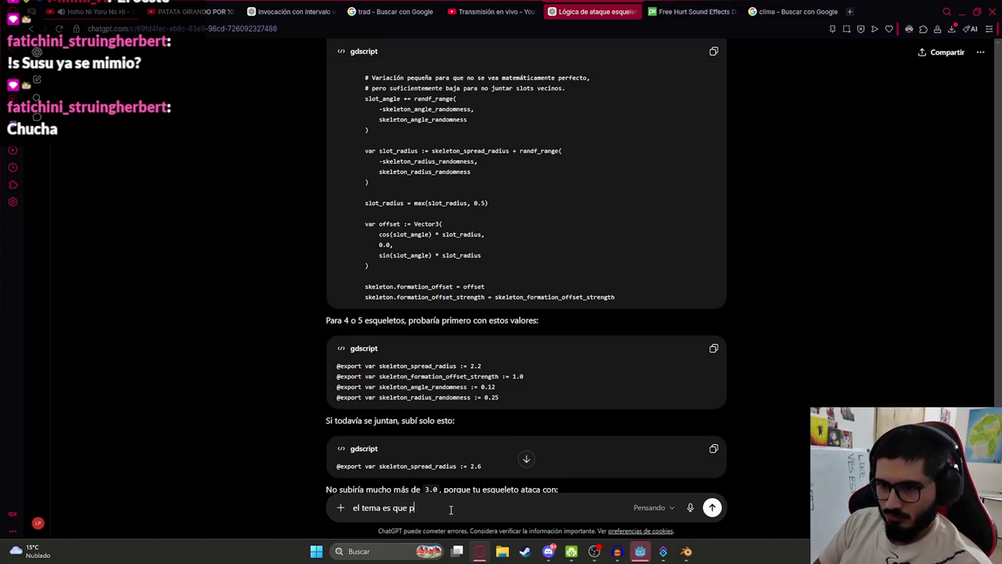
pyautogui.write('eden llegar a')
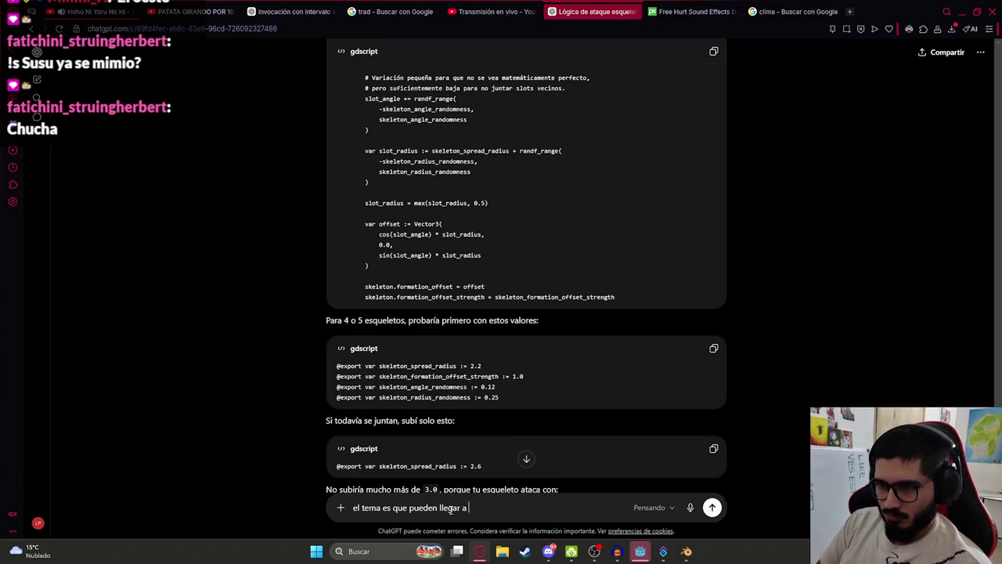
pyautogui.write(' varios esqueletos, van spawneando')
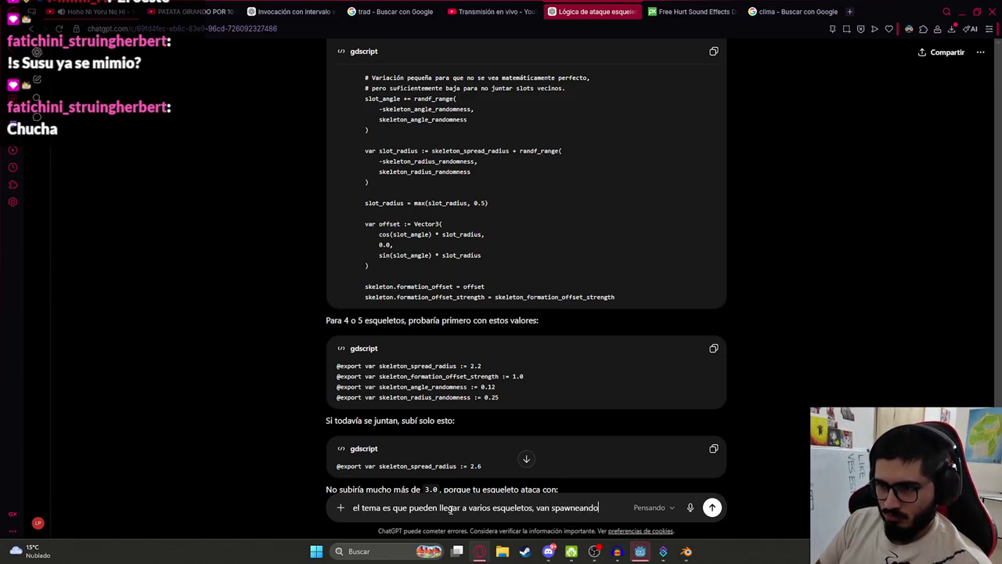
pyautogui.press('Return')
pyautogui.hotkey('alt', 'Tab')
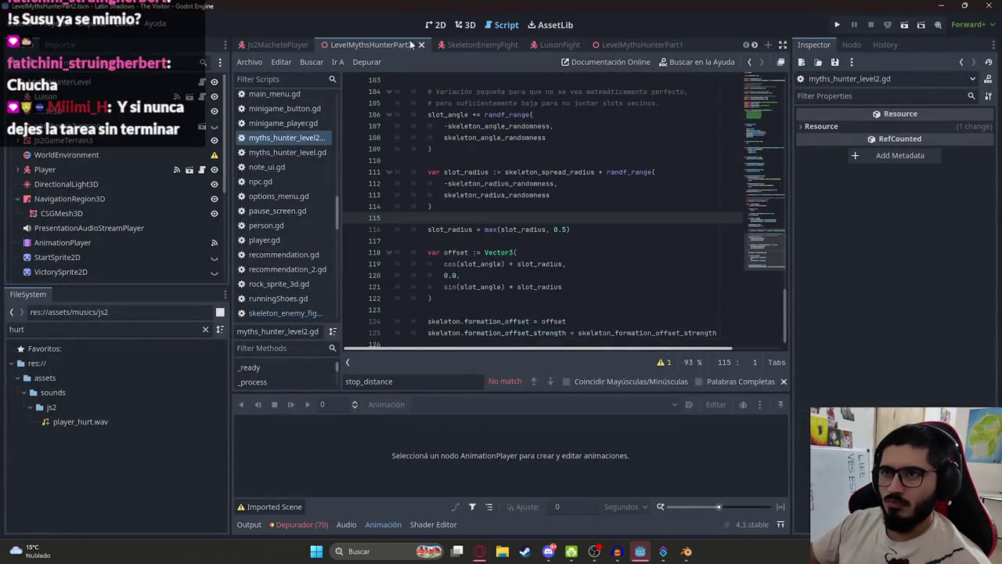
# Play the LevelMythsHunterPart2 scene to test the randomized slot formation
pyautogui.rightClick(399, 44)
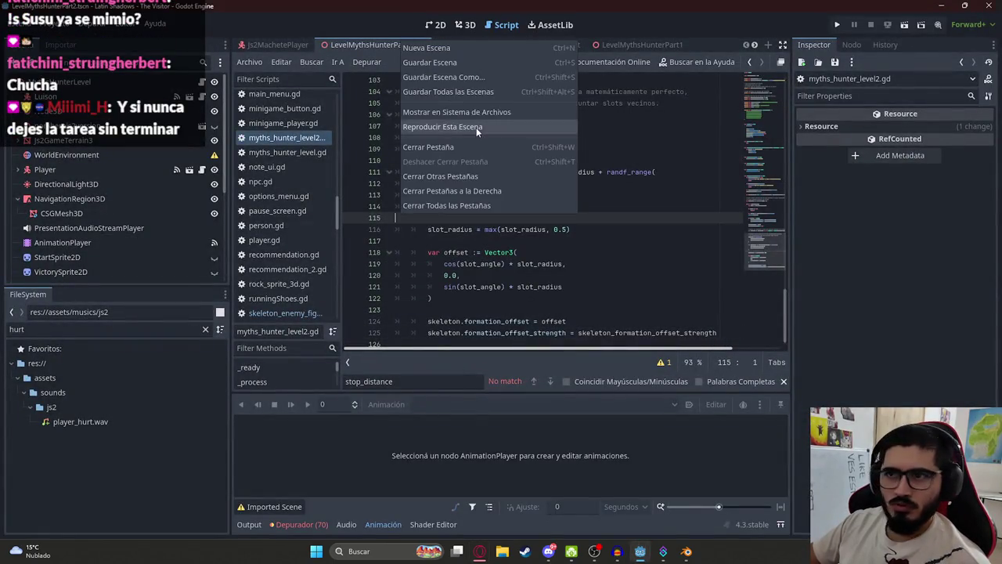
pyautogui.click(476, 128)
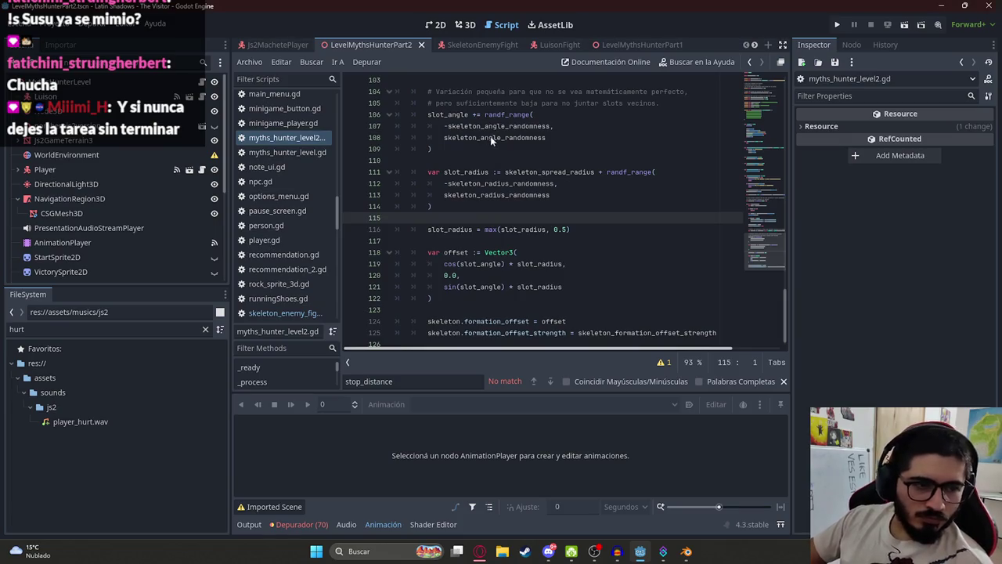
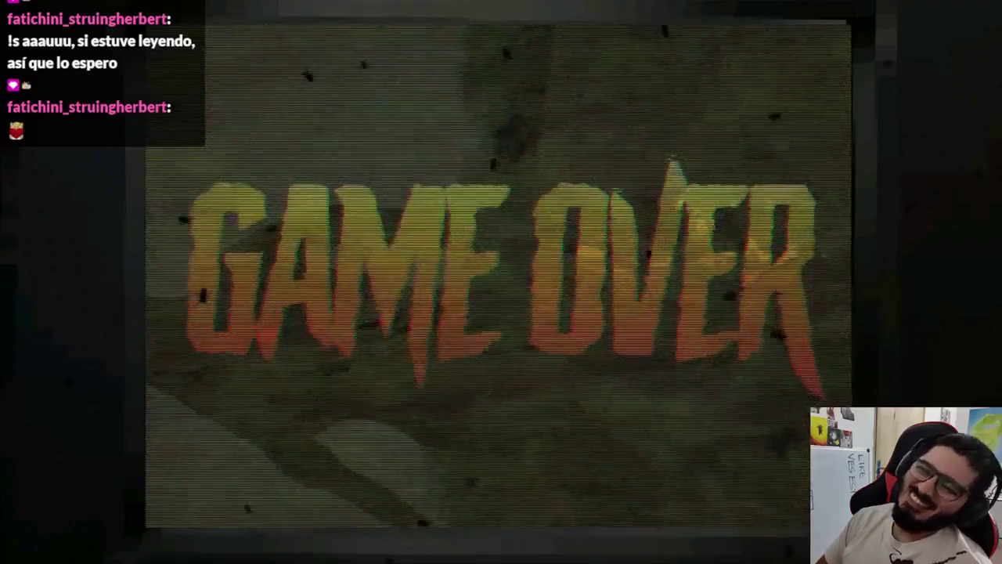
# Stop the running game and select the WorldEnvironment node in the 3D view
pyautogui.press('Escape')
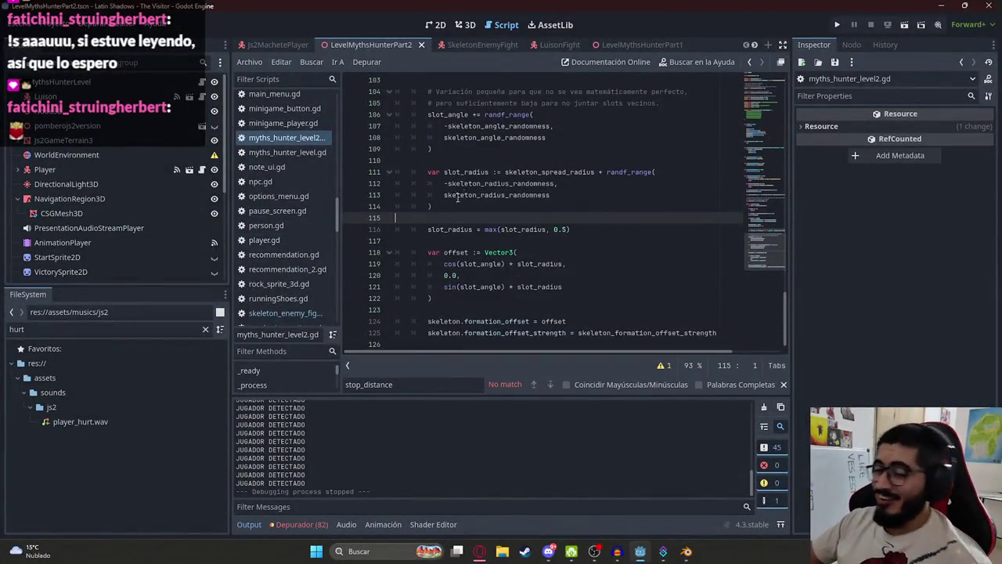
pyautogui.click(466, 171)
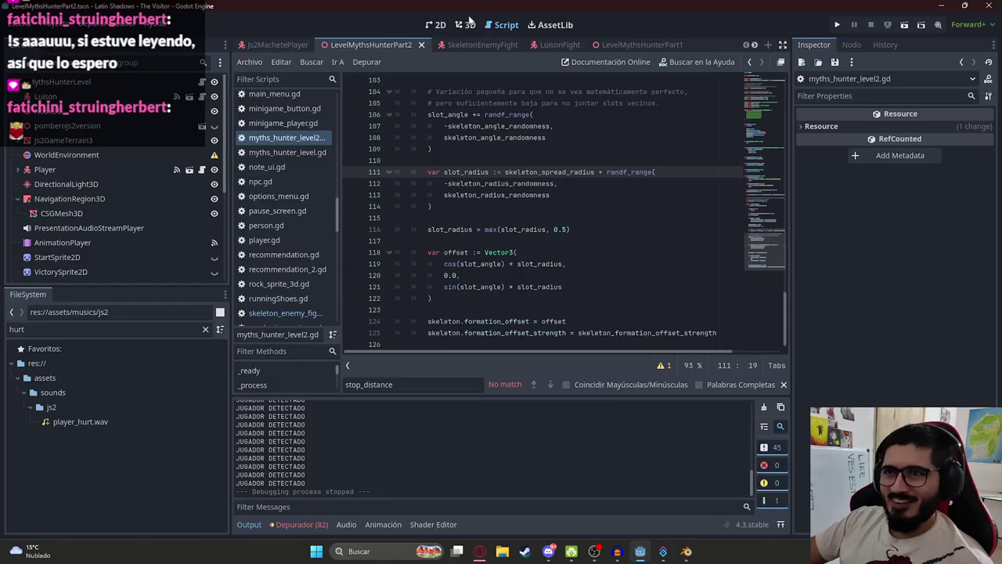
pyautogui.click(466, 24)
pyautogui.click(66, 154)
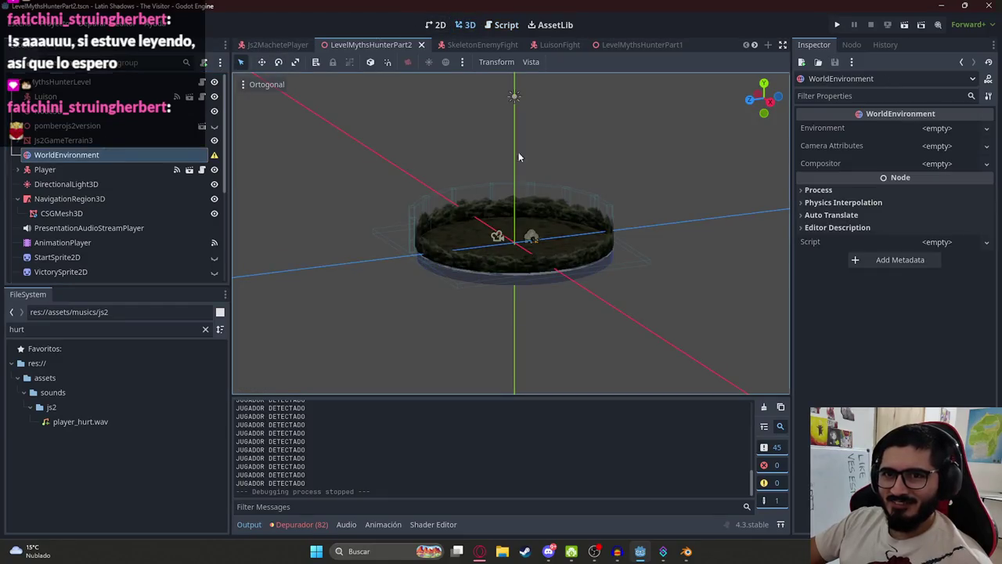
# Quick-load js2Level2.tres as the WorldEnvironment environment and play the LevelMythsHunterPart2 scene
pyautogui.click(929, 130)
pyautogui.click(952, 162)
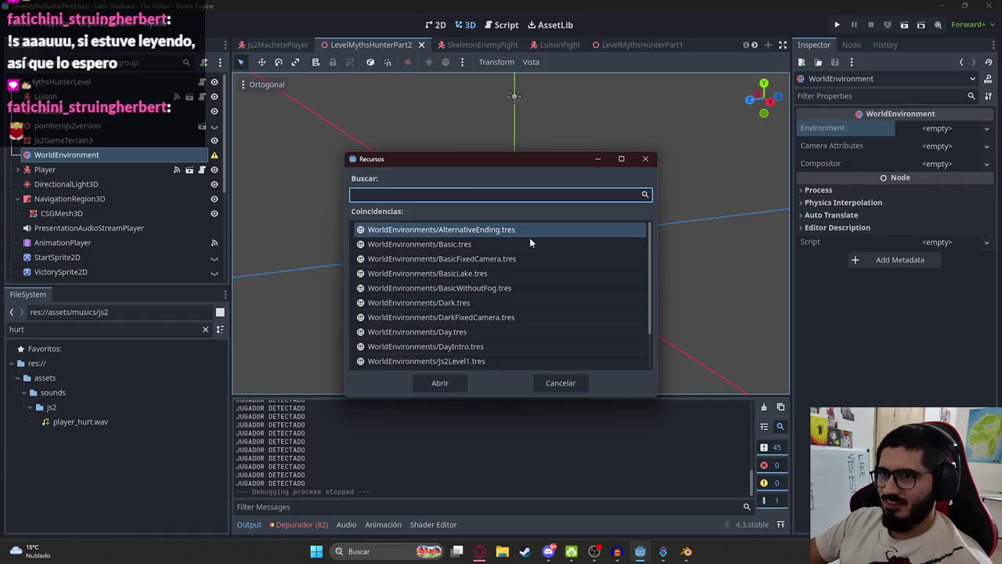
pyautogui.write('js2')
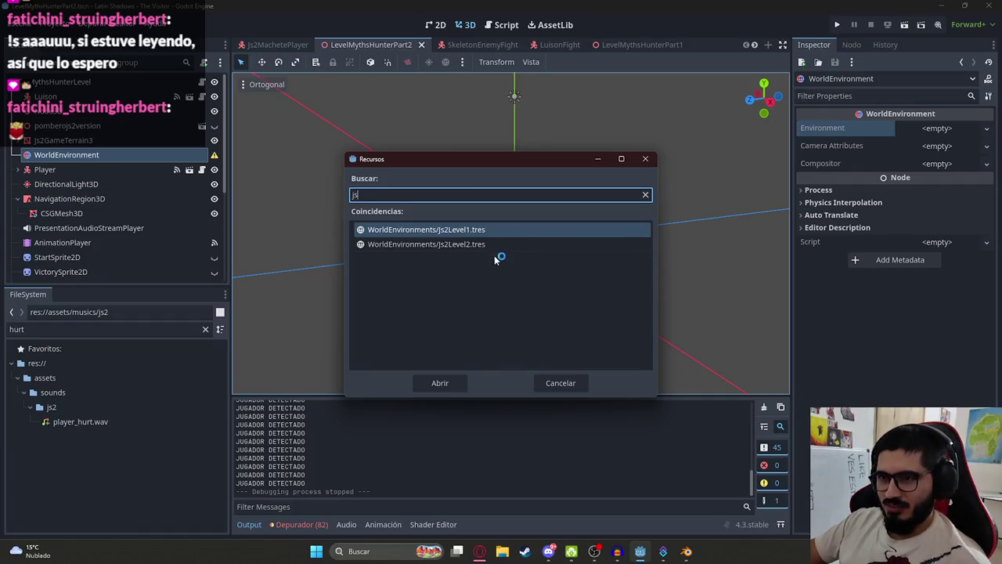
pyautogui.doubleClick(479, 243)
pyautogui.rightClick(376, 46)
pyautogui.click(429, 133)
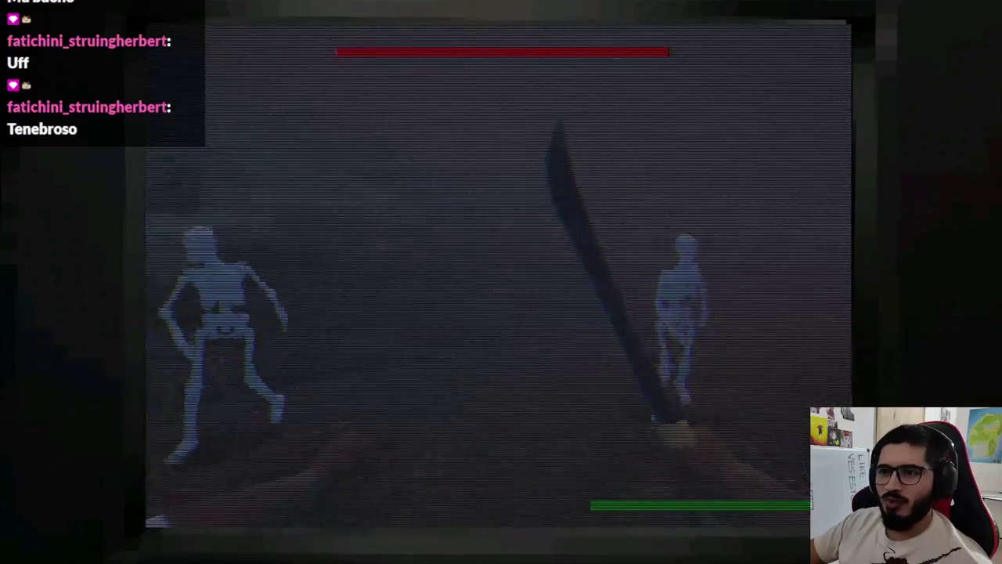
pyautogui.click(501, 282)
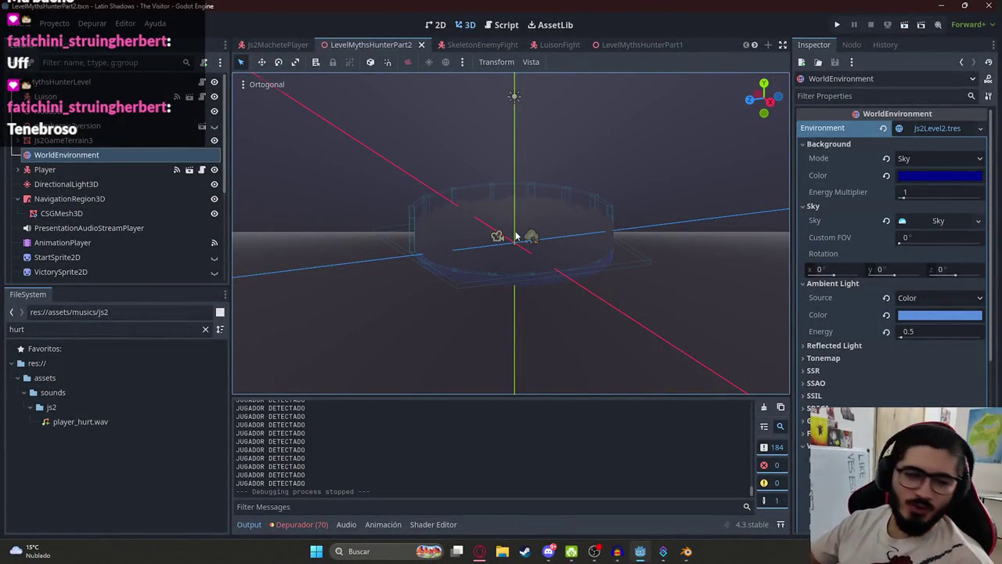
# Clear the Environment resource from the WorldEnvironment node
pyautogui.moveTo(497, 195)
pyautogui.mouseDown()
pyautogui.moveTo(609, 246)
pyautogui.moveTo(622, 270)
pyautogui.moveTo(130, 195)
pyautogui.mouseUp()
pyautogui.click(637, 294)
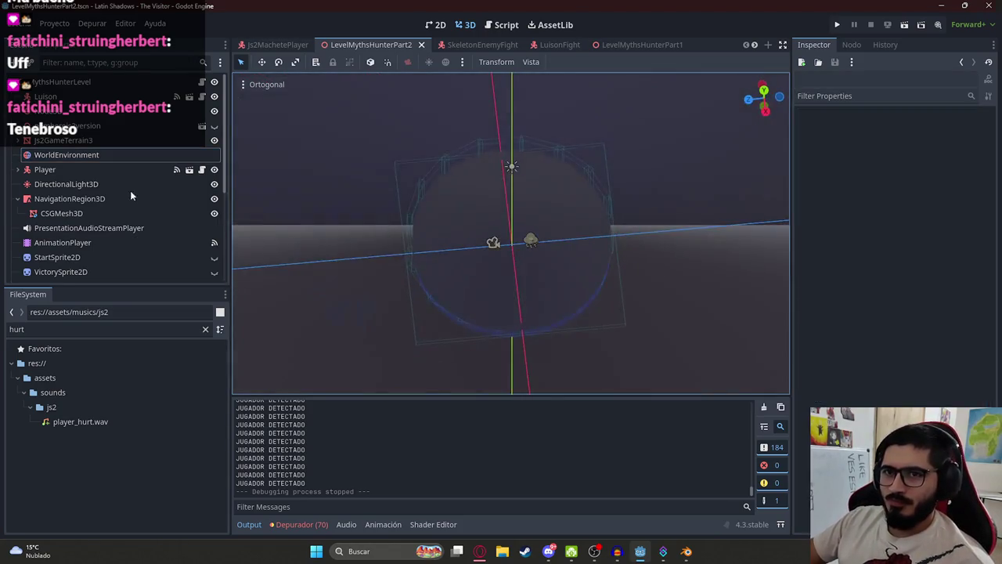
pyautogui.click(90, 156)
pyautogui.click(883, 128)
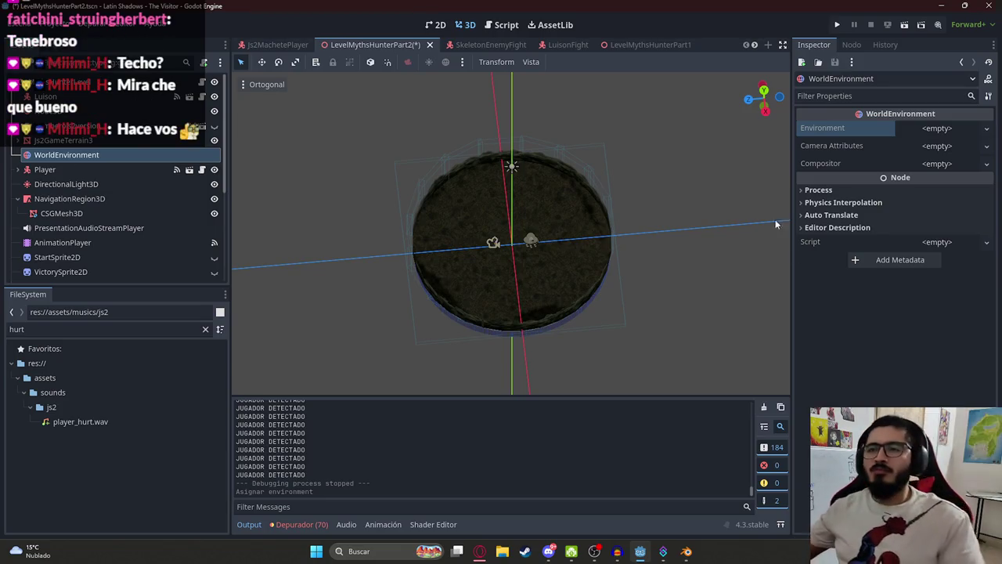
# Save the level scene and switch to the Js2MachetePlayer scene
pyautogui.moveTo(594, 196); pyautogui.dragTo(468, 166)
pyautogui.hotkey('ctrl', 's')
pyautogui.scroll(5, 396, 157)
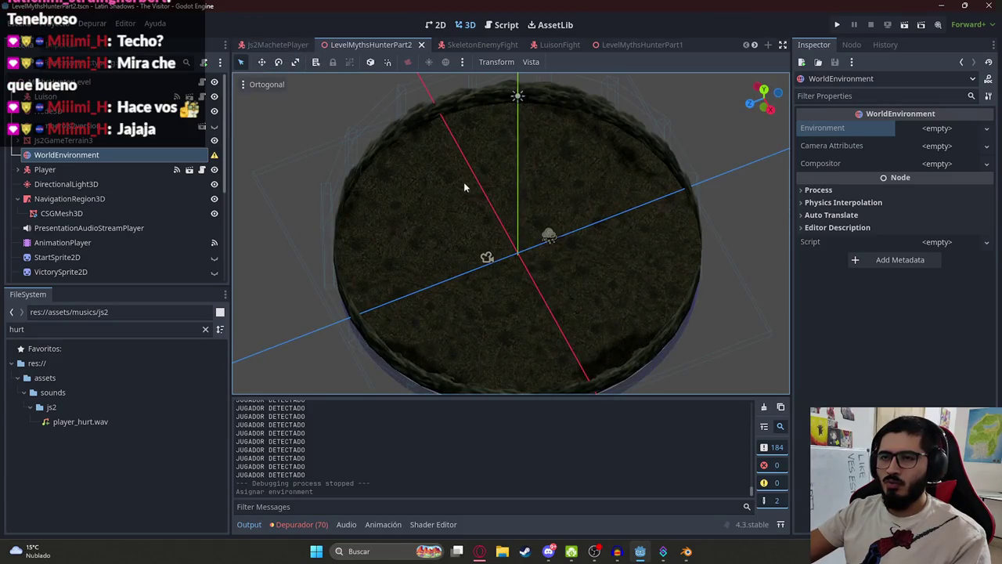
pyautogui.moveTo(465, 186); pyautogui.dragTo(509, 163)
pyautogui.click(309, 44)
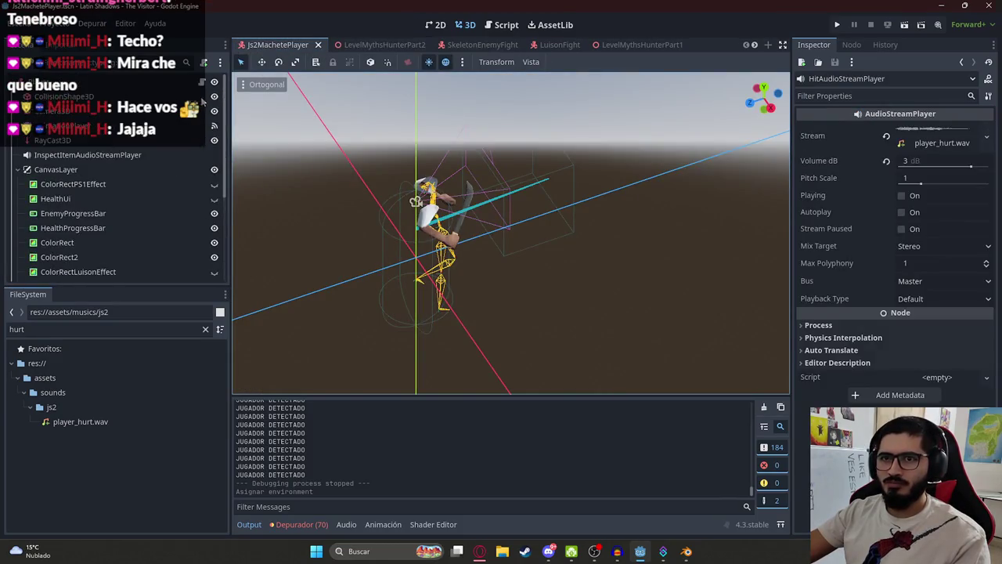
# Open js2_machete_player.gd and search it for '.receive'
pyautogui.click(500, 25)
pyautogui.click(506, 191)
pyautogui.hotkey('ctrl', 'f')
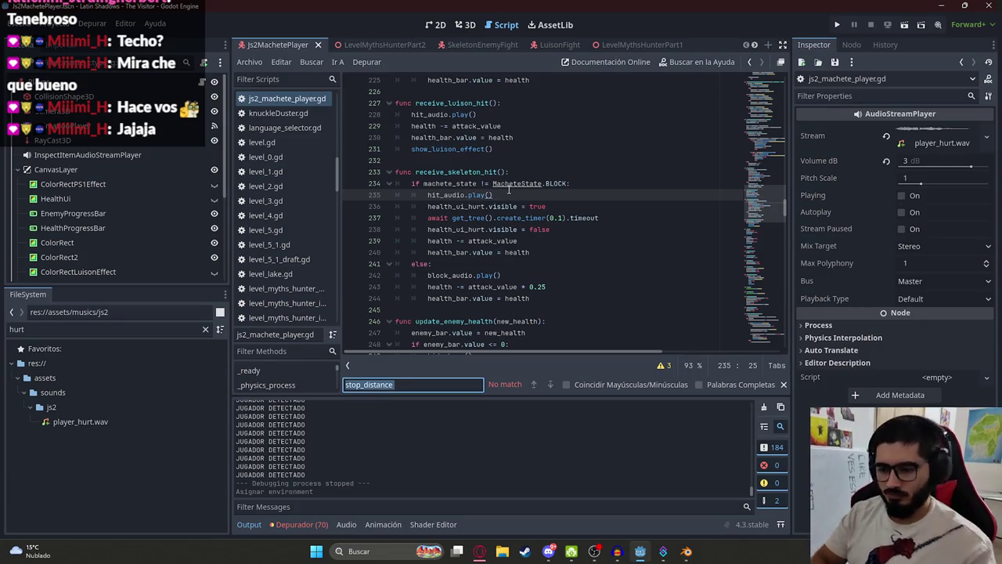
pyautogui.write('attack')
pyautogui.hotkey('ctrl', 'a')
pyautogui.write('.receive')
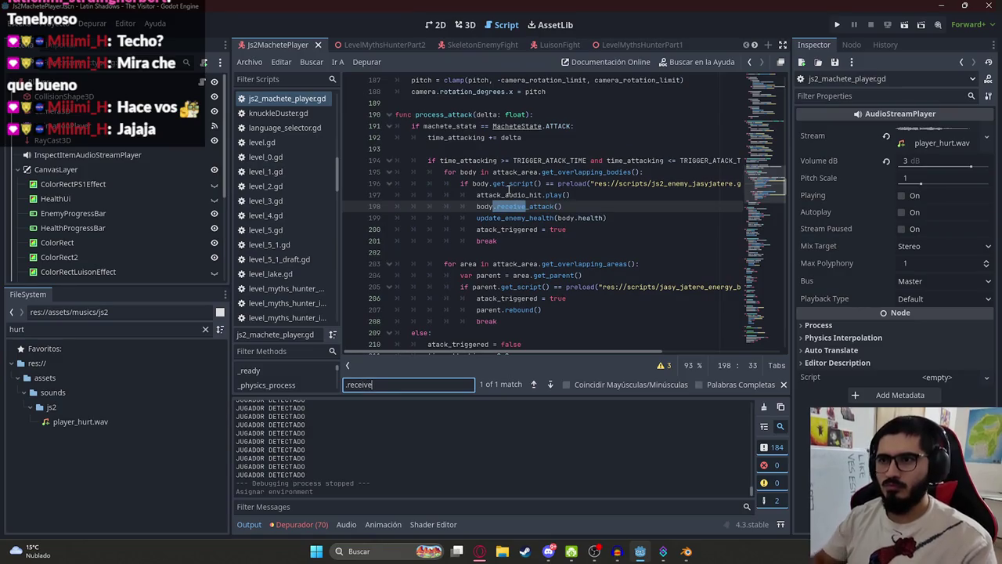
pyautogui.click(525, 150)
pyautogui.scroll(-1, 548, 273)
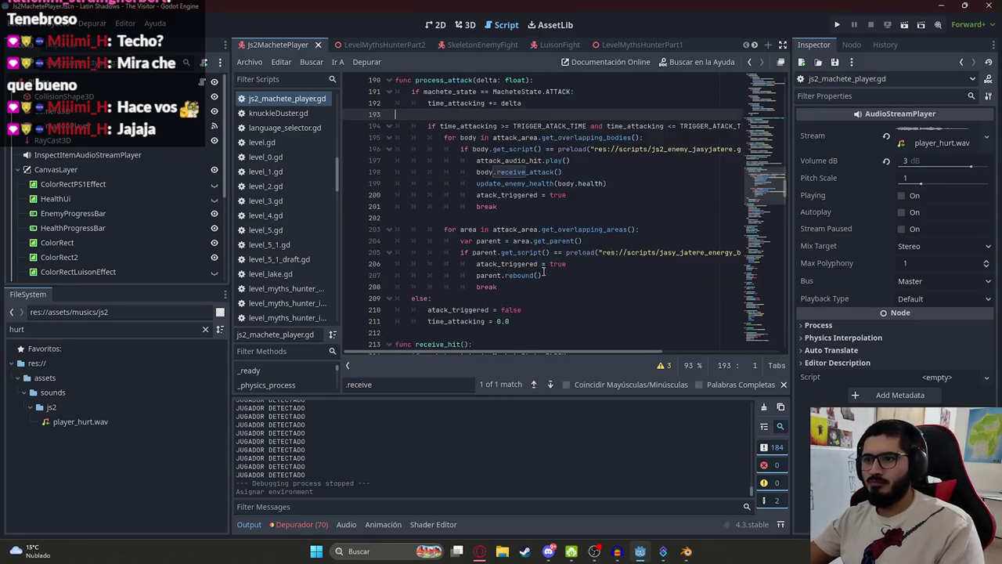
# After the break, add an elif branch for body.get_script() == preload(skeleton_enemy_fight.gd)
pyautogui.click(544, 206)
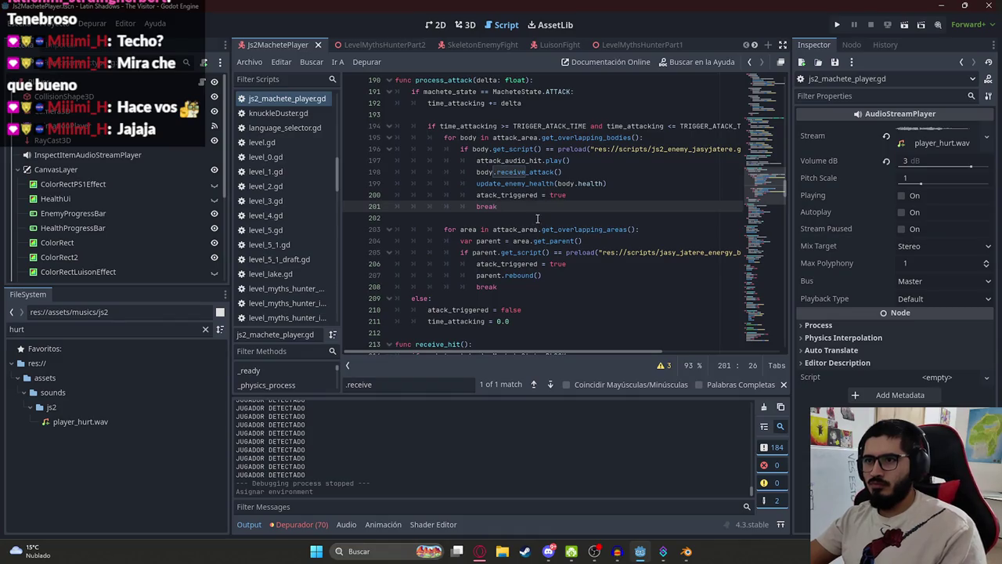
pyautogui.press('Return')
pyautogui.write('elif body.get_script(')
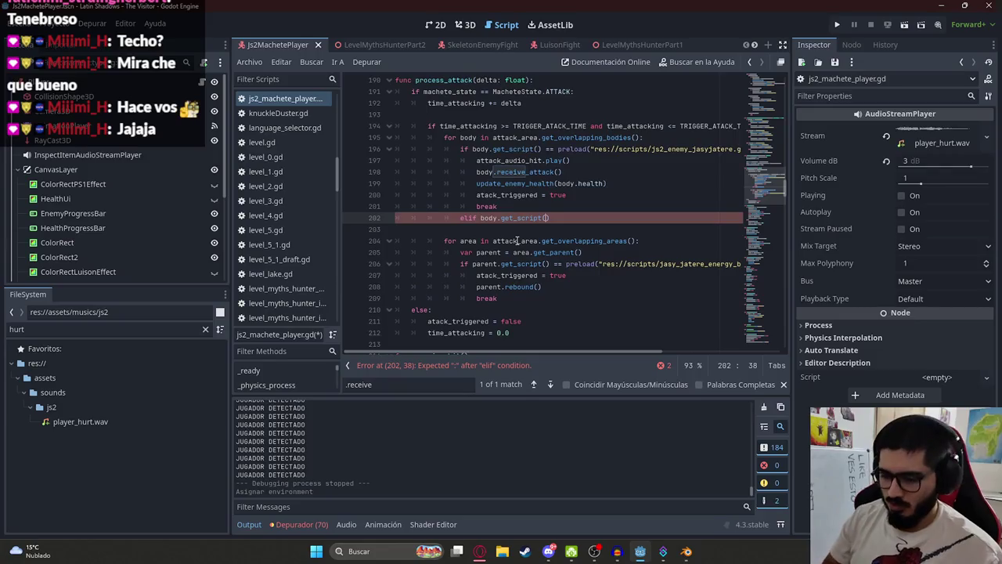
pyautogui.write(') == pre')
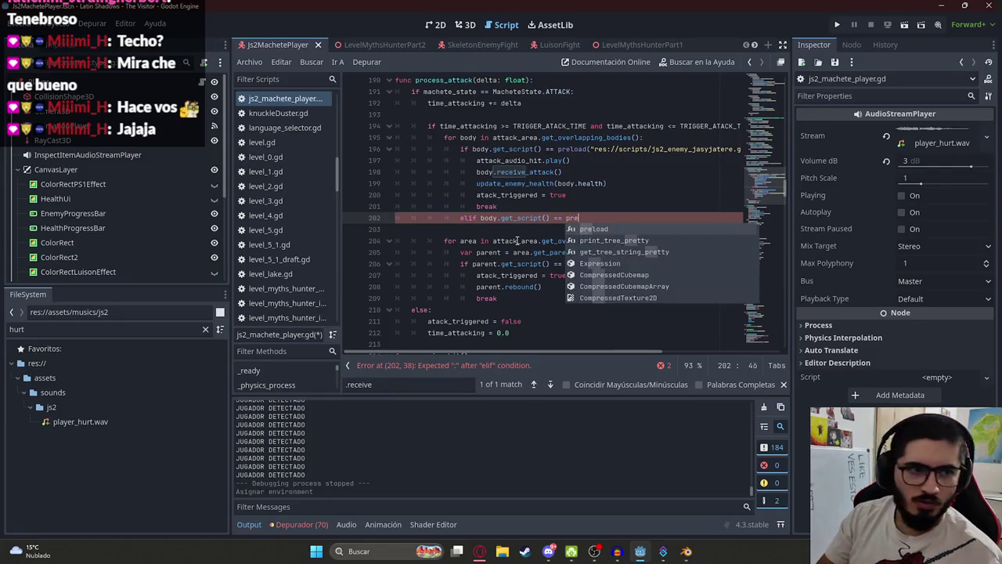
pyautogui.write('load(')
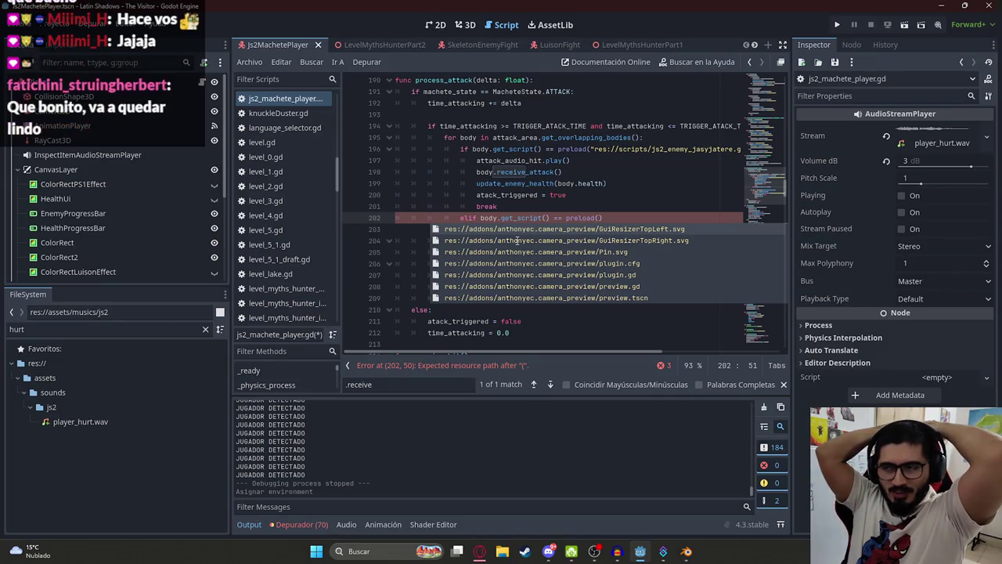
pyautogui.write('js2')
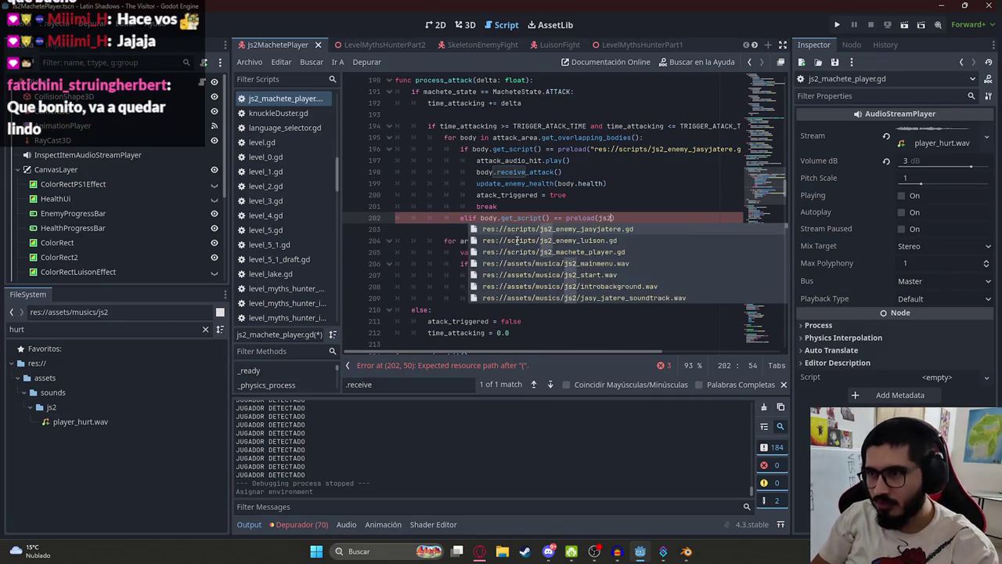
pyautogui.press('BackSpace')
pyautogui.press('BackSpace')
pyautogui.press('BackSpace')
pyautogui.write('skelet')
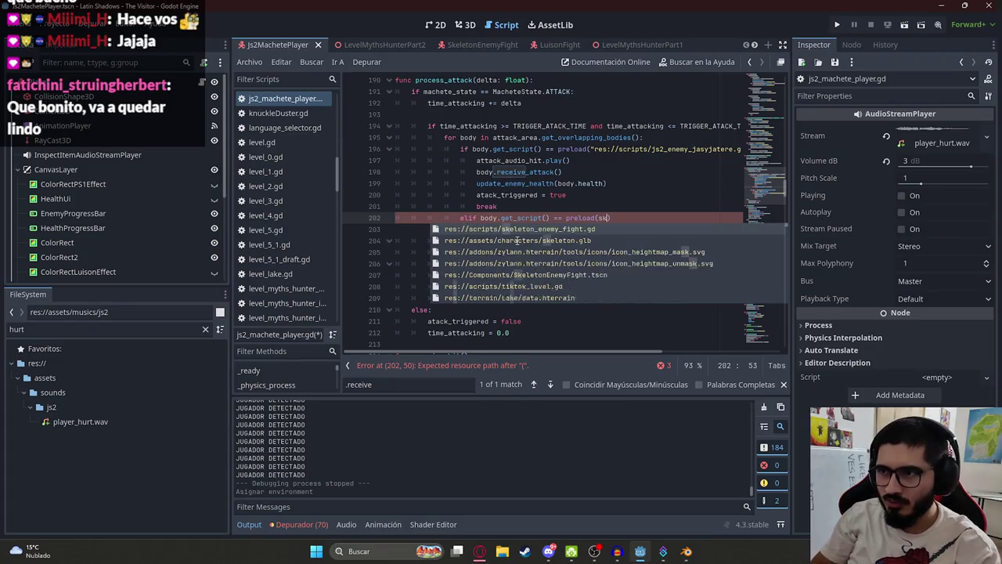
pyautogui.write('on')
pyautogui.press('Down')
pyautogui.press('Down')
pyautogui.press('Up')
pyautogui.press('Up')
pyautogui.press('Return')
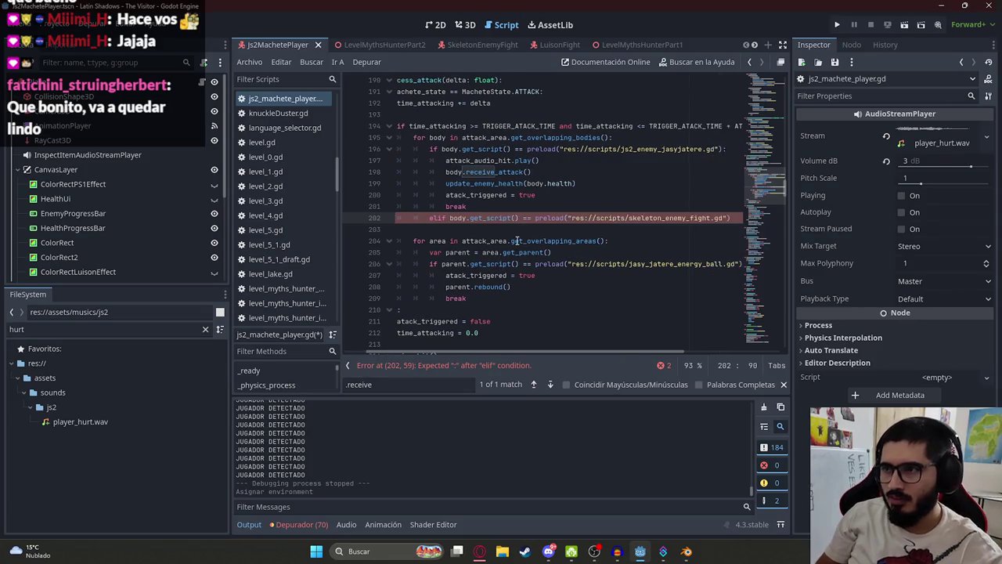
pyautogui.write(':')
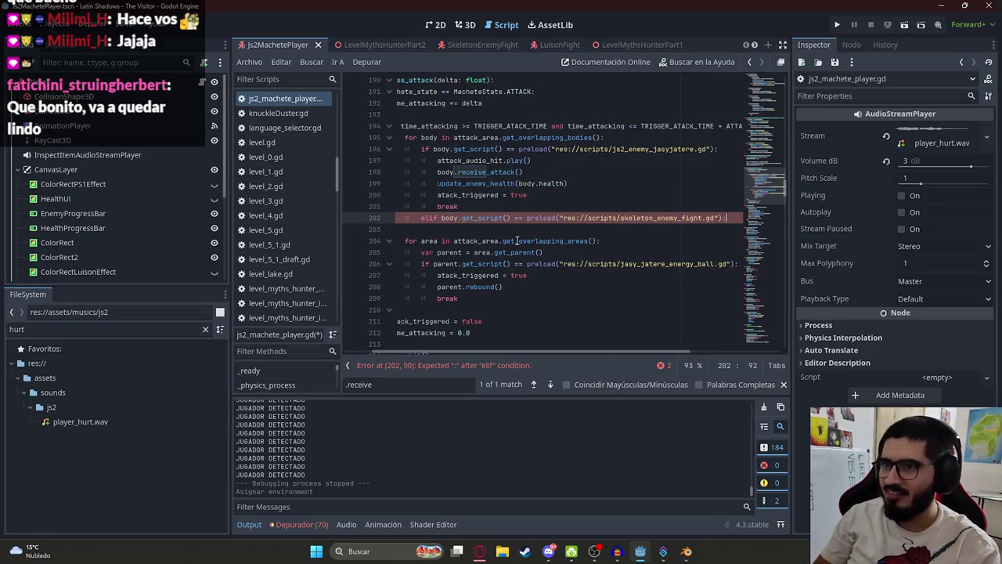
pyautogui.press('Return')
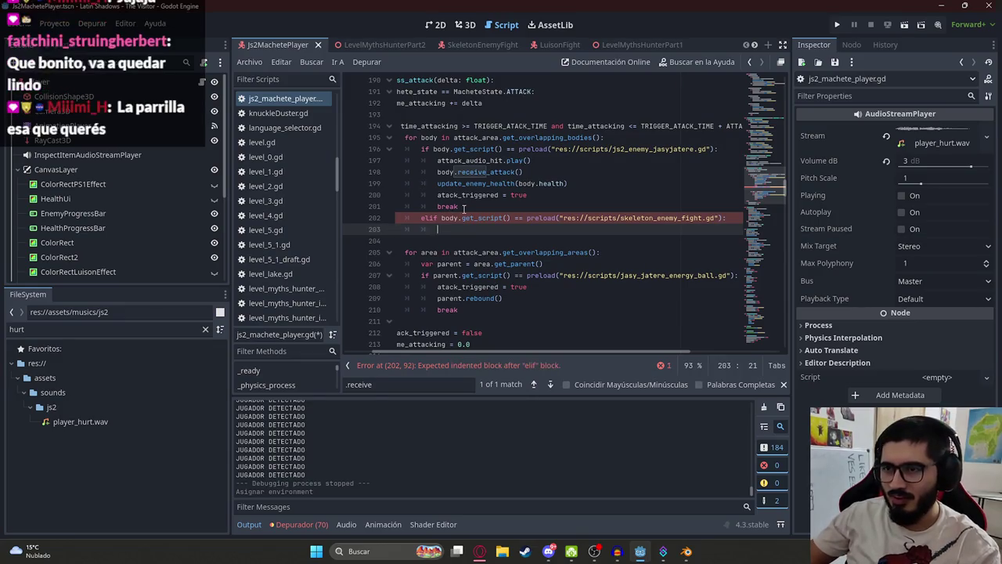
# Copy the hit-handling lines 197–201 into the skeleton branch and save
pyautogui.moveTo(460, 207); pyautogui.dragTo(435, 161)
pyautogui.hotkey('ctrl', 'c')
pyautogui.click(441, 228)
pyautogui.hotkey('ctrl', 'v')
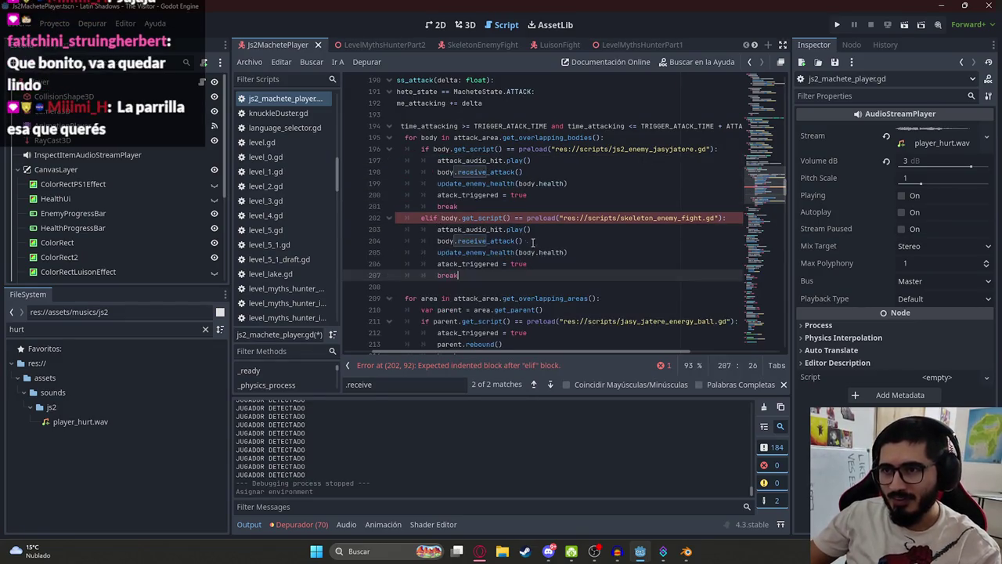
pyautogui.hotkey('ctrl', 's')
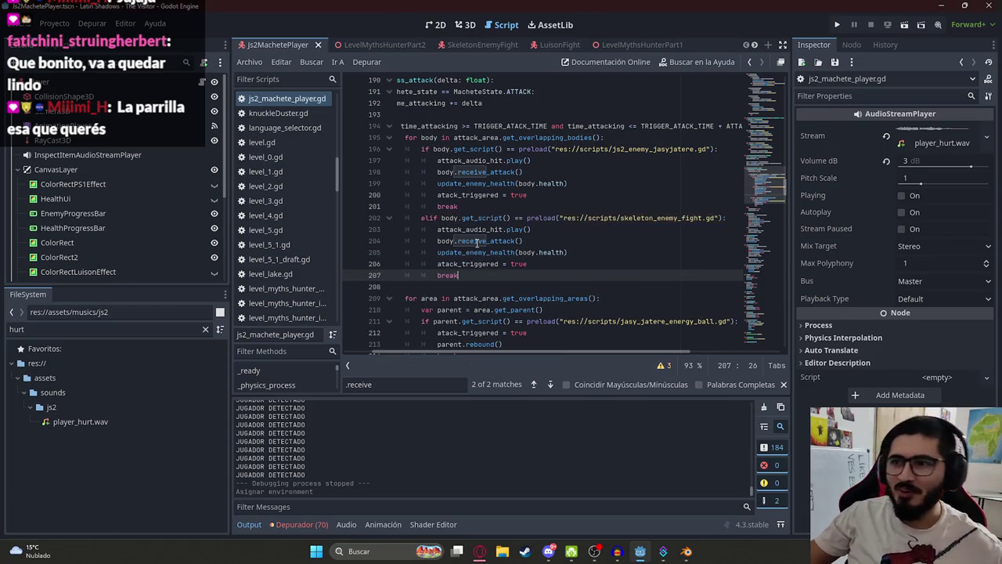
# Delete the update_enemy_health(body.health) line from the skeleton branch and save the script
pyautogui.doubleClick(475, 241)
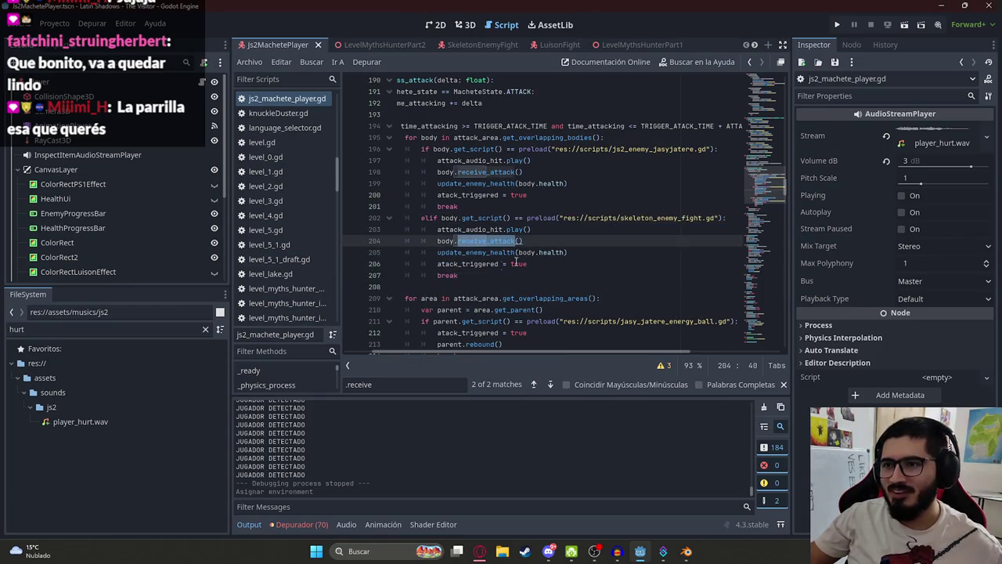
pyautogui.doubleClick(487, 252)
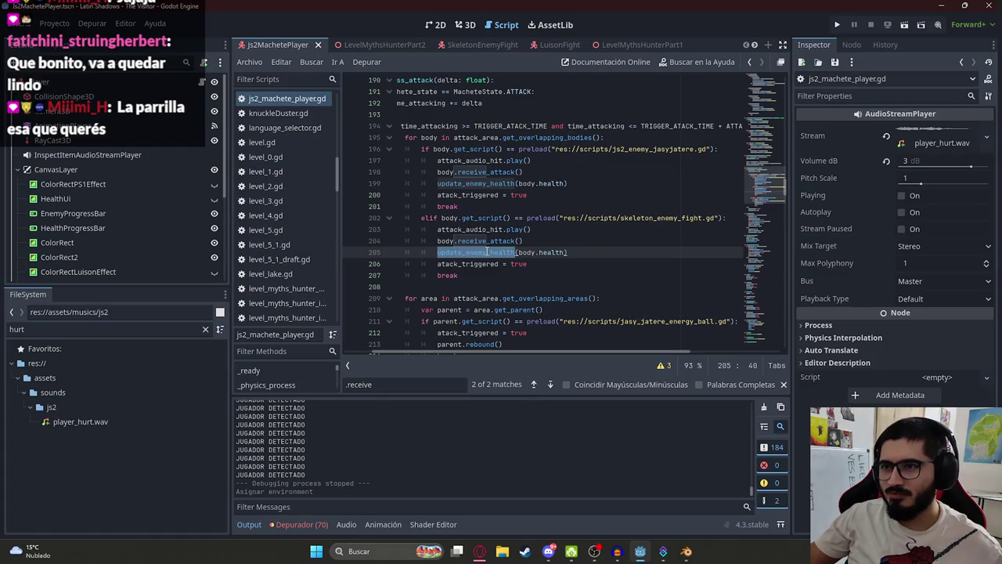
pyautogui.keyDown('shift'); pyautogui.click(576, 251); pyautogui.keyUp('shift')
pyautogui.press('BackSpace')
pyautogui.press('BackSpace')
pyautogui.press('BackSpace')
pyautogui.press('BackSpace')
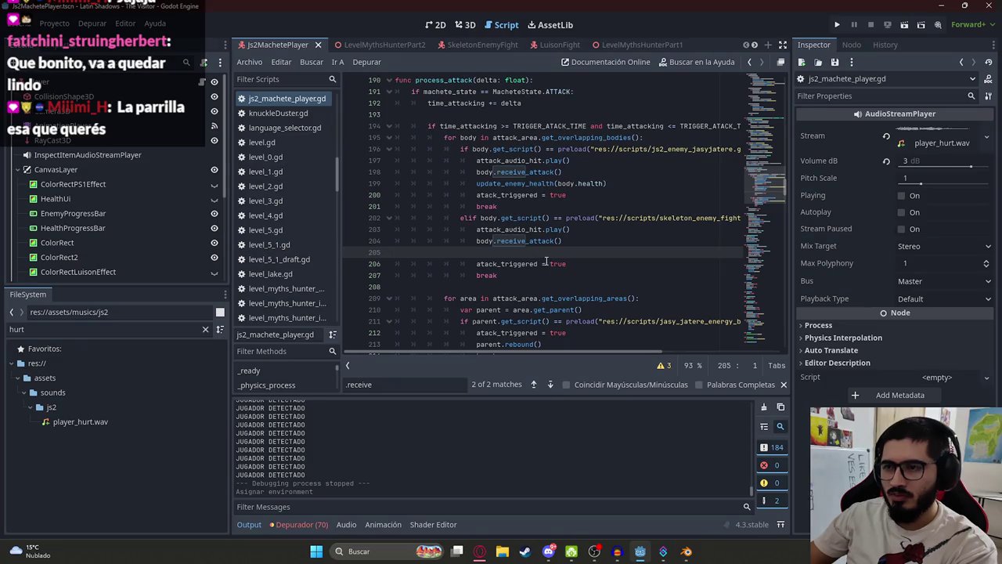
pyautogui.press('BackSpace')
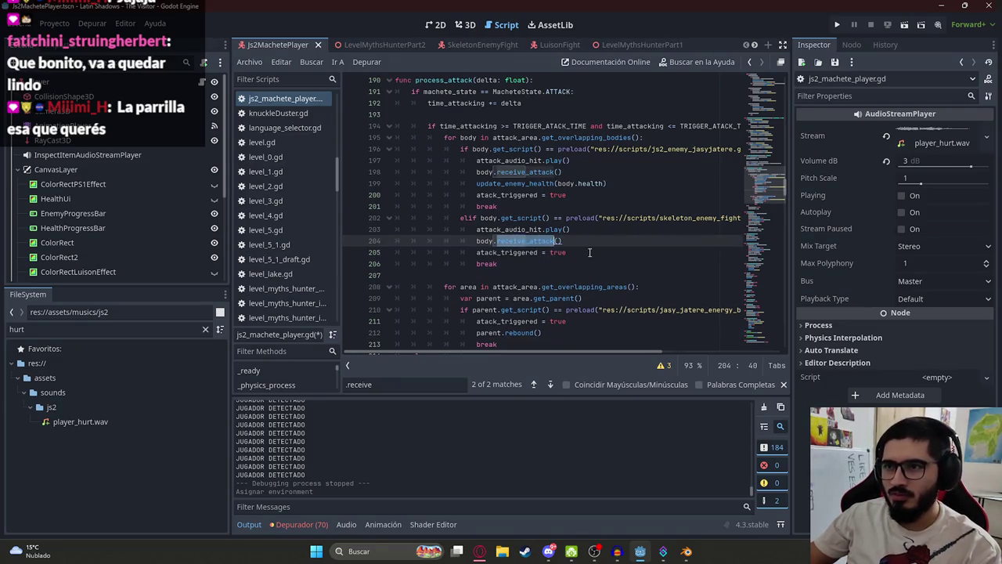
pyautogui.hotkey('ctrl', 's')
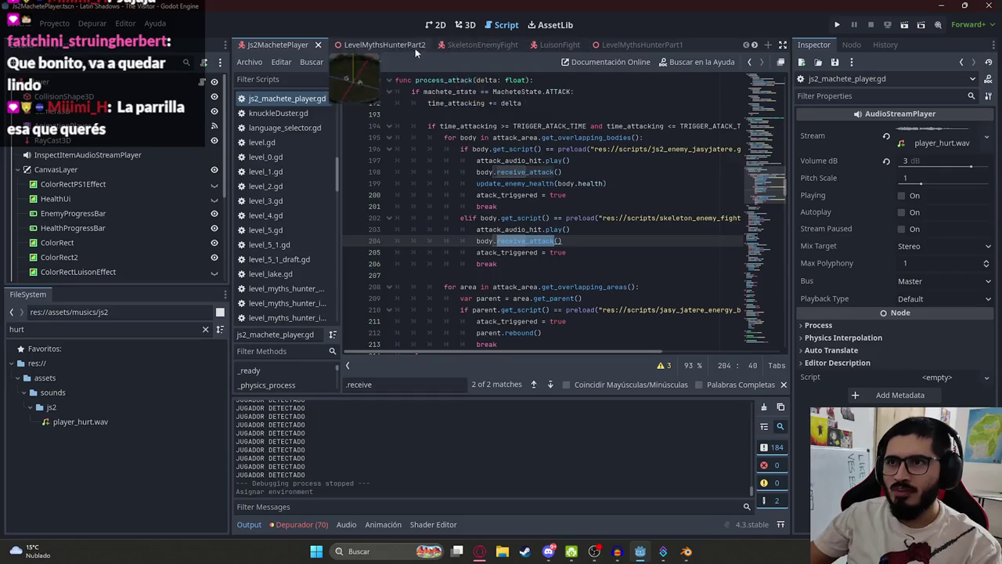
# Open skeleton_enemy_fight.gd at receive_attack, then switch to the browser
pyautogui.click(470, 44)
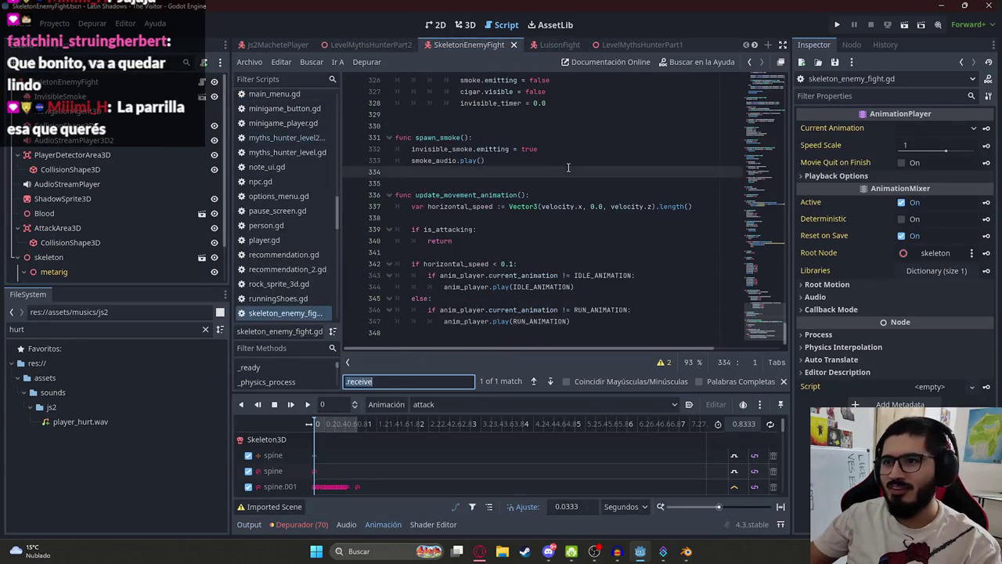
pyautogui.write('_attack')
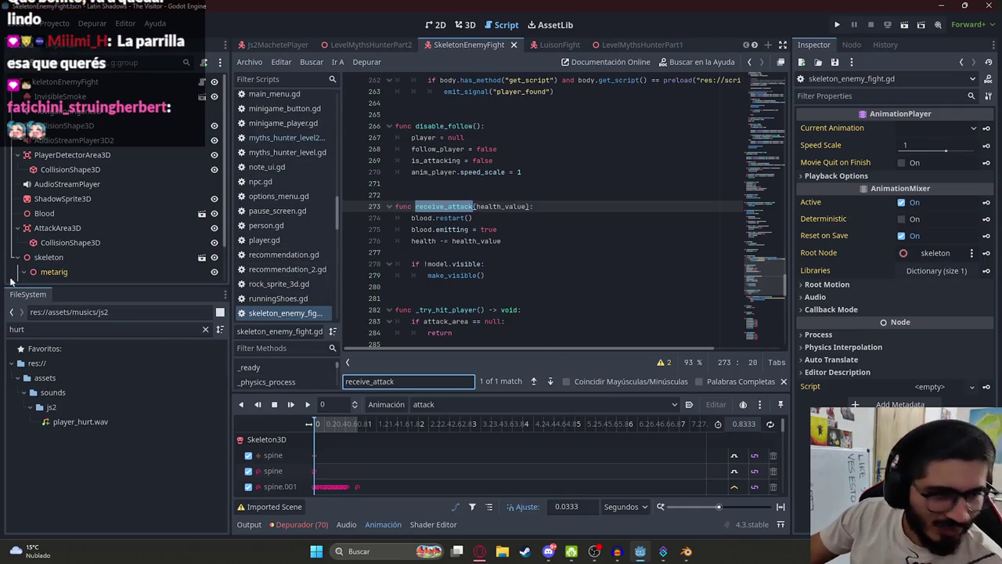
pyautogui.hotkey('alt', 'Tab')
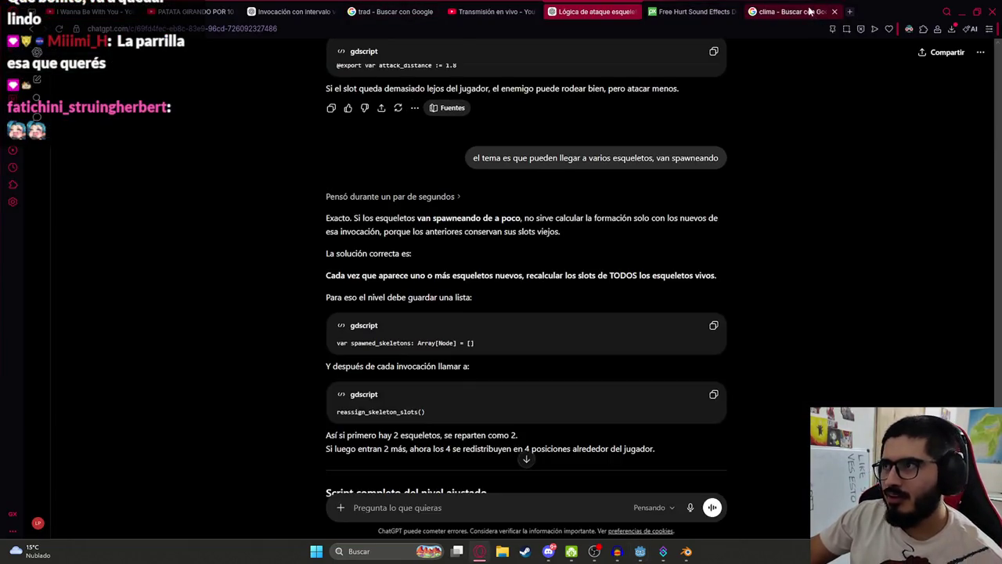
# Search Google Images for 'parrilla quincho' and preview the first and Clasipar grill images
pyautogui.click(810, 11)
pyautogui.tripleClick(433, 68)
pyautogui.write('parrilla quincho')
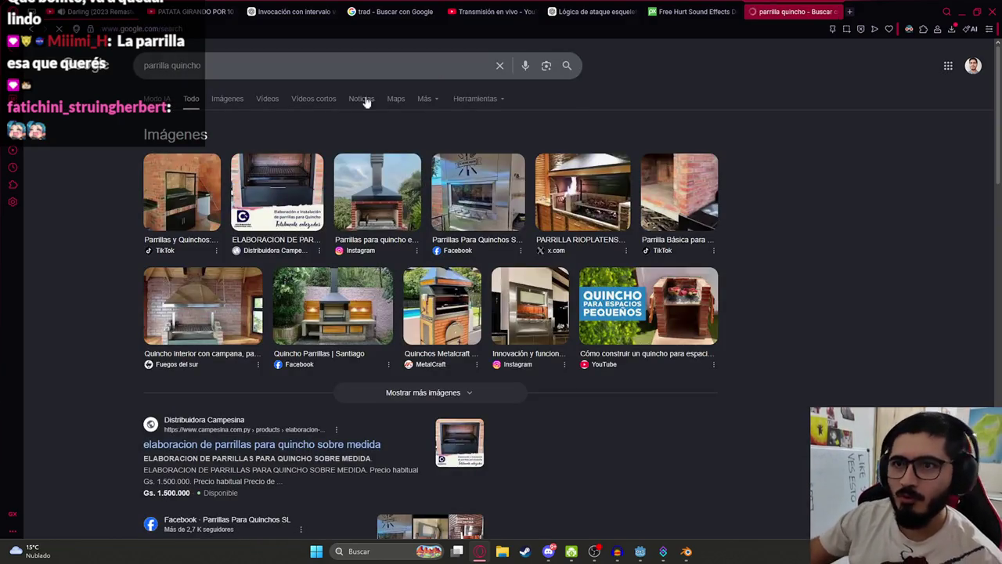
pyautogui.click(219, 99)
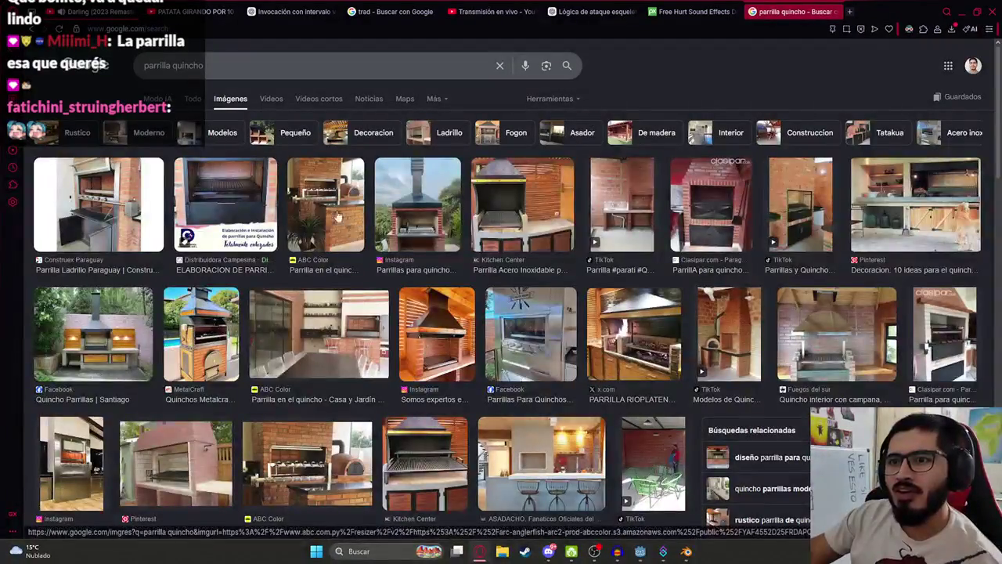
pyautogui.click(98, 205)
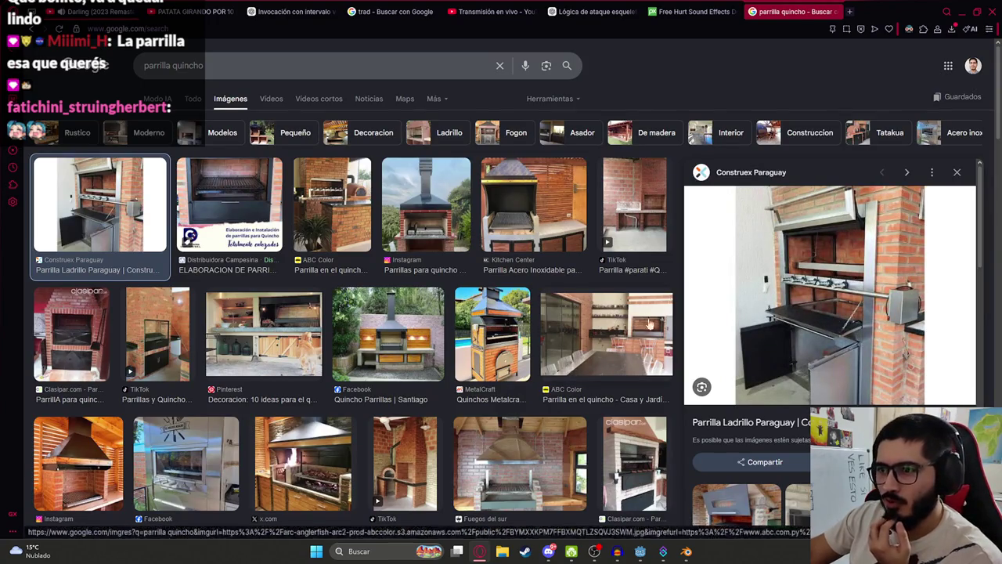
pyautogui.click(98, 329)
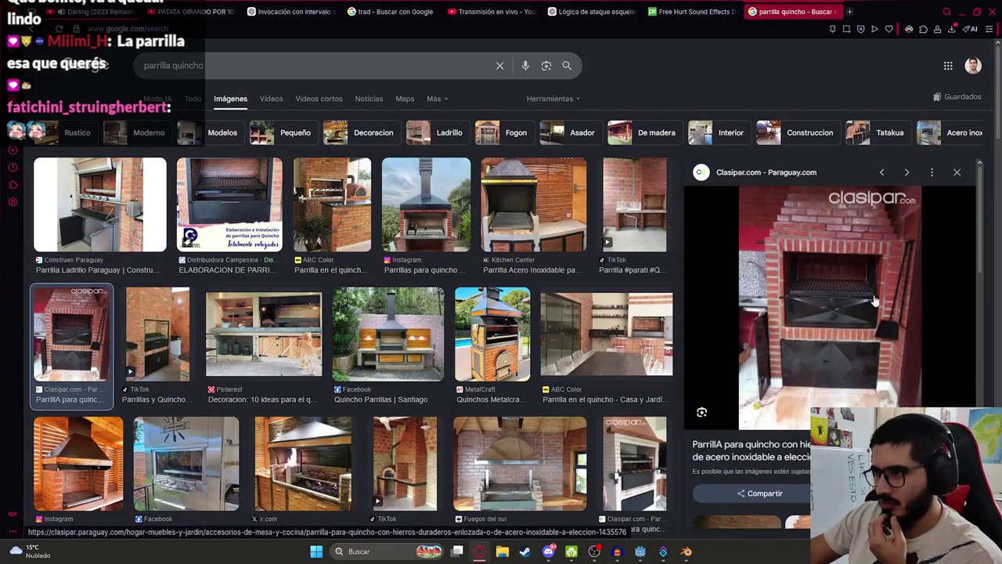
pyautogui.scroll(-2, 848, 325)
pyautogui.scroll(-2, 818, 399)
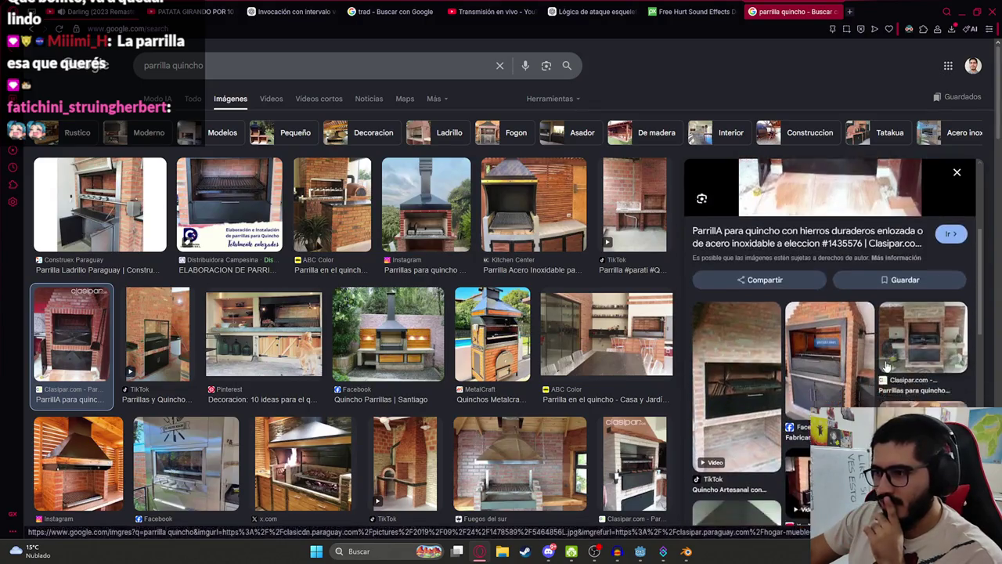
# Refine the search to 'cerrado', then to 'parrilla con acero quincho'
pyautogui.click(318, 63)
pyautogui.write('cerrado')
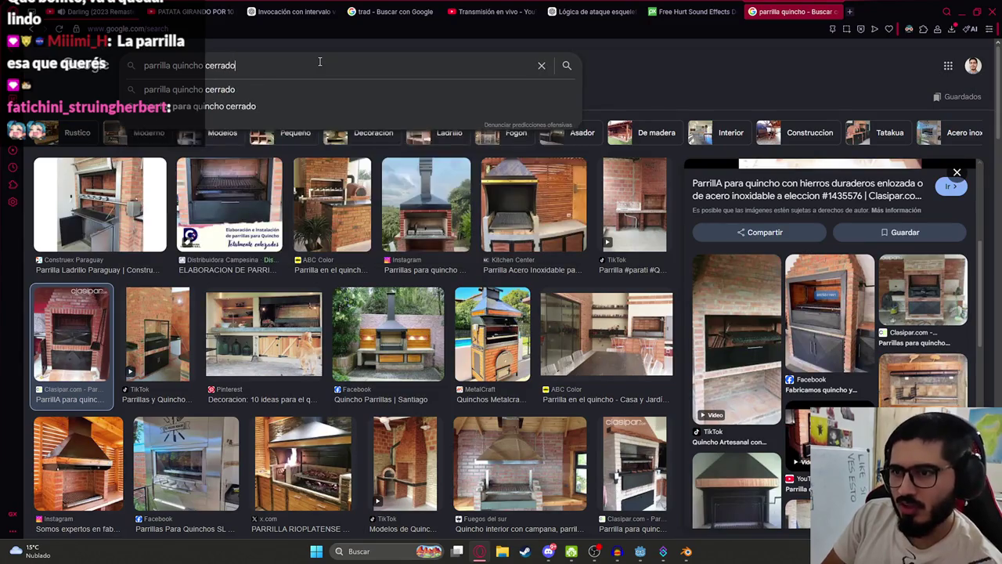
pyautogui.press('Return')
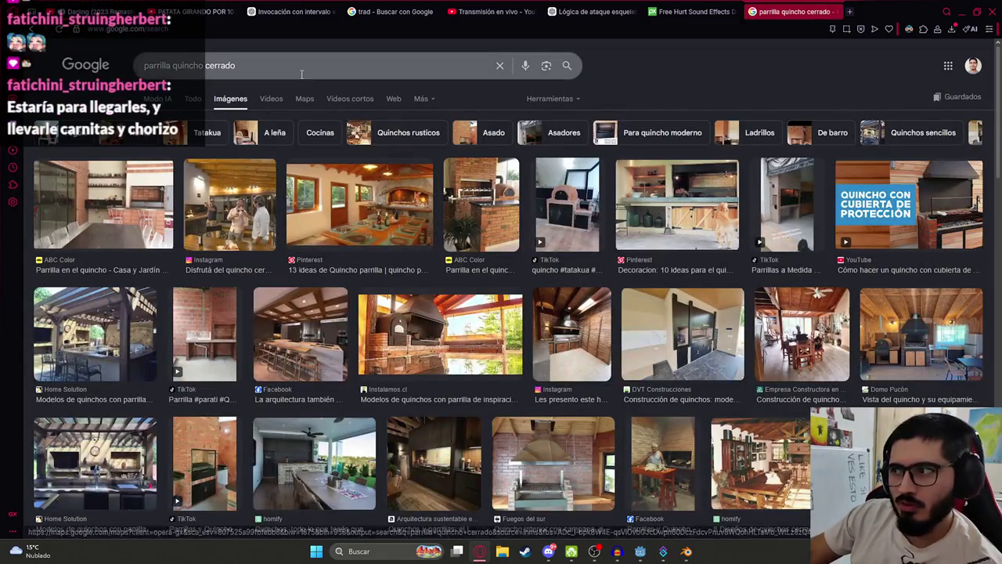
pyautogui.click(220, 66)
pyautogui.press('BackSpace')
pyautogui.press('BackSpace')
pyautogui.press('BackSpace')
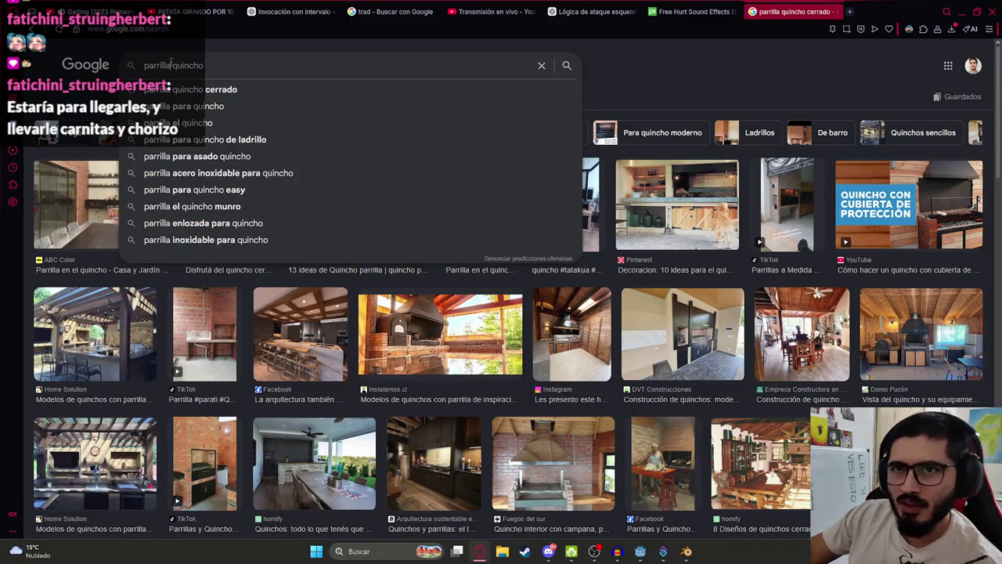
pyautogui.click(172, 65)
pyautogui.write('con ac ero')
pyautogui.press('Return')
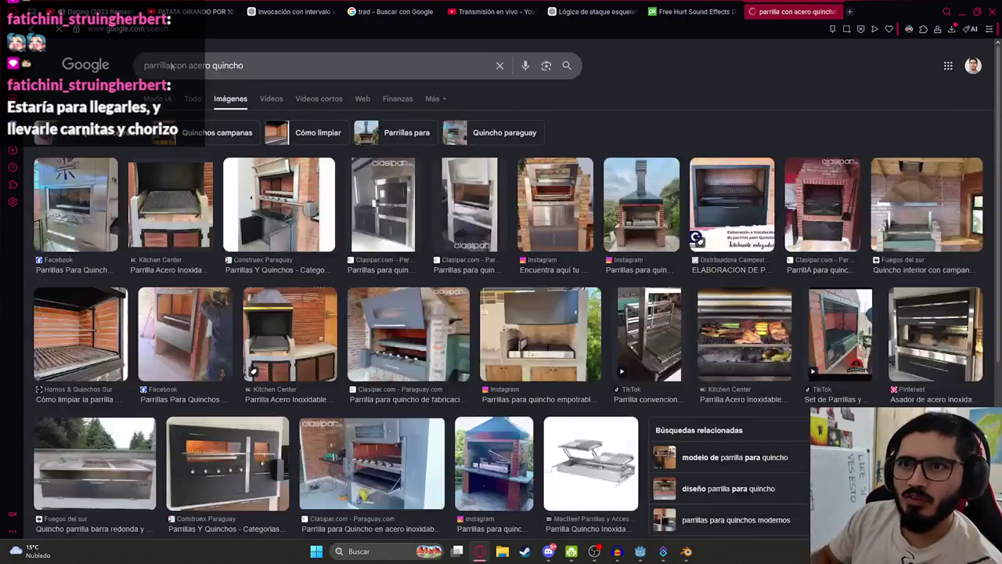
# Preview the Construex Paraguay and Instagram stainless grill images, then return to Godot
pyautogui.click(286, 214)
pyautogui.scroll(-3, 899, 388)
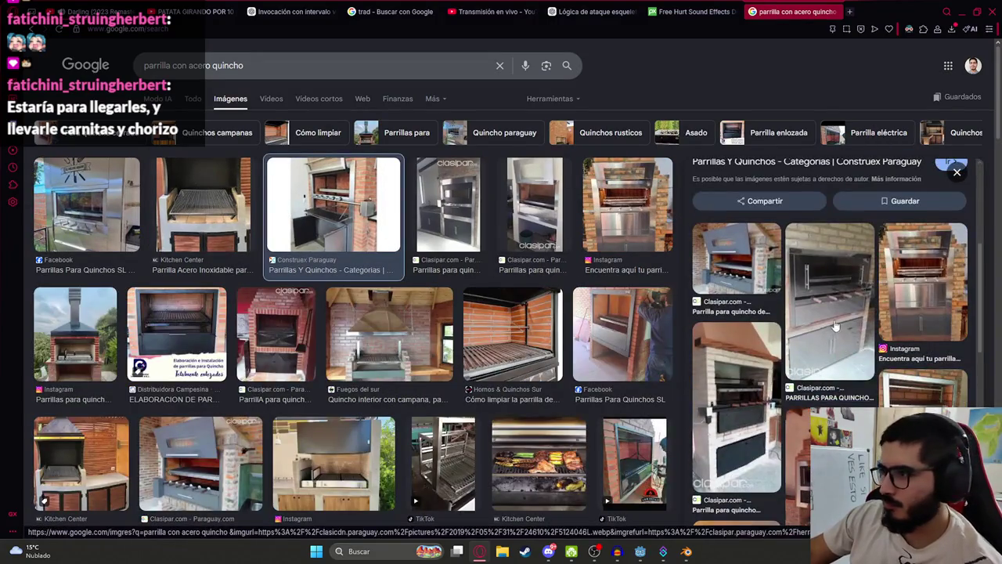
pyautogui.click(908, 256)
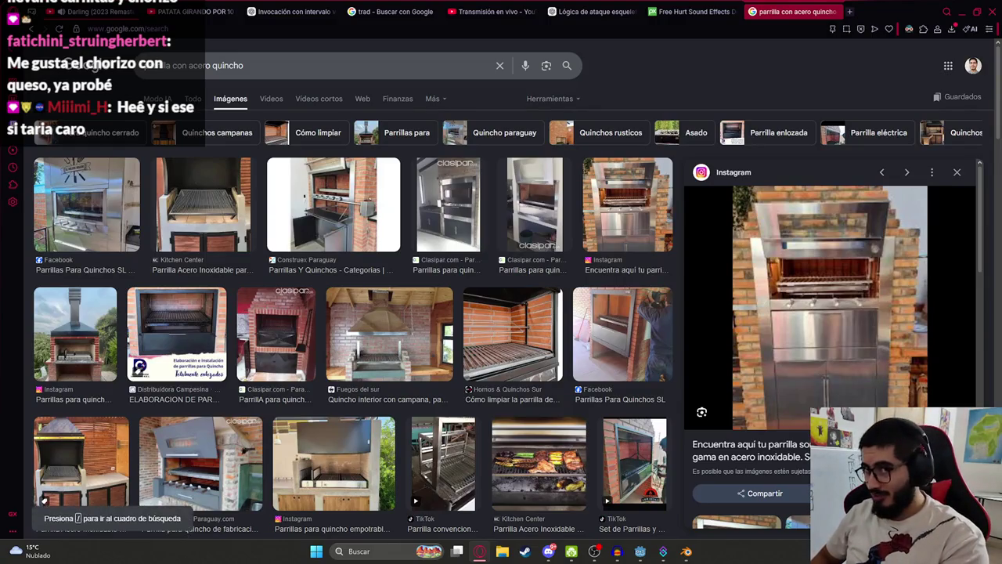
pyautogui.hotkey('ctrl', 'pageup')
pyautogui.hotkey('ctrl', 'pageup')
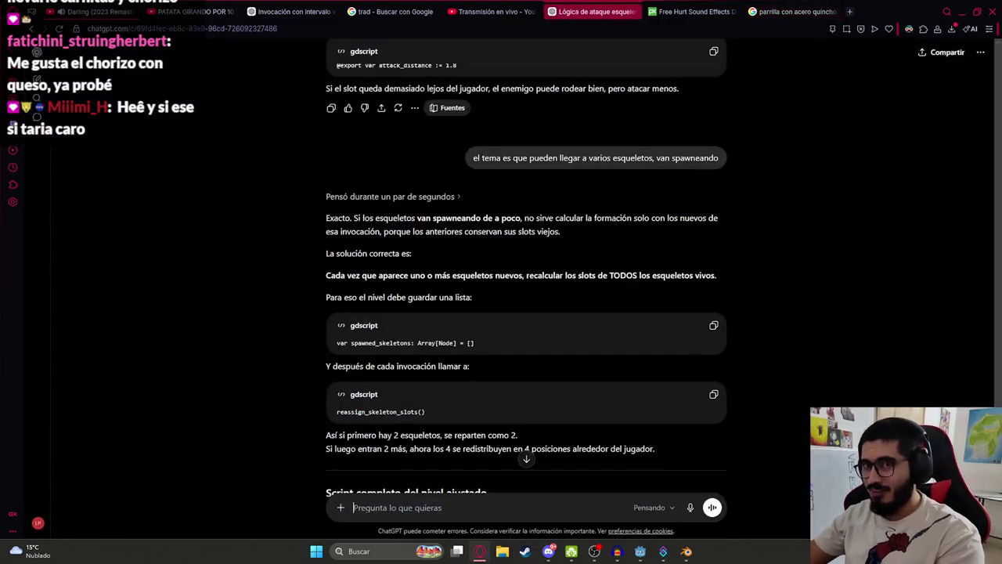
pyautogui.click(792, 12)
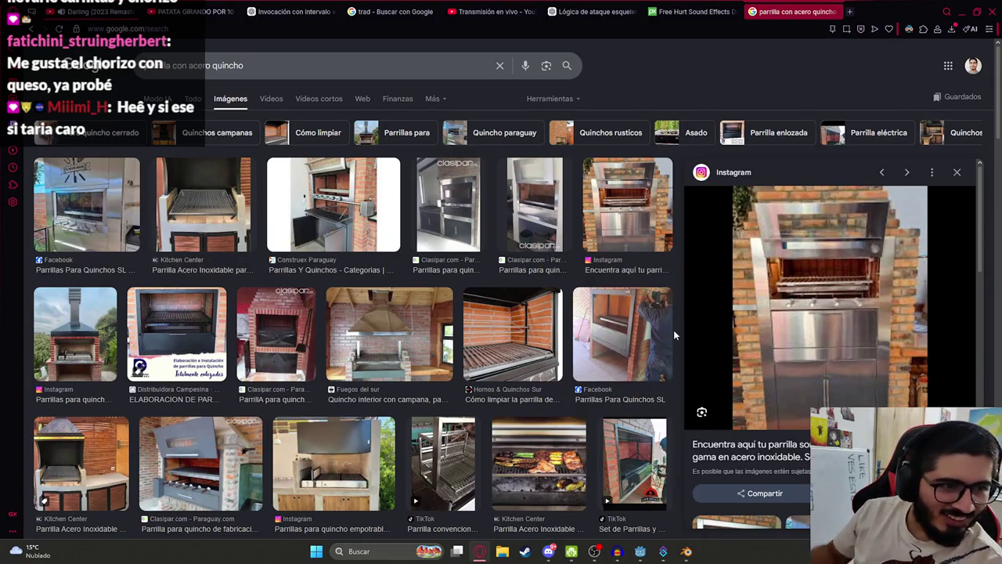
pyautogui.scroll(-2, 806, 332)
pyautogui.scroll(2, 806, 332)
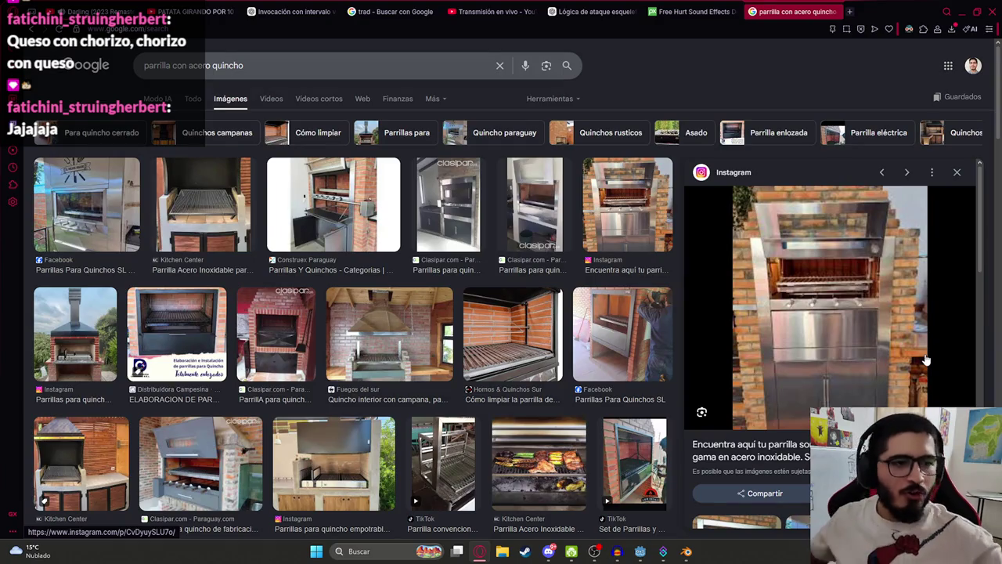
pyautogui.click(625, 552)
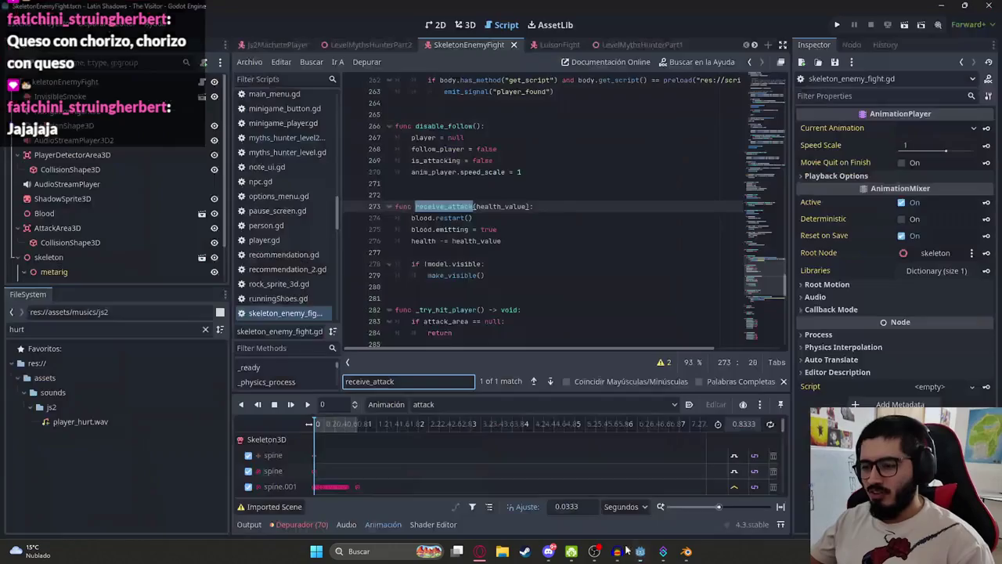
# Run the game with F5 to test the level, then stop it
pyautogui.moveTo(457, 552)
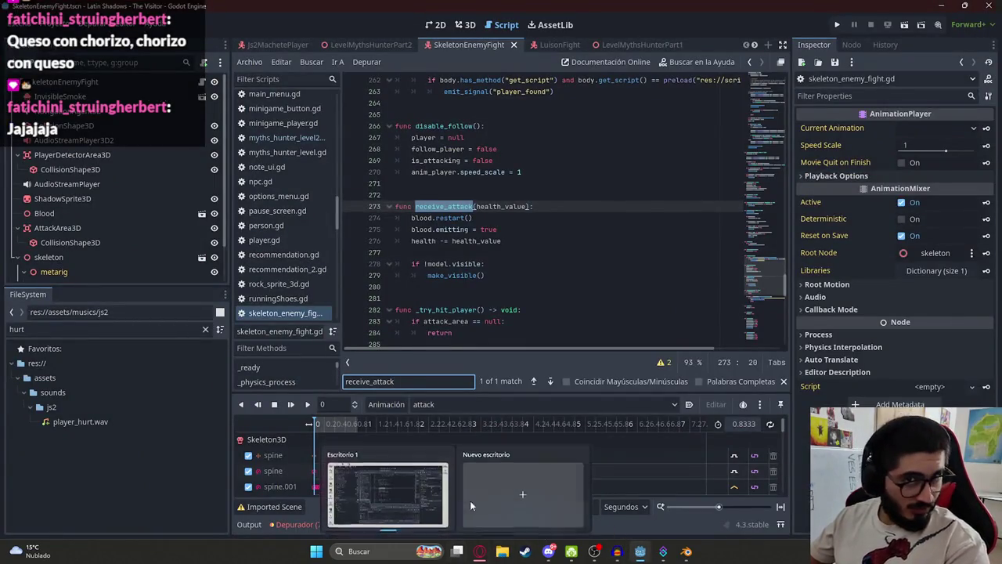
pyautogui.click(493, 286)
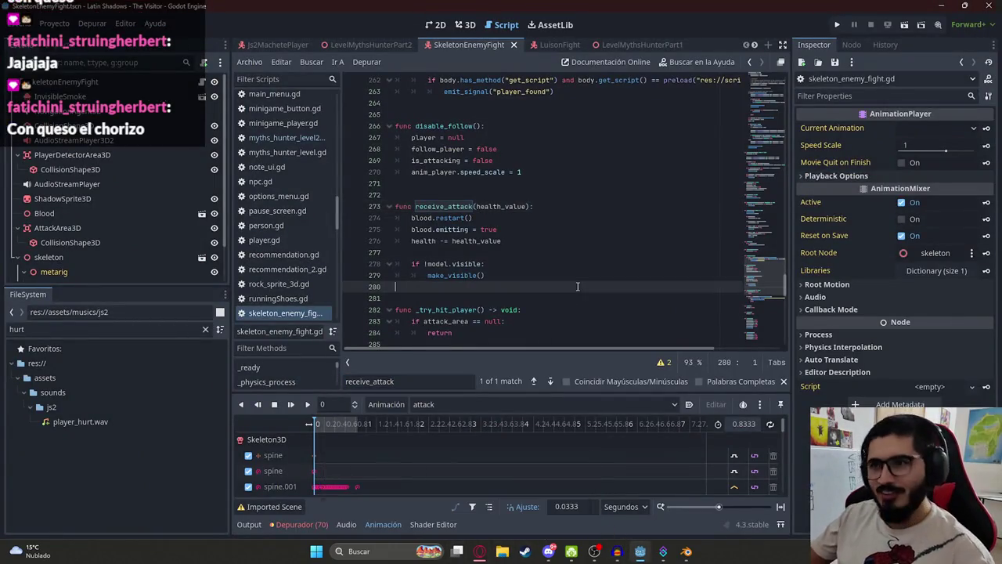
pyautogui.rightClick(368, 45)
pyautogui.press('Escape')
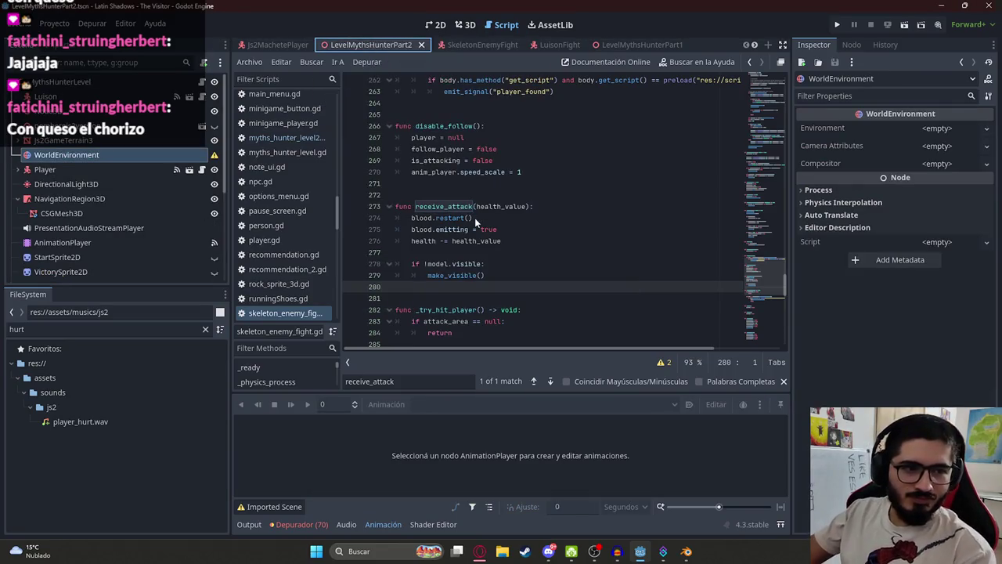
pyautogui.press('F5')
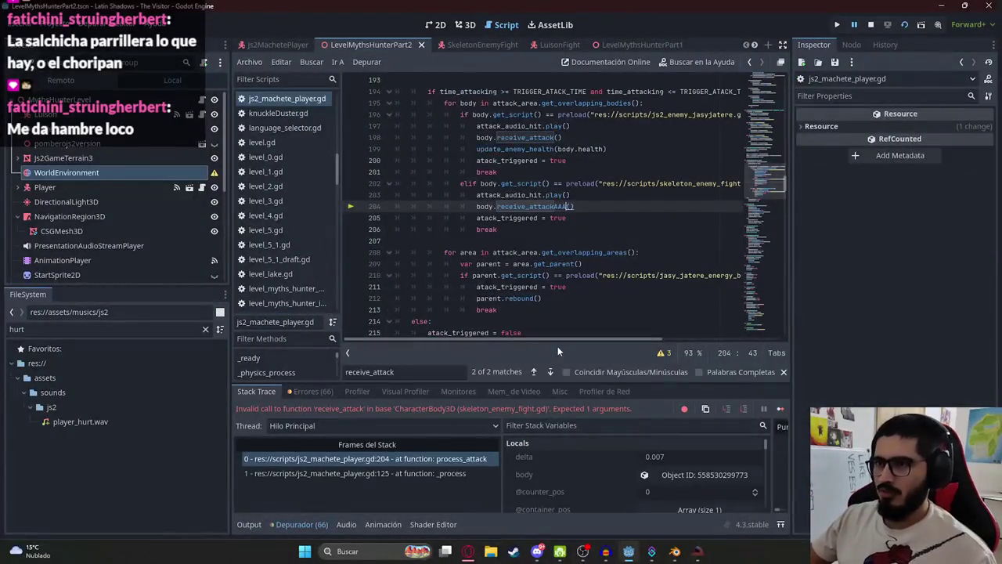
pyautogui.click(875, 25)
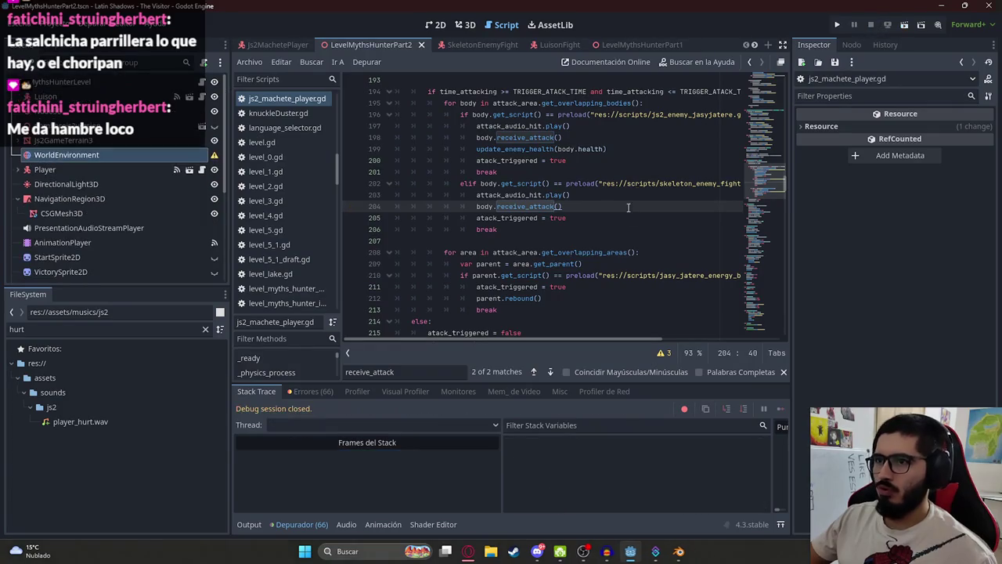
# Check the skeleton's receive_attack health_value parameter and locate the skeleton call in the machete script
pyautogui.moveTo(606, 341)
pyautogui.mouseDown()
pyautogui.moveTo(691, 342)
pyautogui.moveTo(579, 343)
pyautogui.mouseUp()
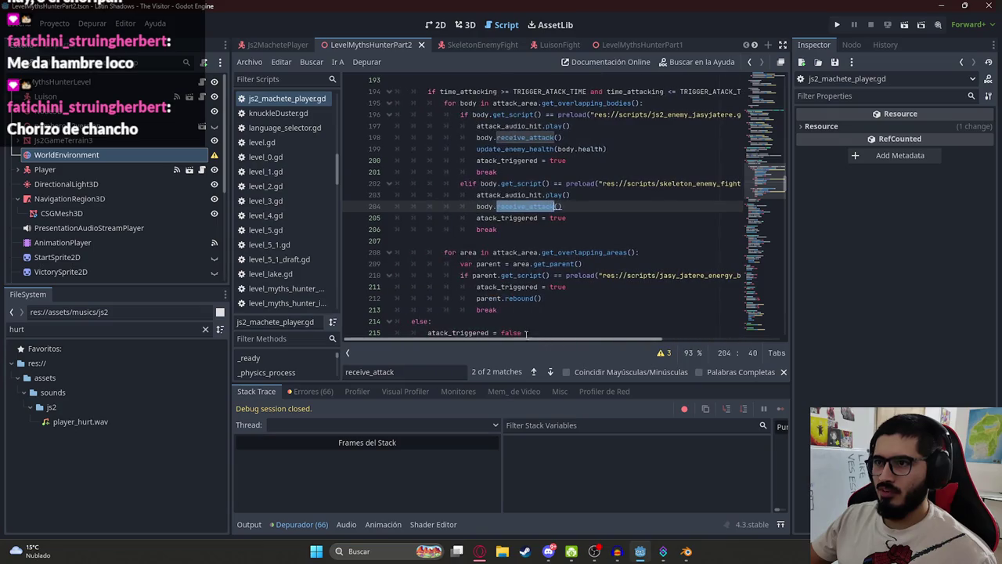
pyautogui.keyDown('ctrl'); pyautogui.click(666, 185); pyautogui.keyUp('ctrl')
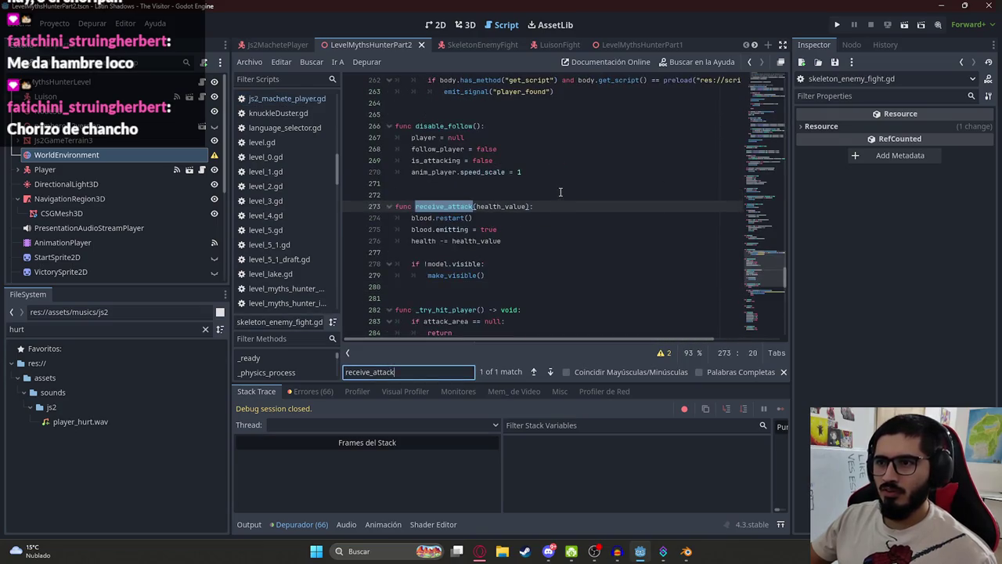
pyautogui.doubleClick(498, 206)
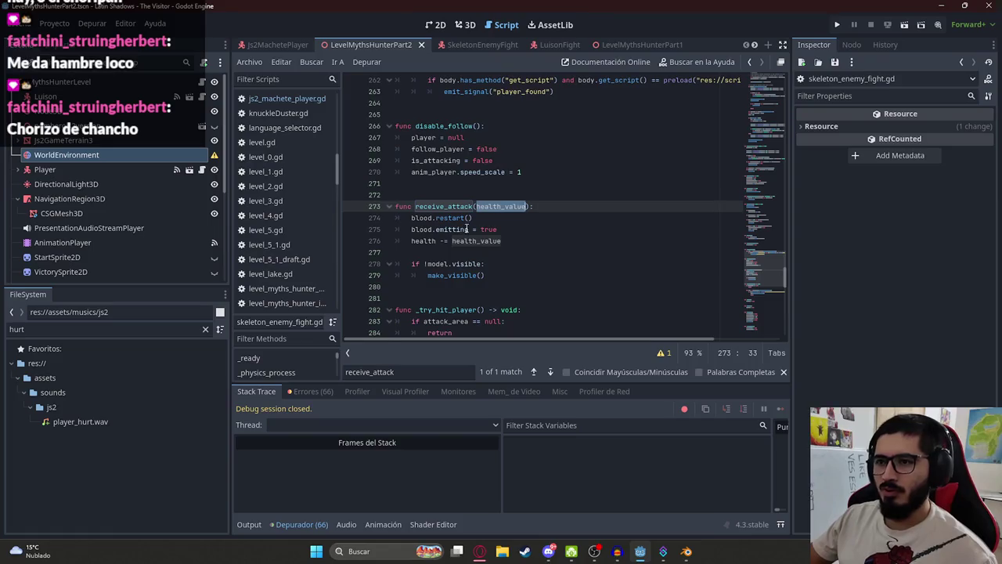
pyautogui.click(274, 100)
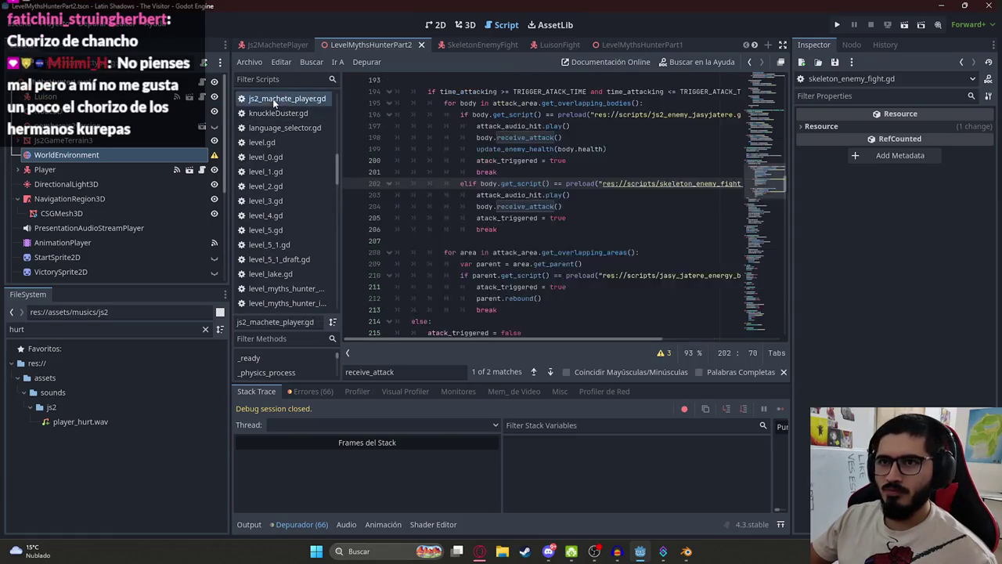
pyautogui.click(569, 205)
pyautogui.moveTo(779, 181); pyautogui.dragTo(757, 71)
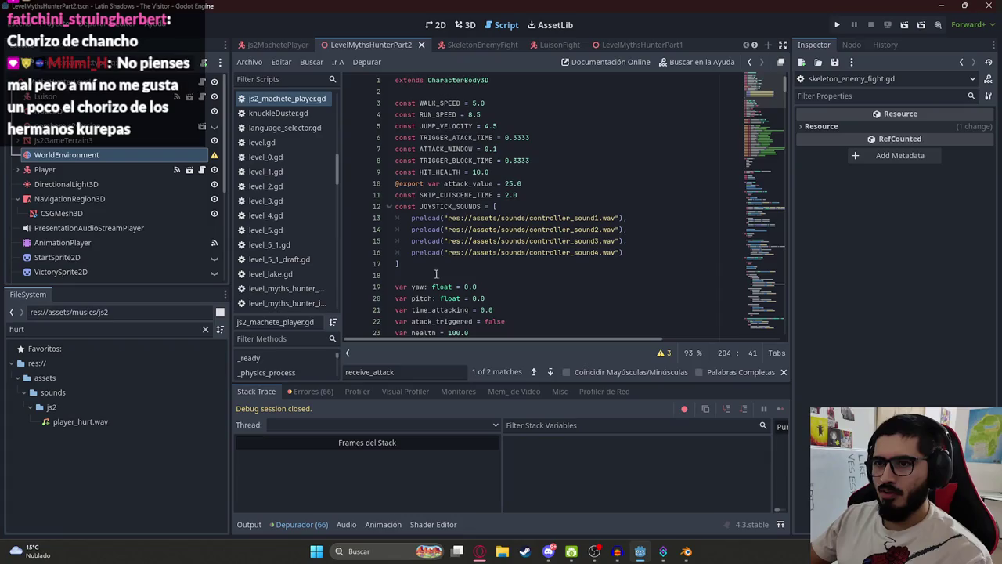
# Change the skeleton call to body.receive_attack(100), save, and launch the game
pyautogui.write(')')
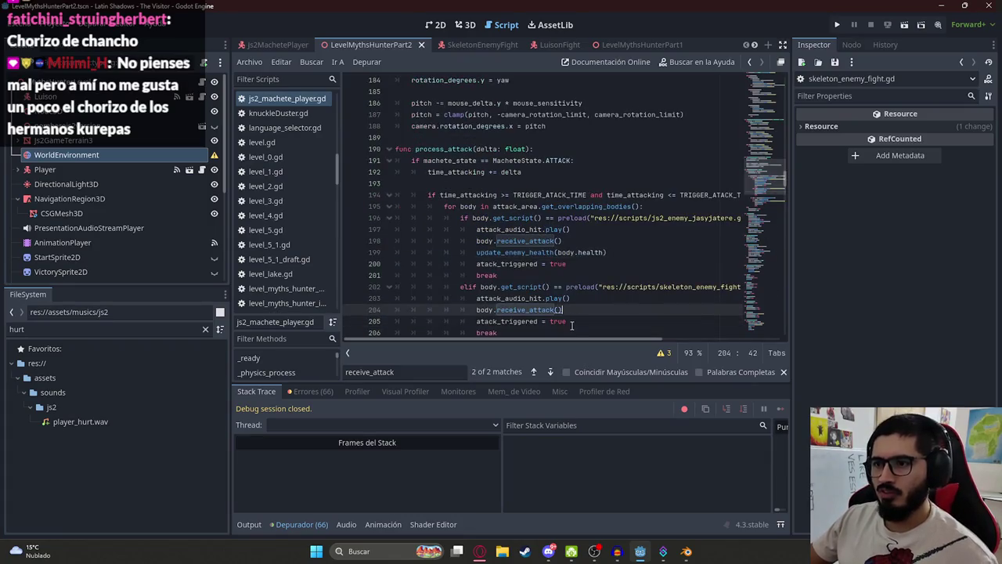
pyautogui.write('100')
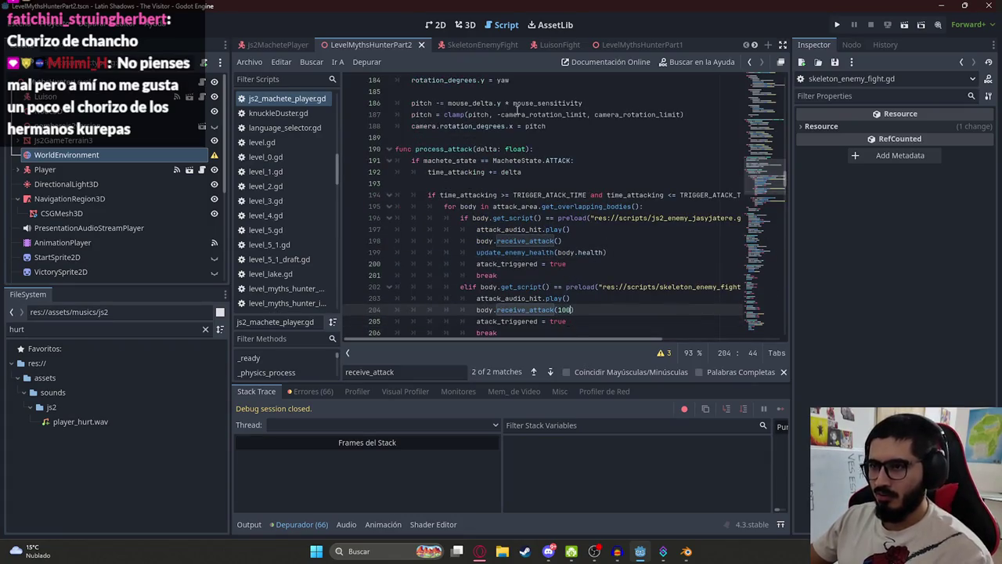
pyautogui.hotkey('ctrl', 's')
pyautogui.rightClick(407, 45)
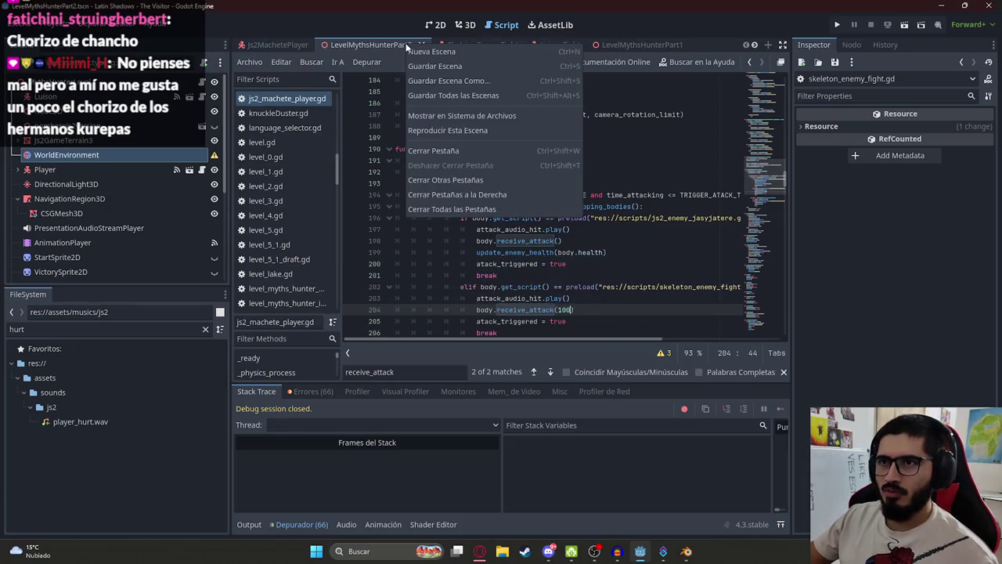
pyautogui.click(450, 131)
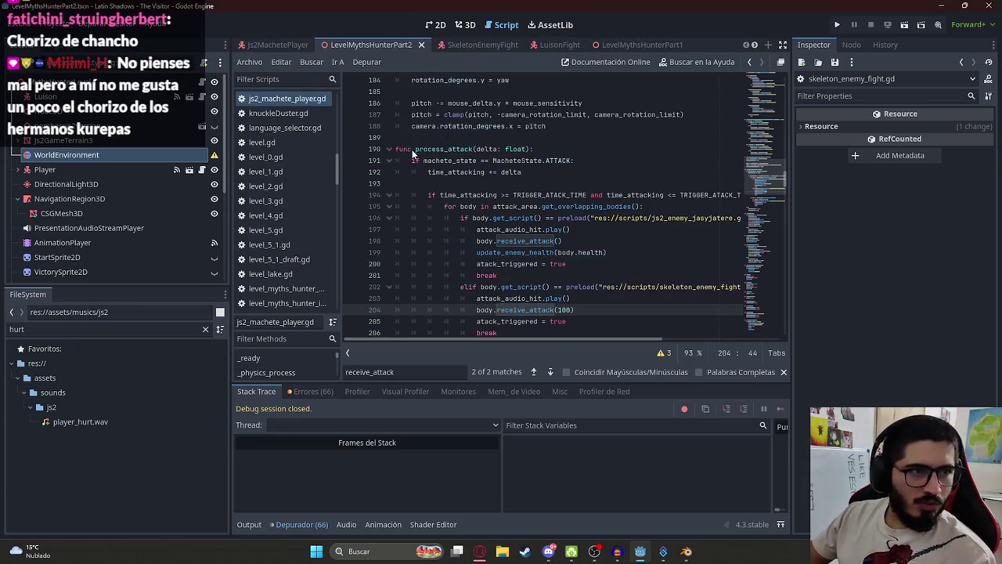
pyautogui.press('F5')
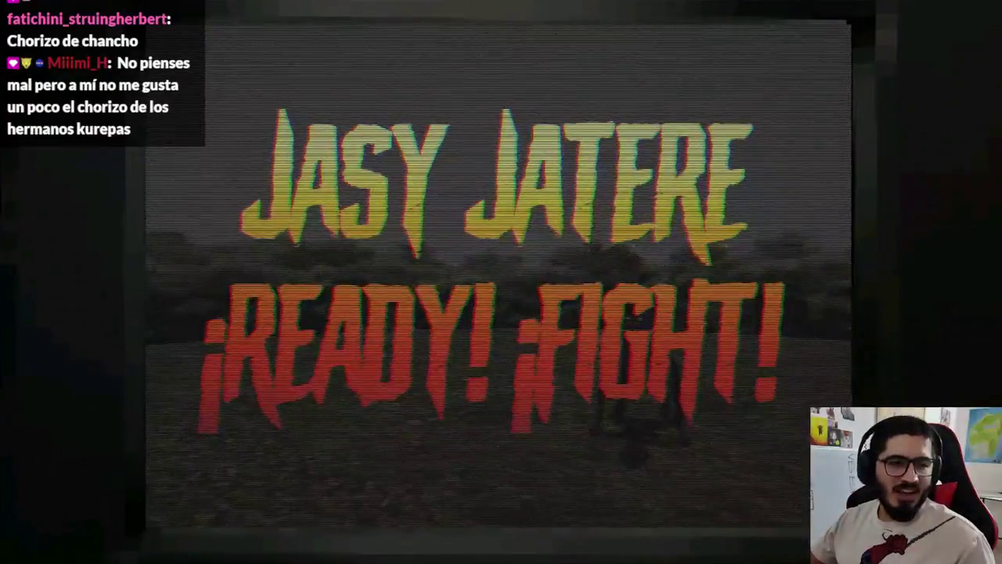
# Replay the level until the null 'emitting' error and inspect the _process frame at line 243
pyautogui.press('F8')
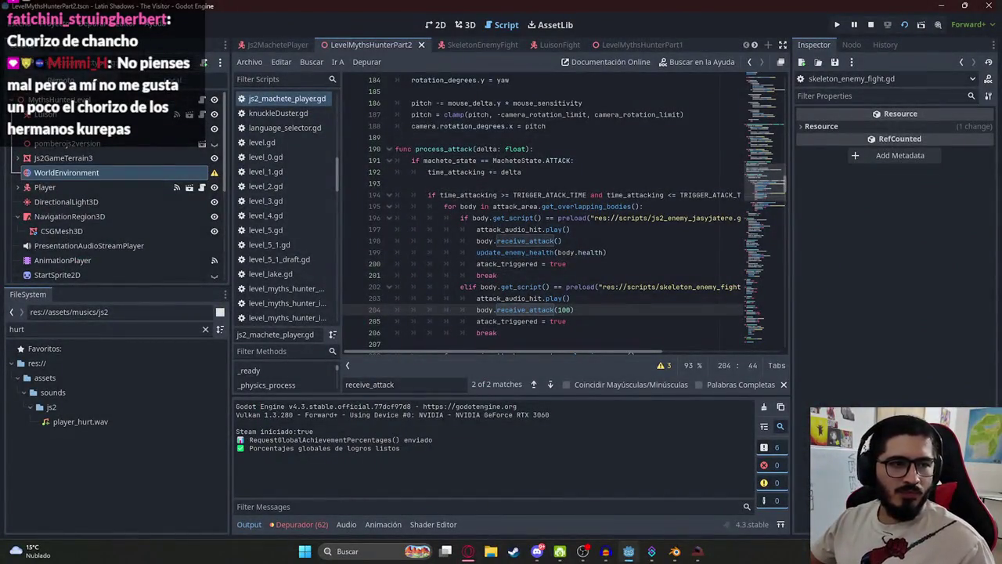
pyautogui.click(675, 552)
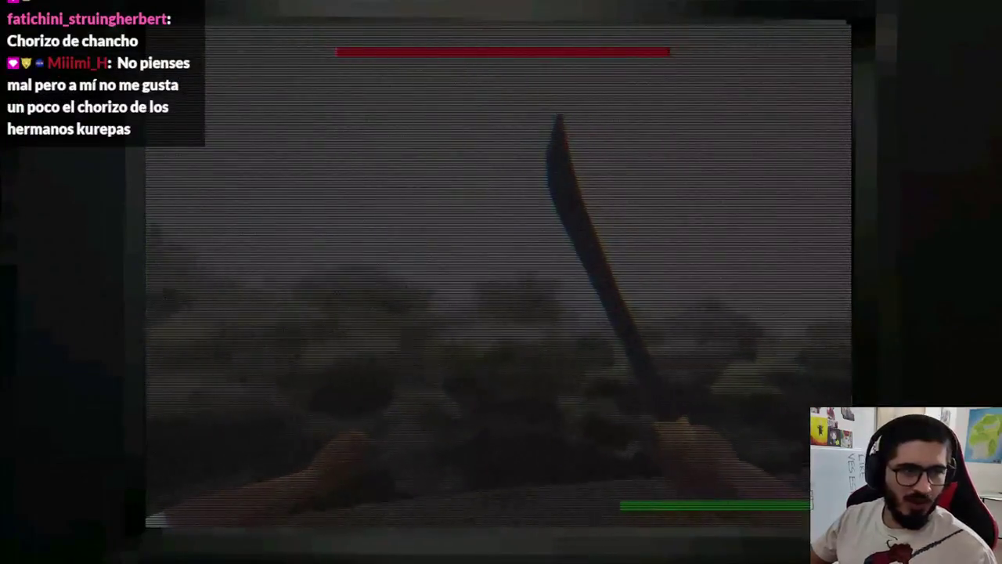
pyautogui.press('w')
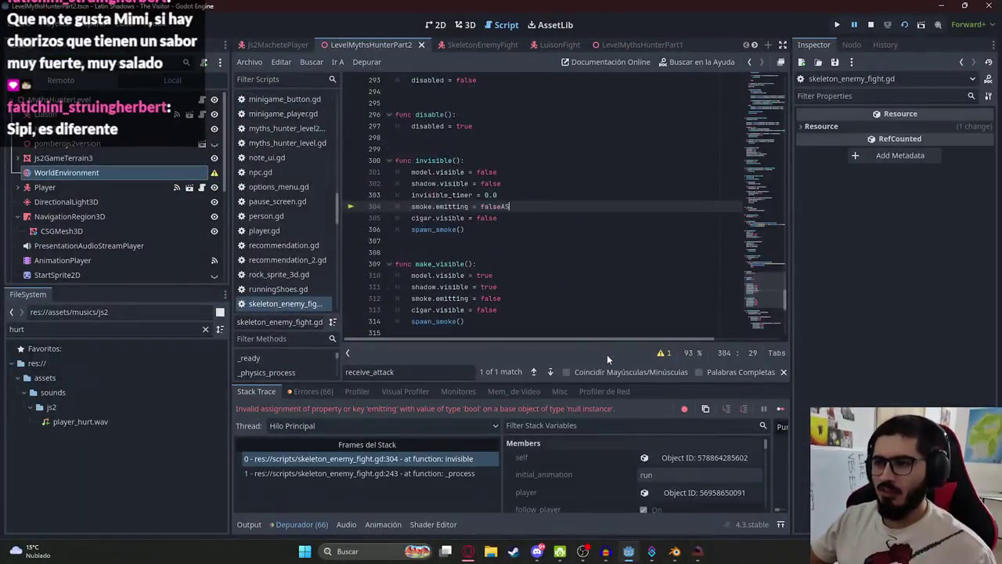
pyautogui.click(387, 472)
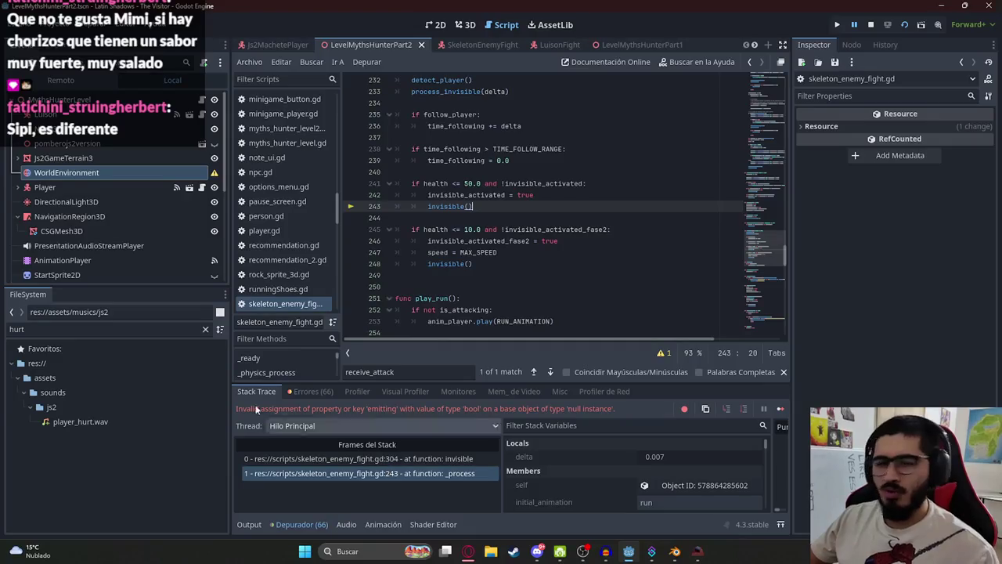
pyautogui.click(469, 552)
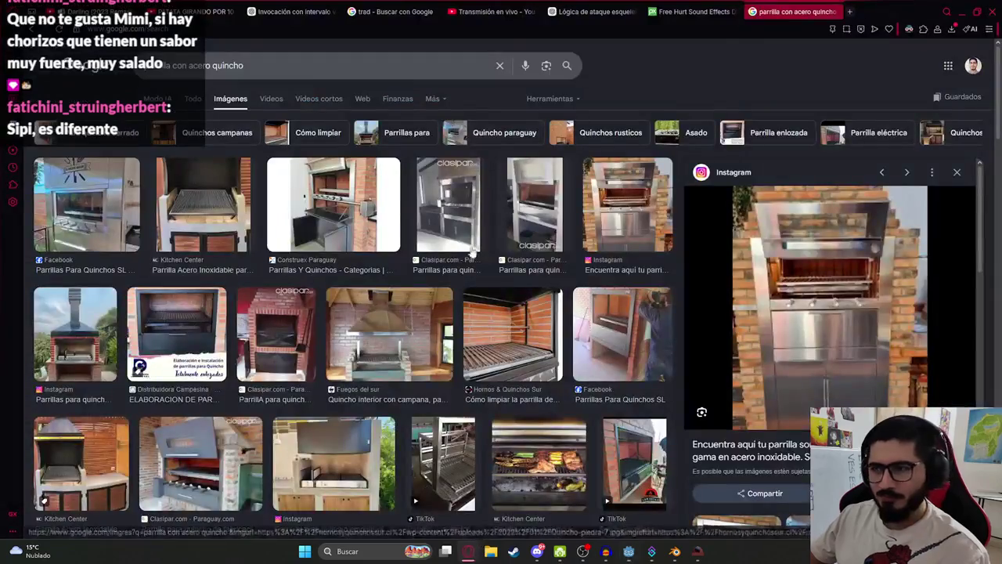
# Search images for 'salchicha parrillera' and preview the El Gourmet sausage image
pyautogui.click(355, 65)
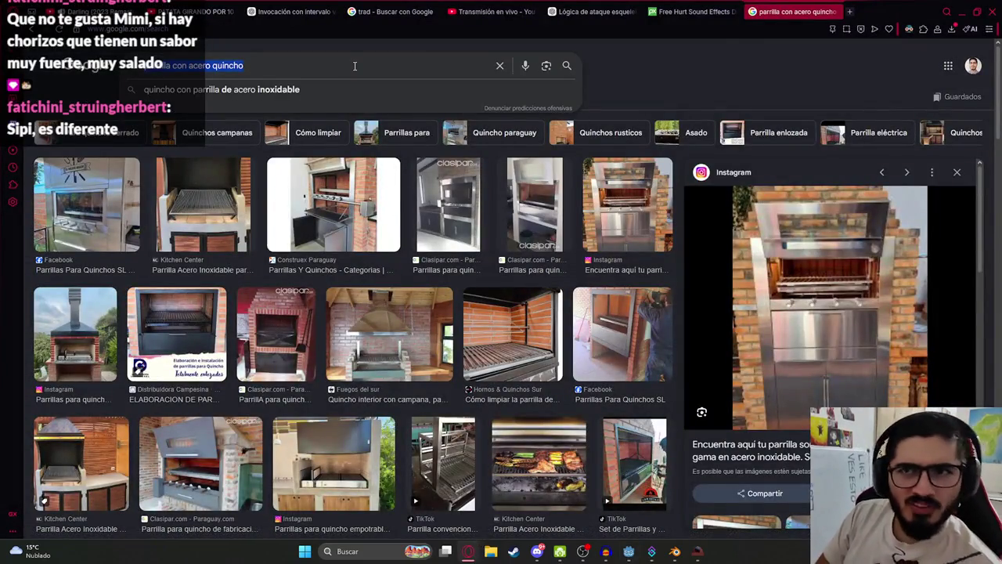
pyautogui.write('salchic')
pyautogui.press('Down')
pyautogui.press('Return')
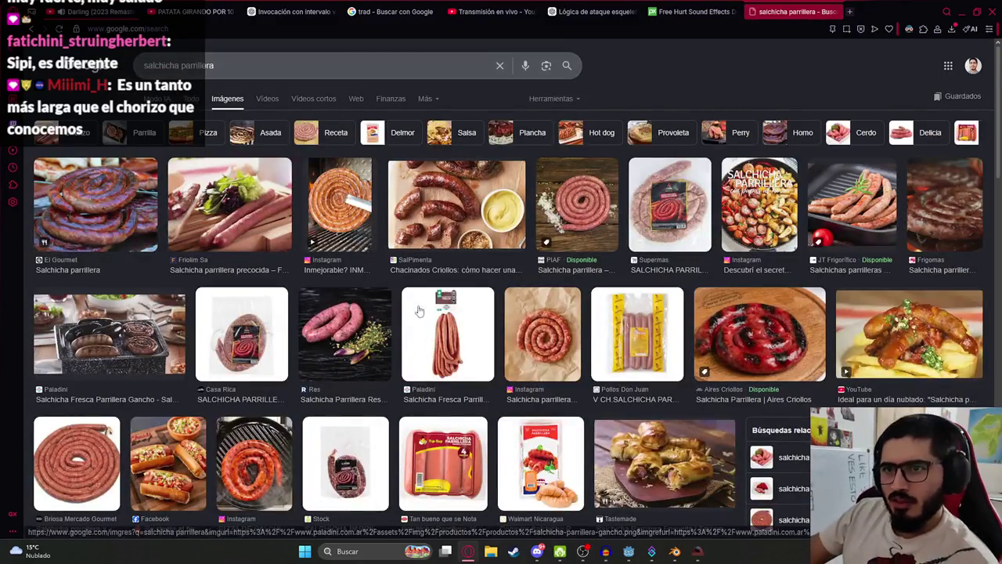
pyautogui.click(144, 225)
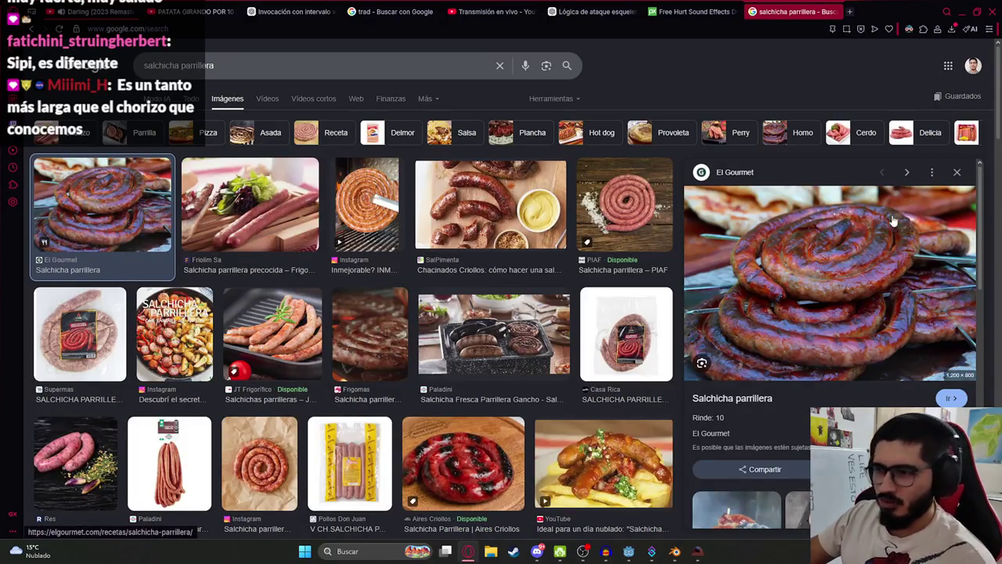
pyautogui.scroll(-3, 841, 255)
pyautogui.scroll(3, 841, 255)
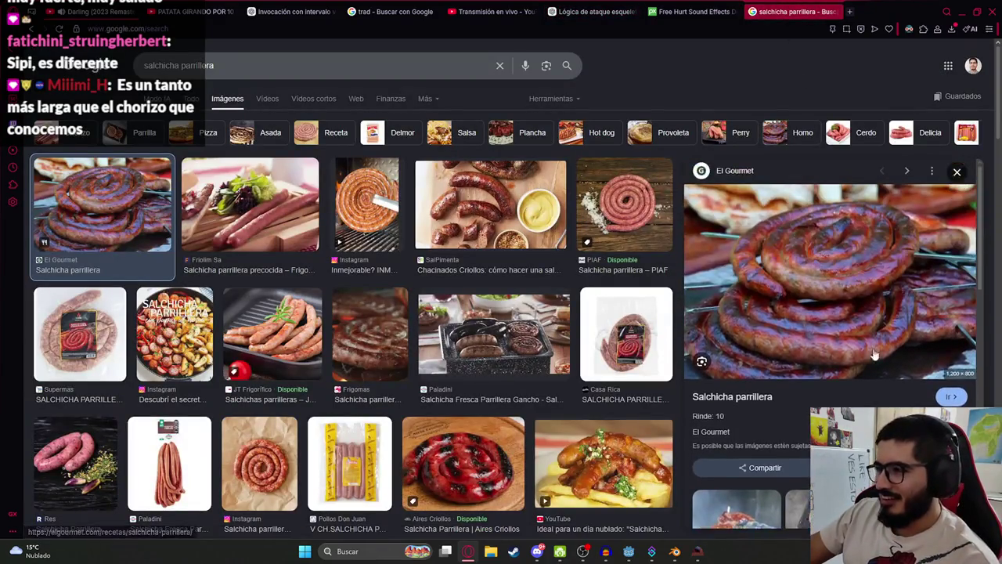
pyautogui.click(956, 174)
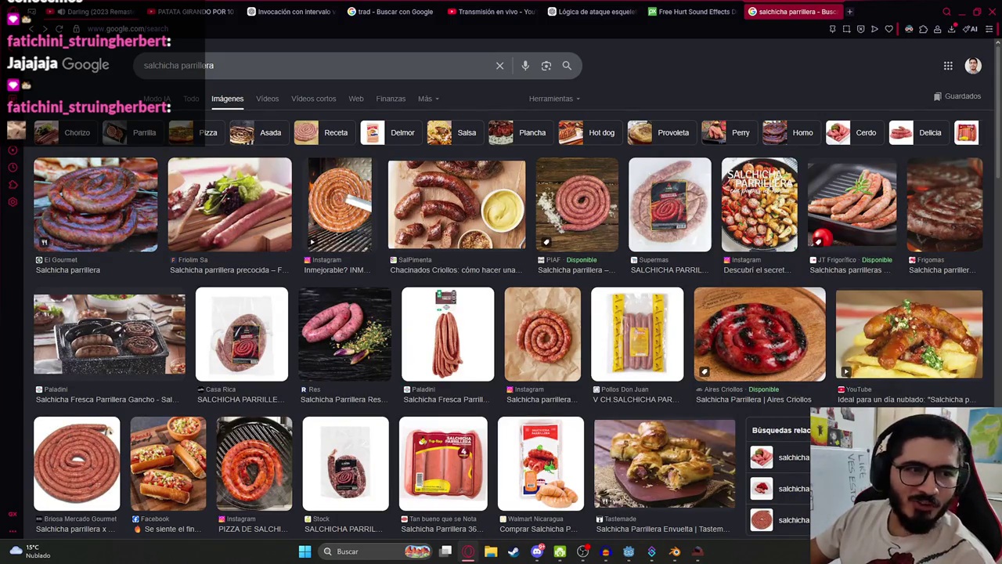
pyautogui.click(235, 68)
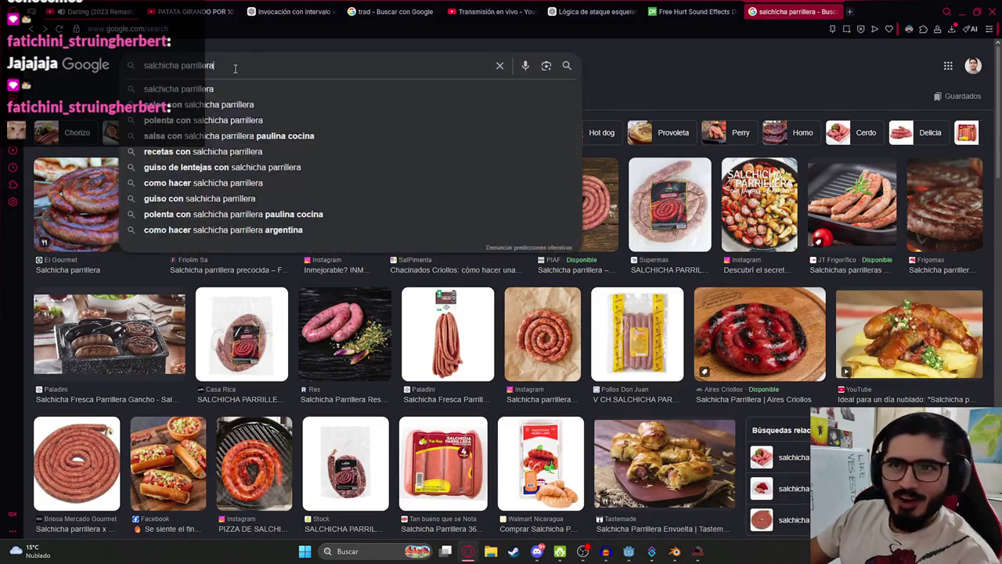
# Search images for 'chorizo misionero' and preview the grilled chorizo results
pyautogui.write('chor')
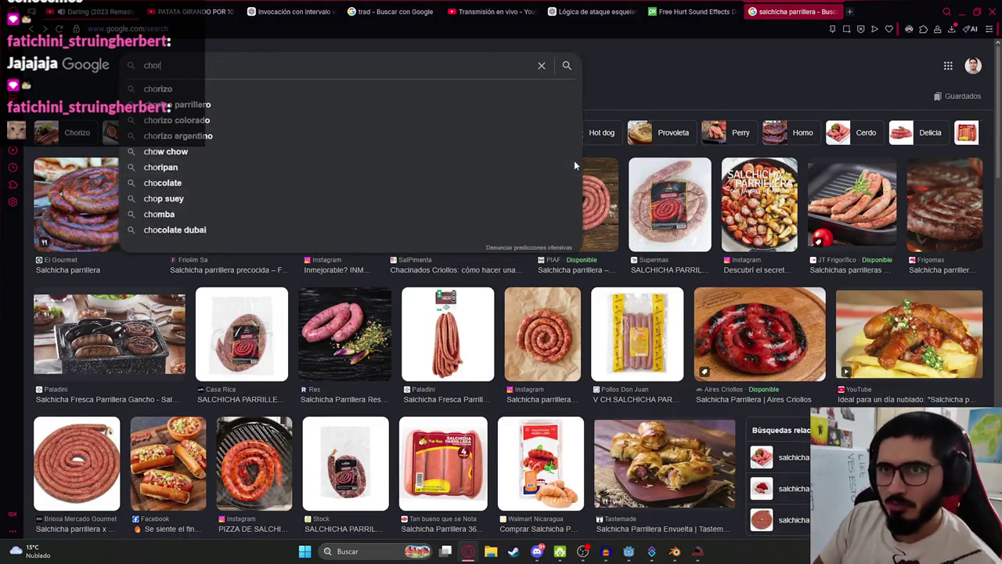
pyautogui.write('izo misionero')
pyautogui.press('Return')
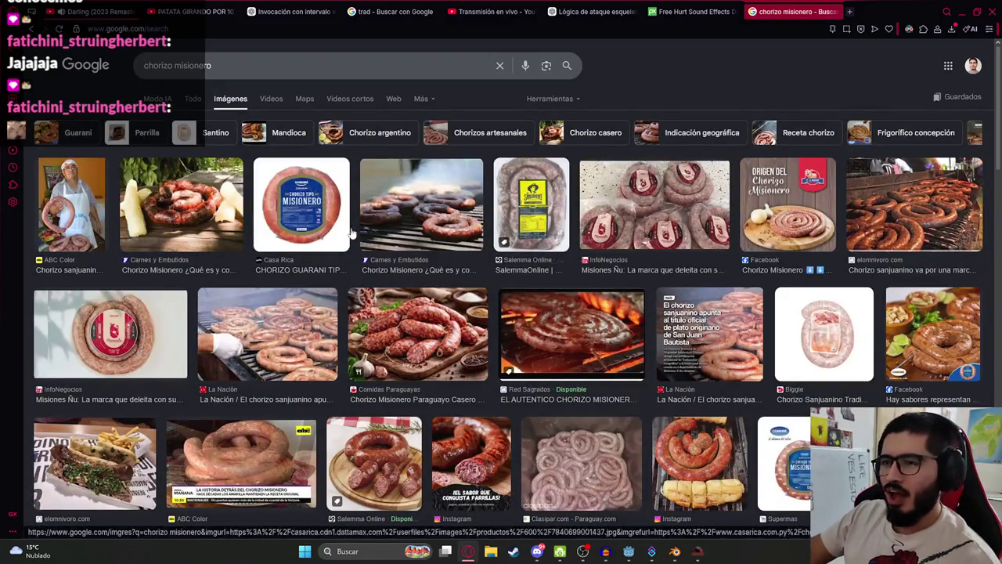
pyautogui.click(159, 208)
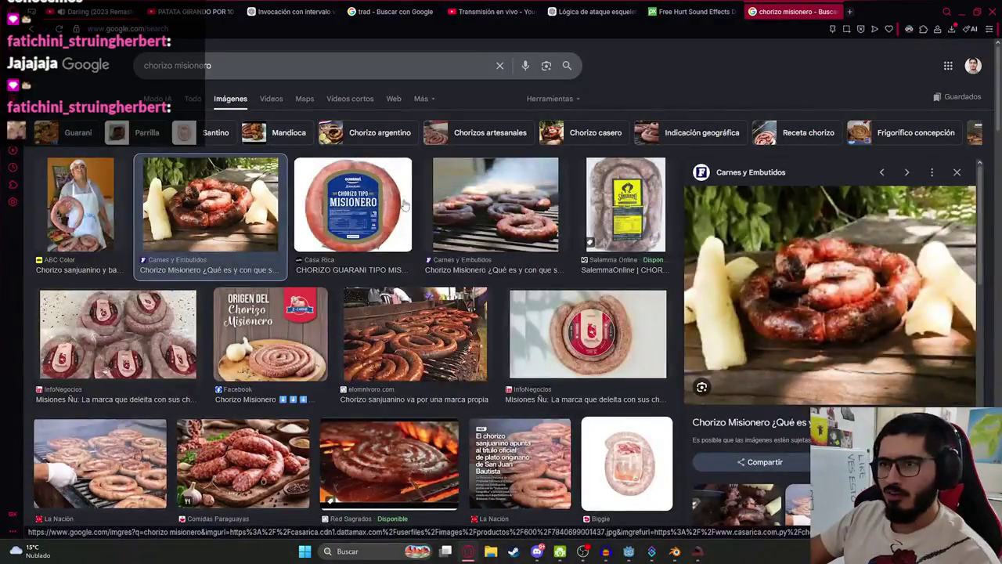
pyautogui.click(486, 205)
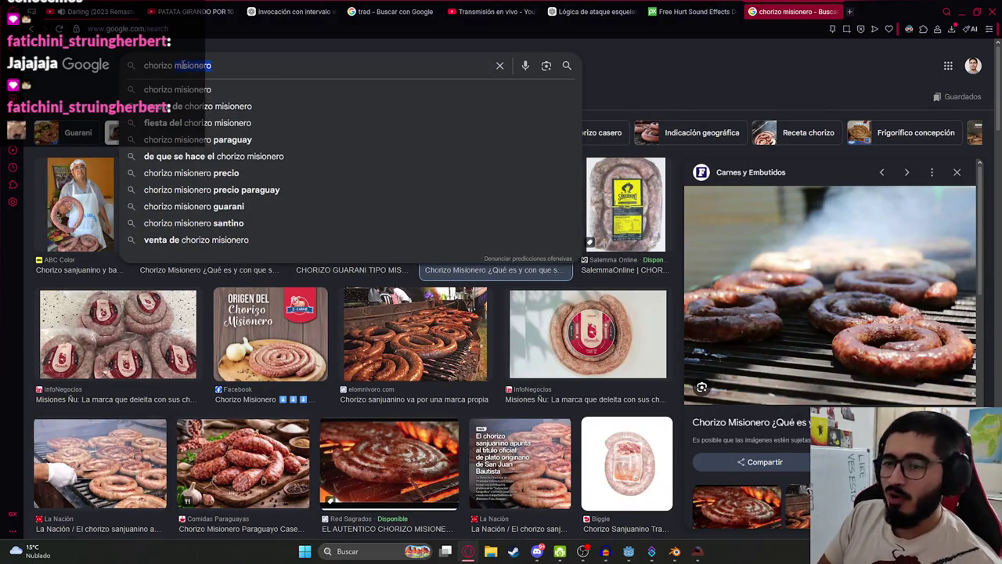
# Search for 'chorizo parrillero ochsi' and preview the Stock chorizo image
pyautogui.write('parrillero o')
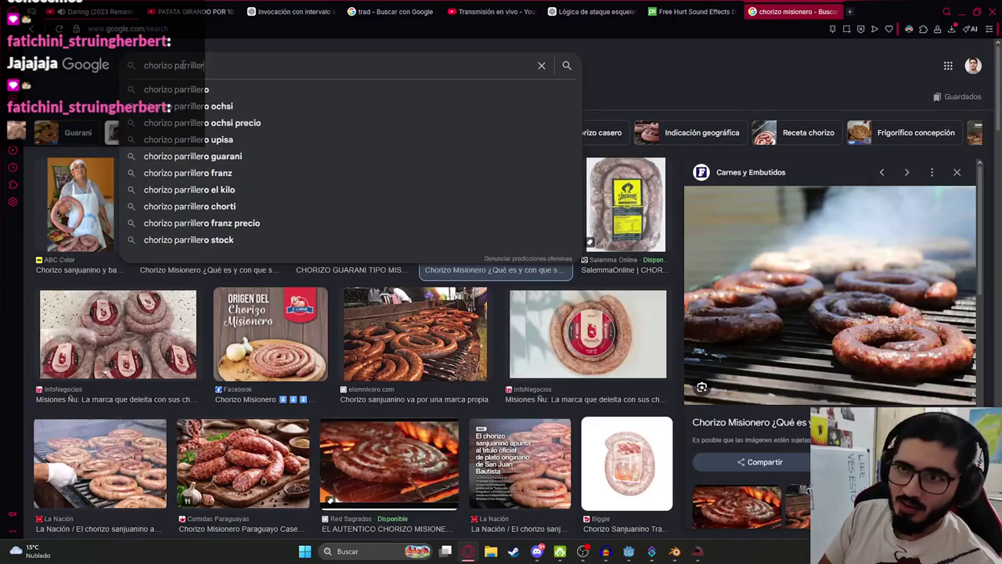
pyautogui.press('Down')
pyautogui.press('Return')
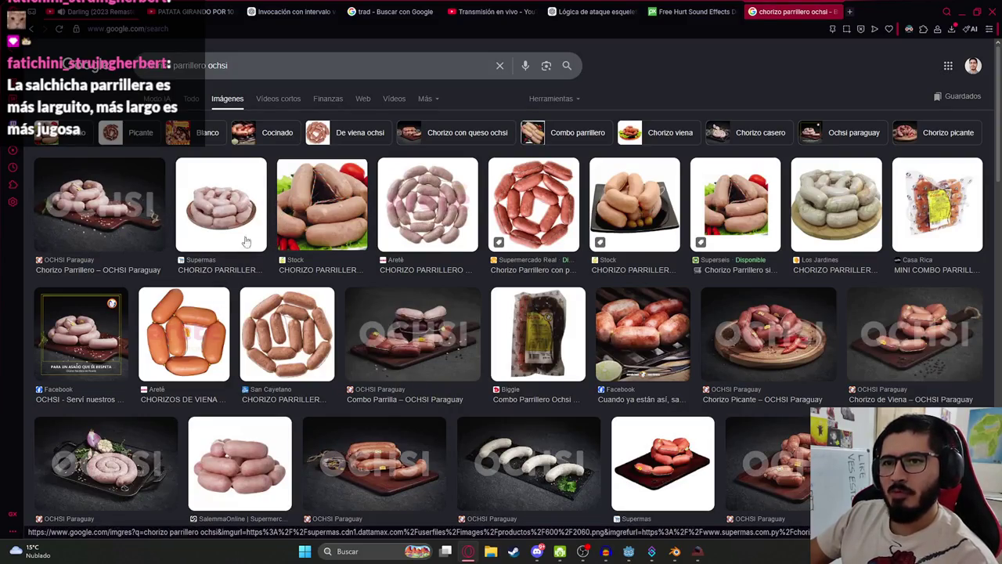
pyautogui.click(340, 244)
# Search for 'chorizo viena', then refine it to 'chorizo viena ochsi'
pyautogui.click(314, 65)
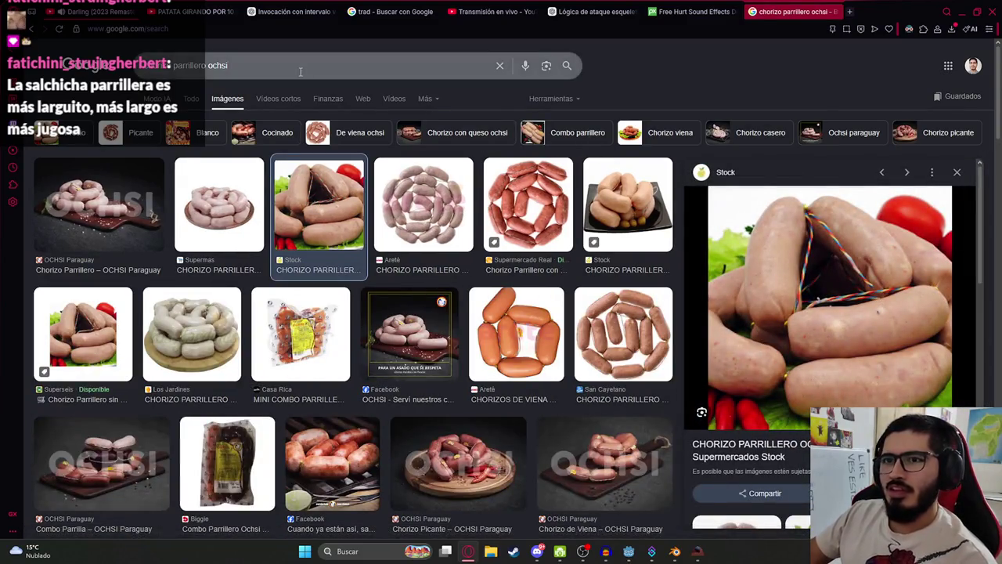
pyautogui.hotkey('ctrl', 'a')
pyautogui.press('BackSpace')
pyautogui.write('chorizo viena')
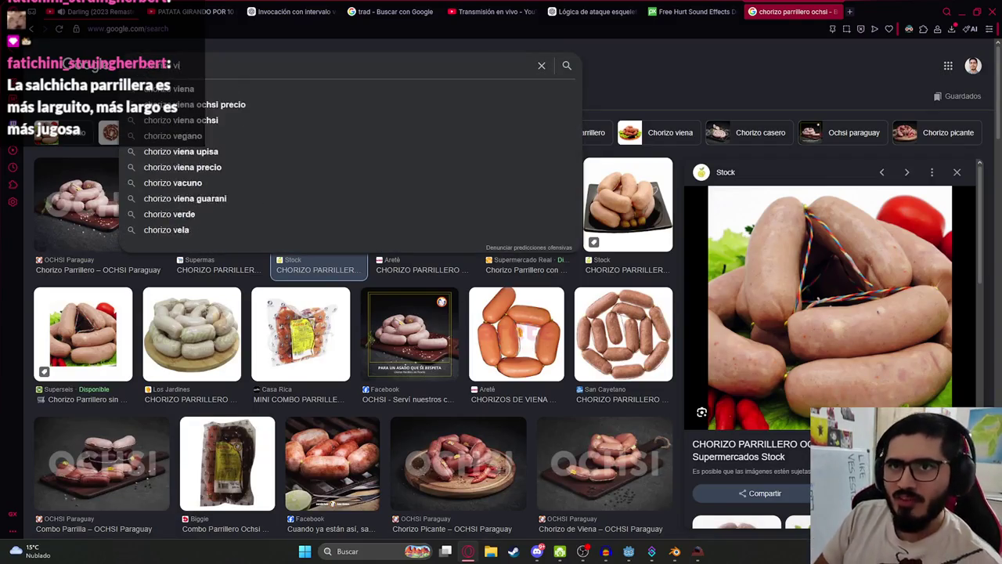
pyautogui.press('Return')
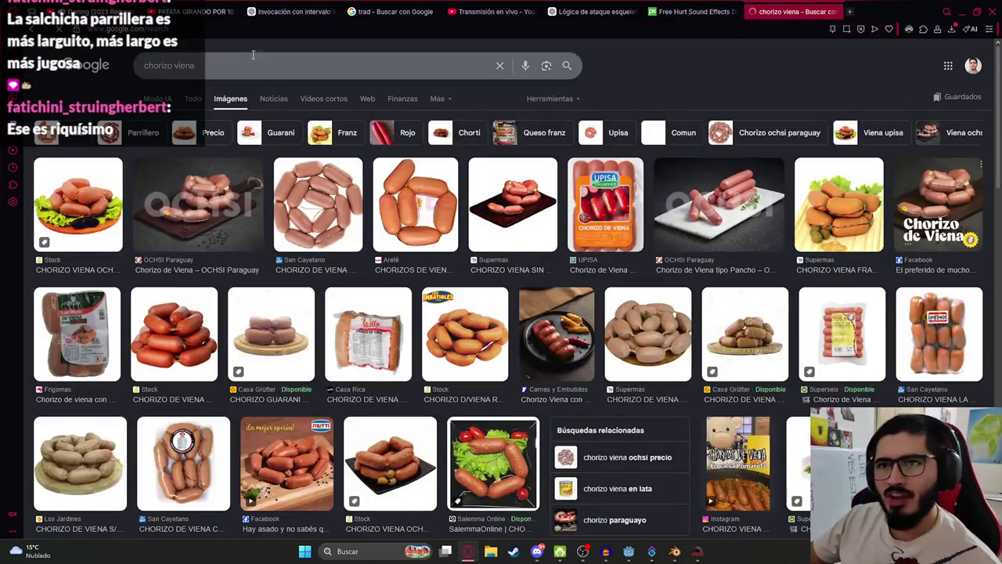
pyautogui.click(265, 55)
pyautogui.write('ochsi precio')
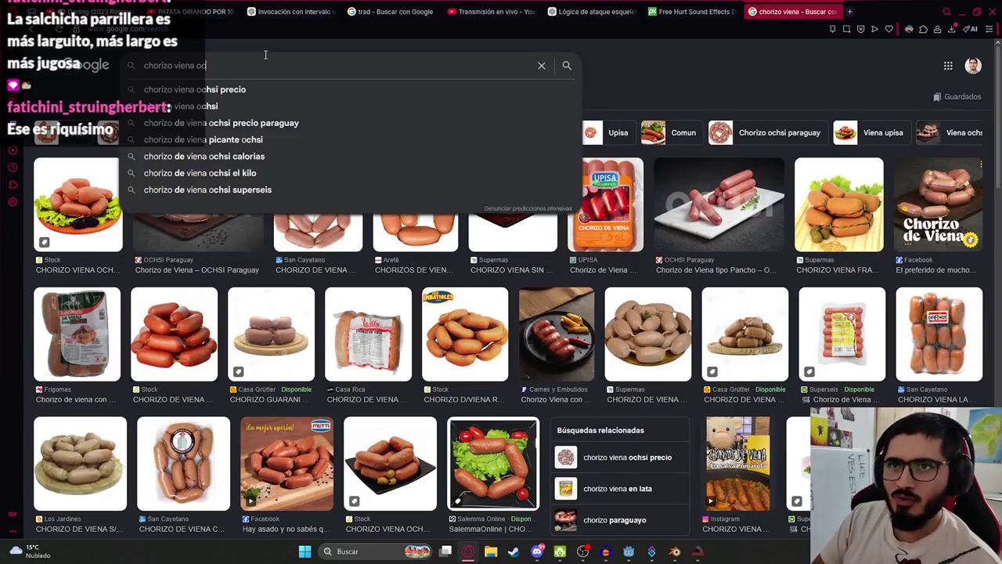
pyautogui.press('Down')
pyautogui.press('Return')
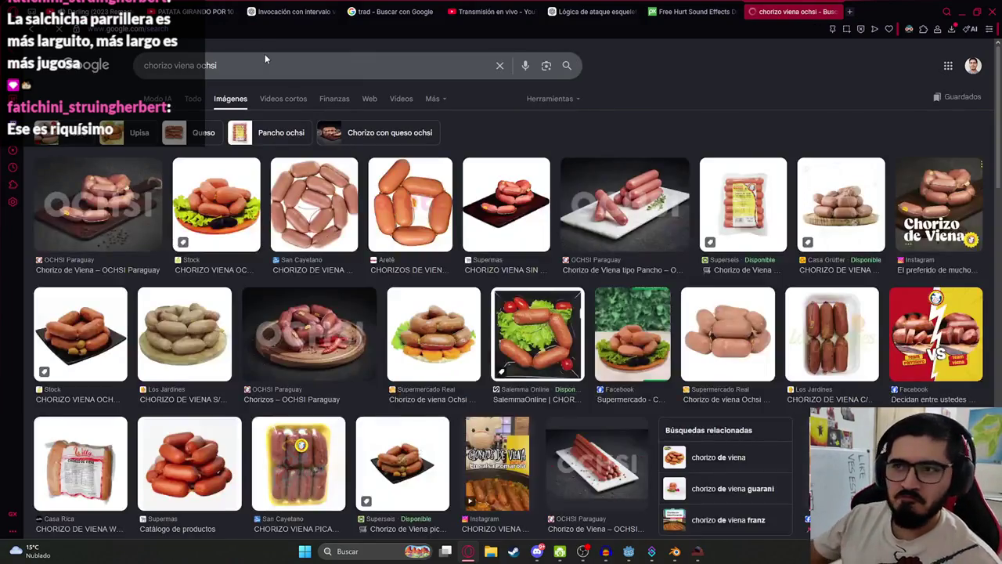
# Preview the San Cayetano Chorizo de Viena image and glance at the ChatGPT tab
pyautogui.click(286, 207)
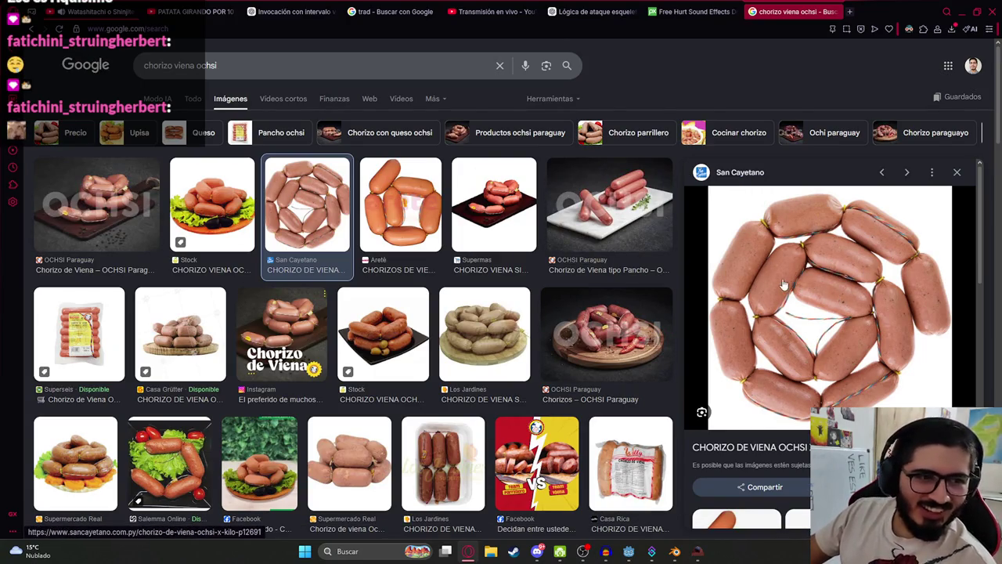
pyautogui.scroll(-5, 787, 281)
pyautogui.scroll(4, 798, 274)
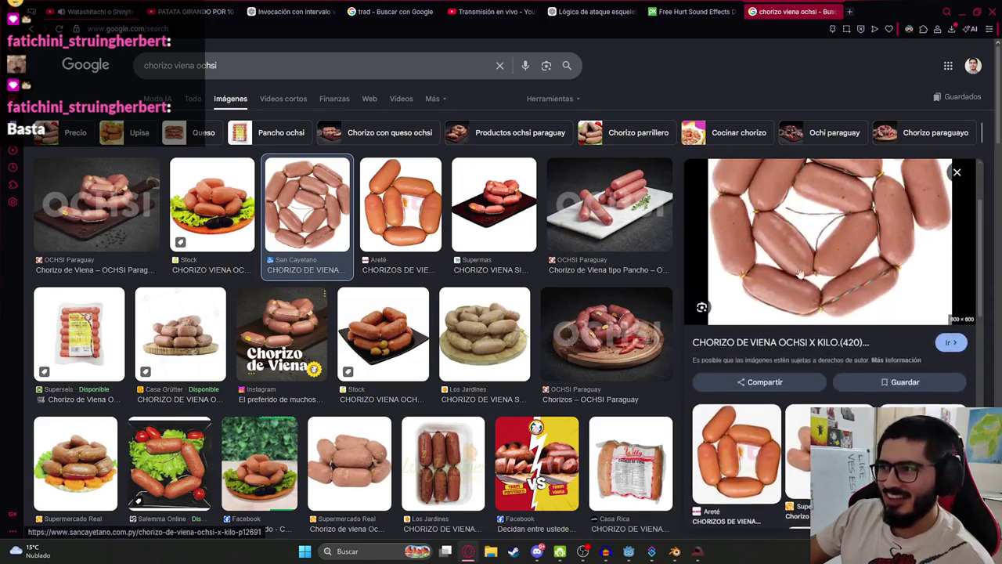
pyautogui.scroll(2, 800, 273)
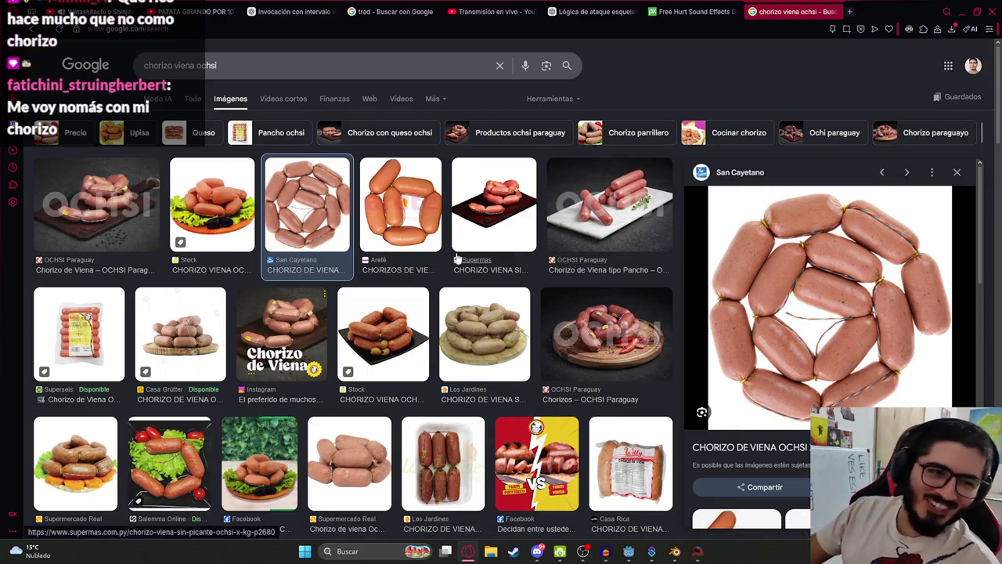
pyautogui.hotkey('ctrl', 'Tab')
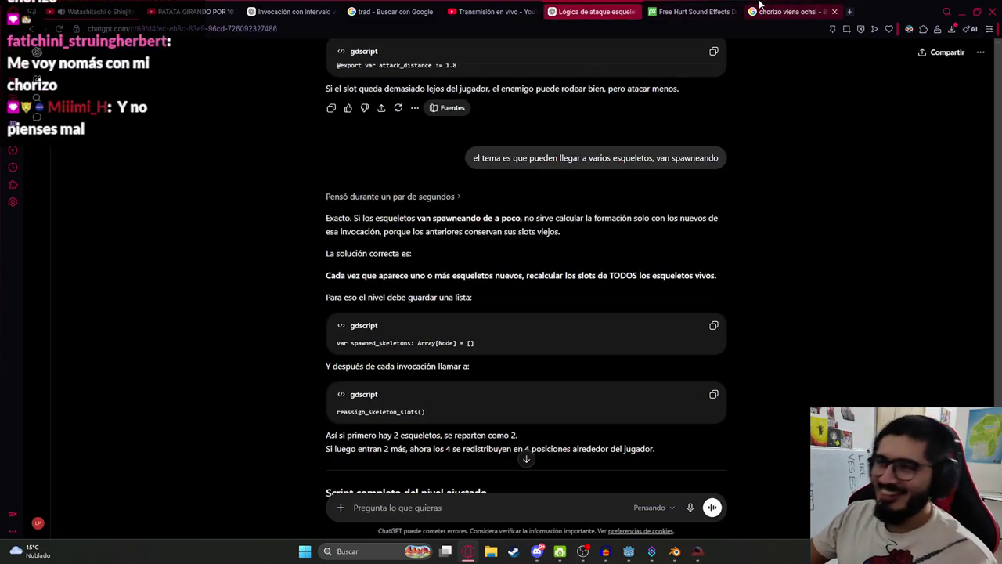
pyautogui.hotkey('ctrl', 'Tab')
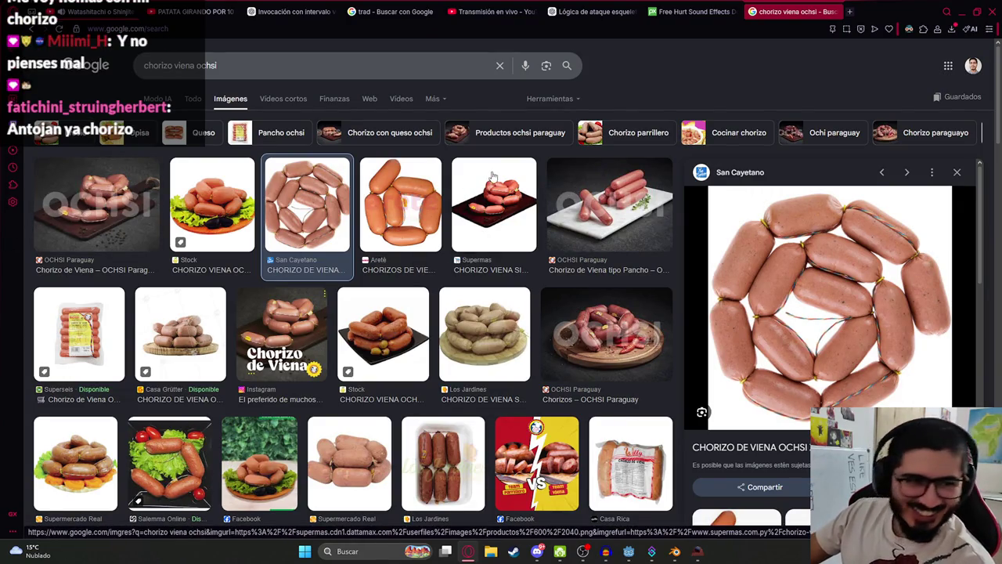
# Return from the chorizo search to the Godot editor at skeleton_enemy_fight.gd line 243
pyautogui.click(220, 61)
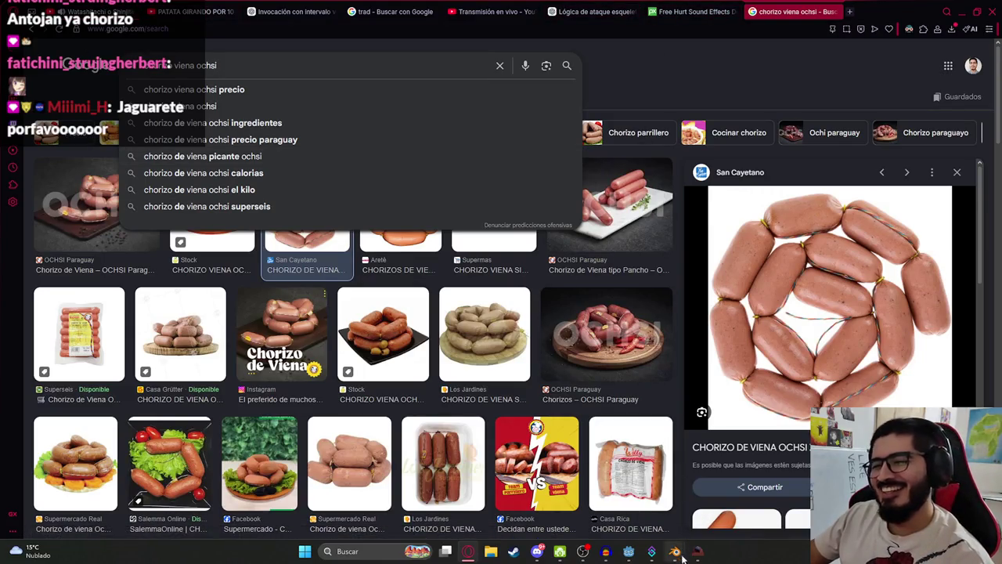
pyautogui.moveTo(672, 553)
pyautogui.click(629, 551)
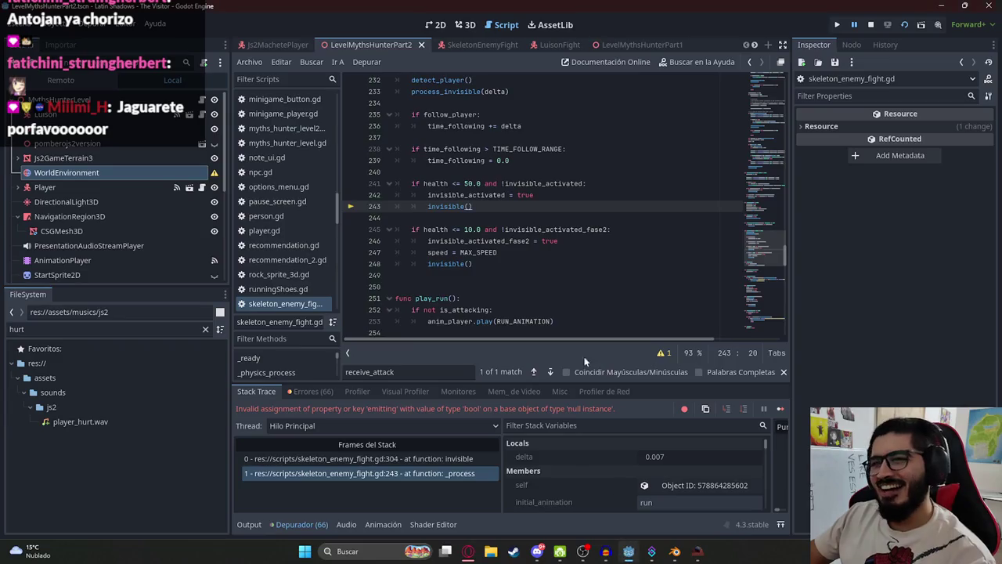
# Delete the invisible() call on line 243, then the smoke and cigar lines inside invisible
pyautogui.click(387, 461)
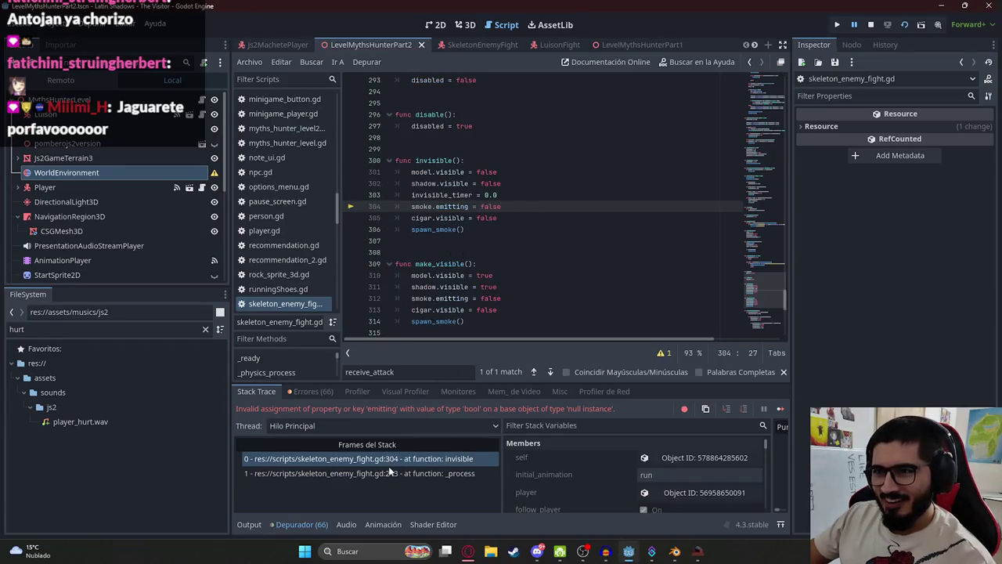
pyautogui.click(389, 472)
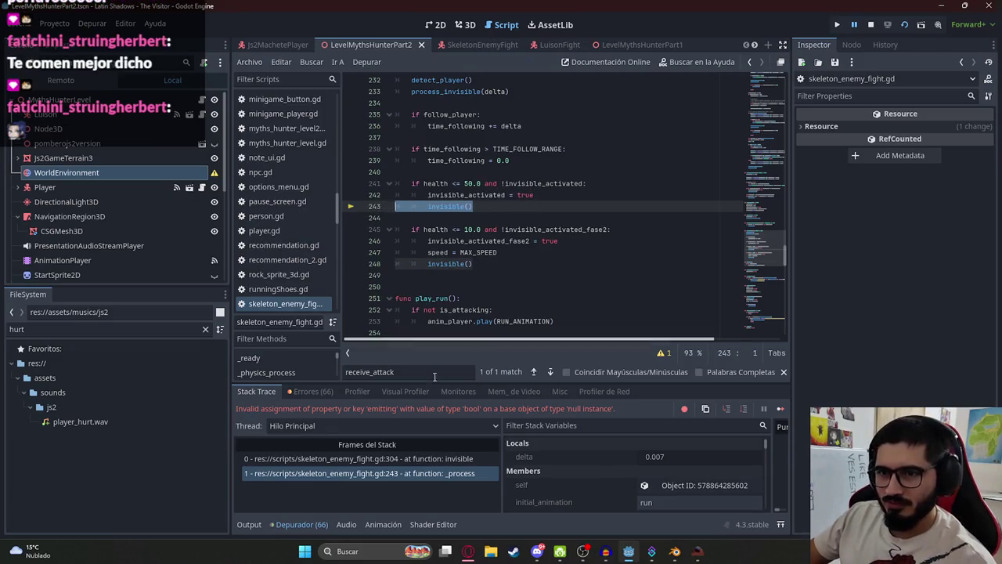
pyautogui.hotkey('ctrl', 'shift', 'k')
pyautogui.click(431, 460)
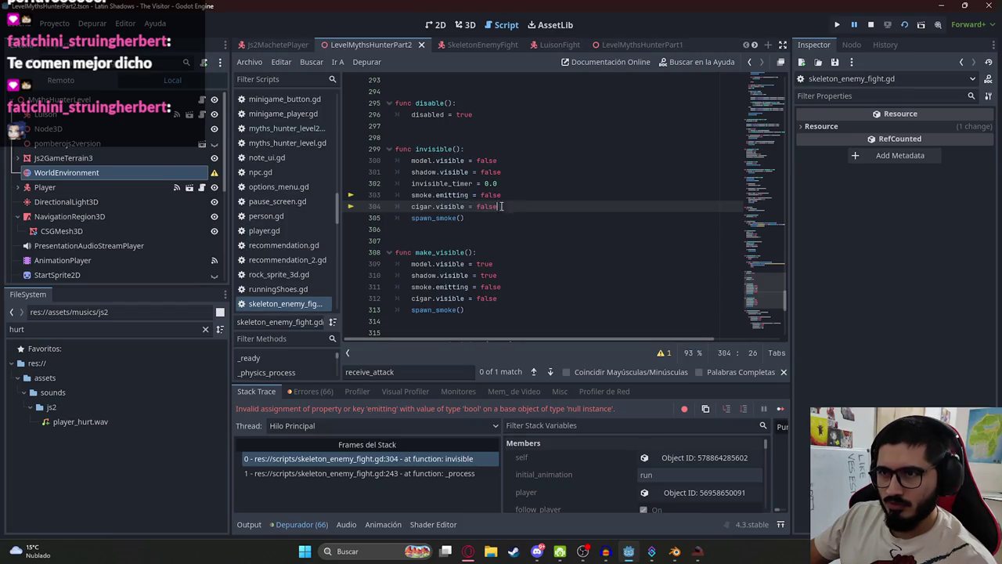
pyautogui.moveTo(502, 206); pyautogui.dragTo(314, 189)
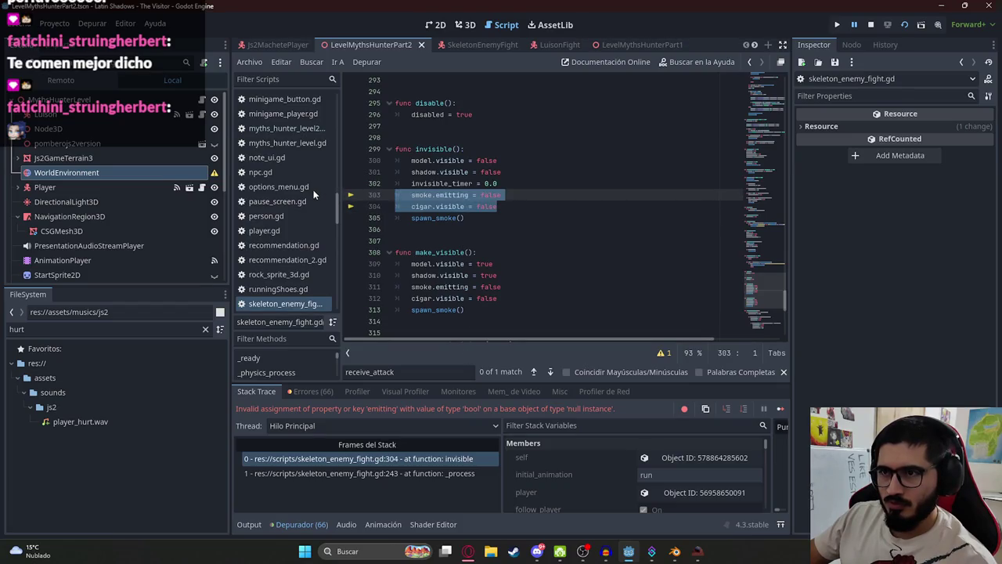
pyautogui.press('BackSpace')
pyautogui.press('BackSpace')
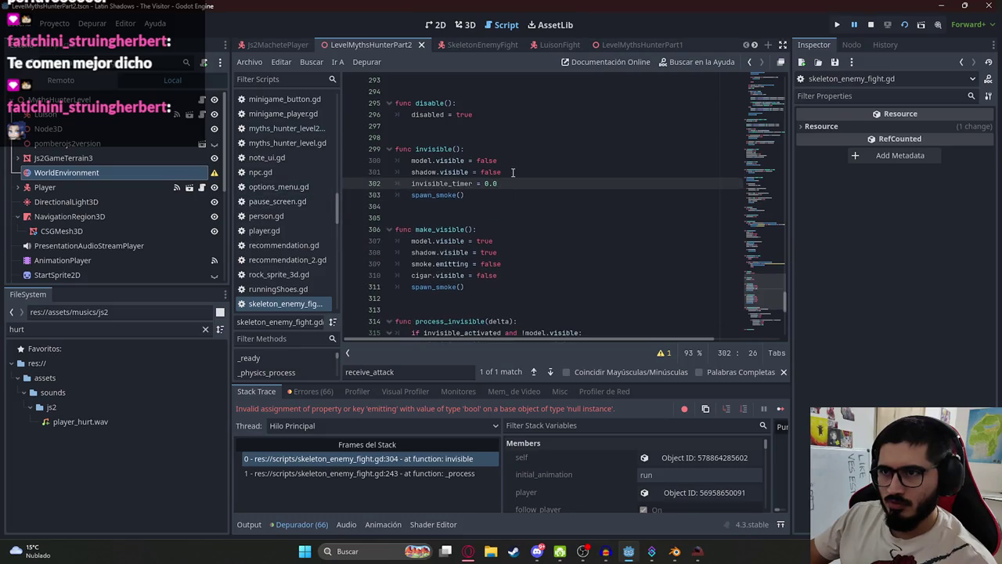
# Delete the invisible and make_visible functions, then stop the running game
pyautogui.click(457, 472)
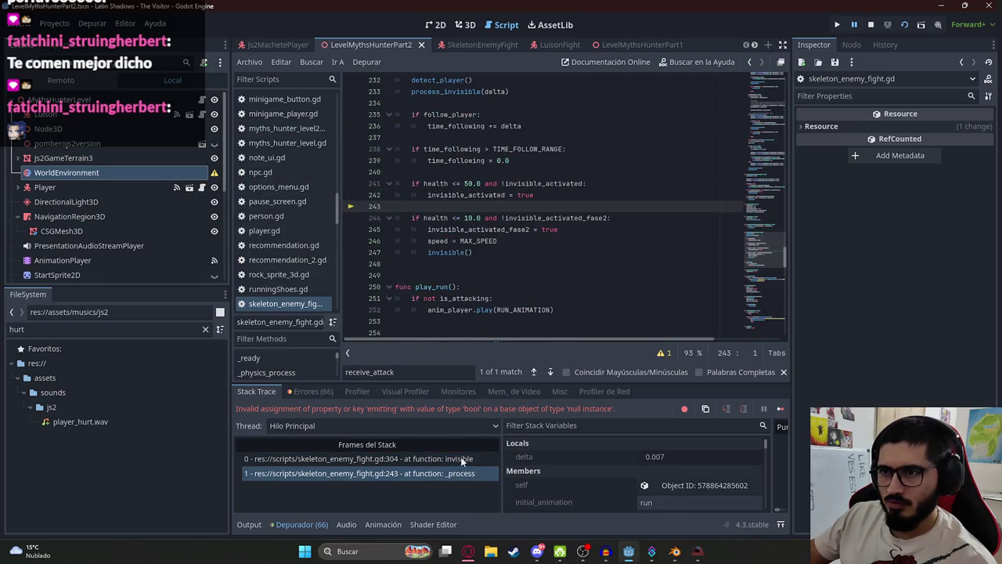
pyautogui.click(485, 251)
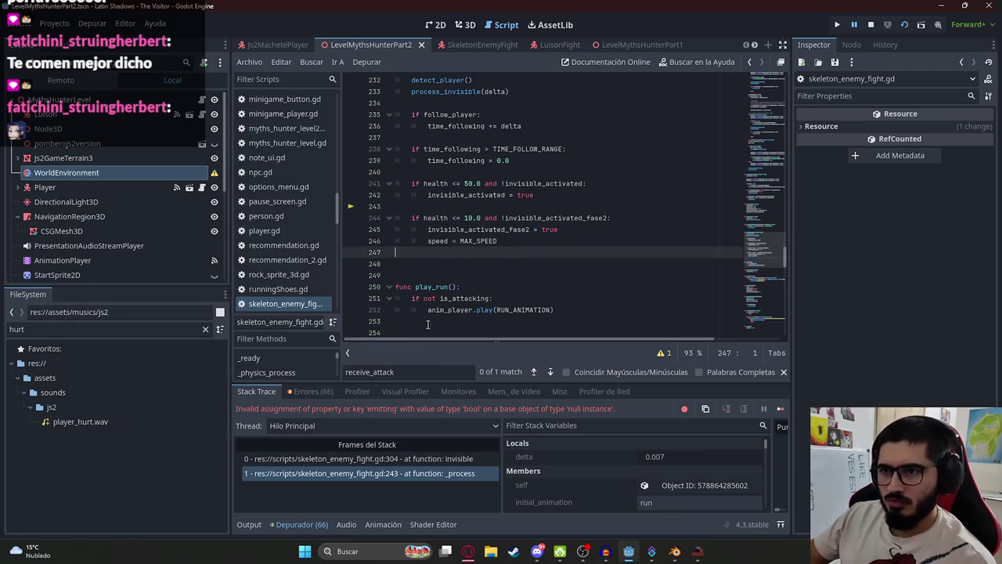
pyautogui.click(445, 459)
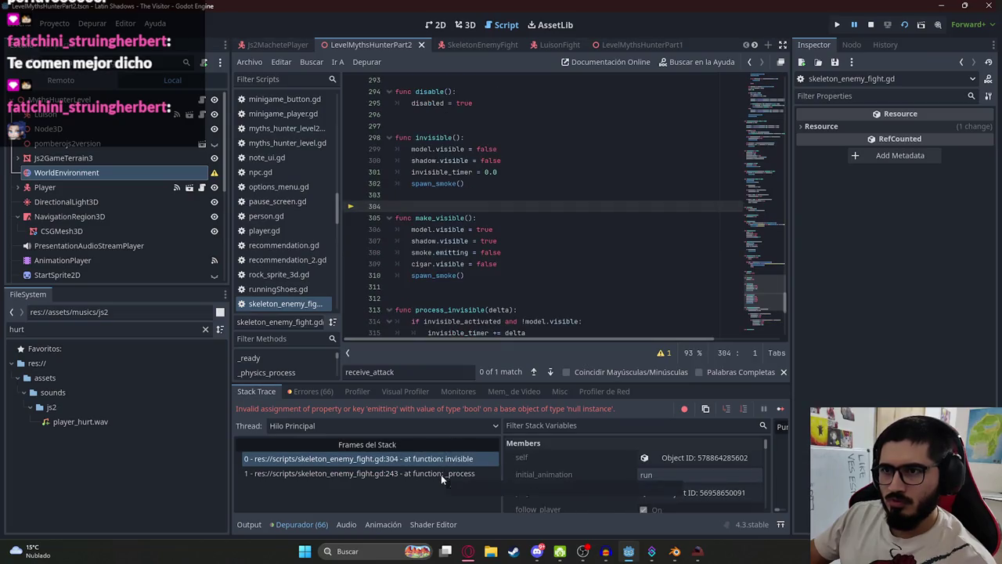
pyautogui.press('BackSpace')
pyautogui.moveTo(487, 274); pyautogui.dragTo(474, 102)
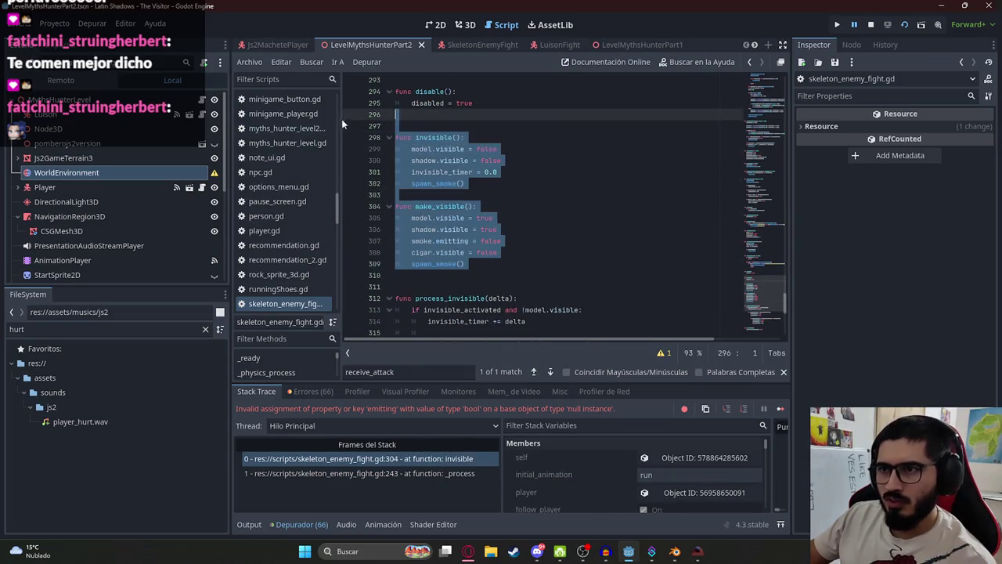
pyautogui.press('BackSpace')
pyautogui.click(872, 25)
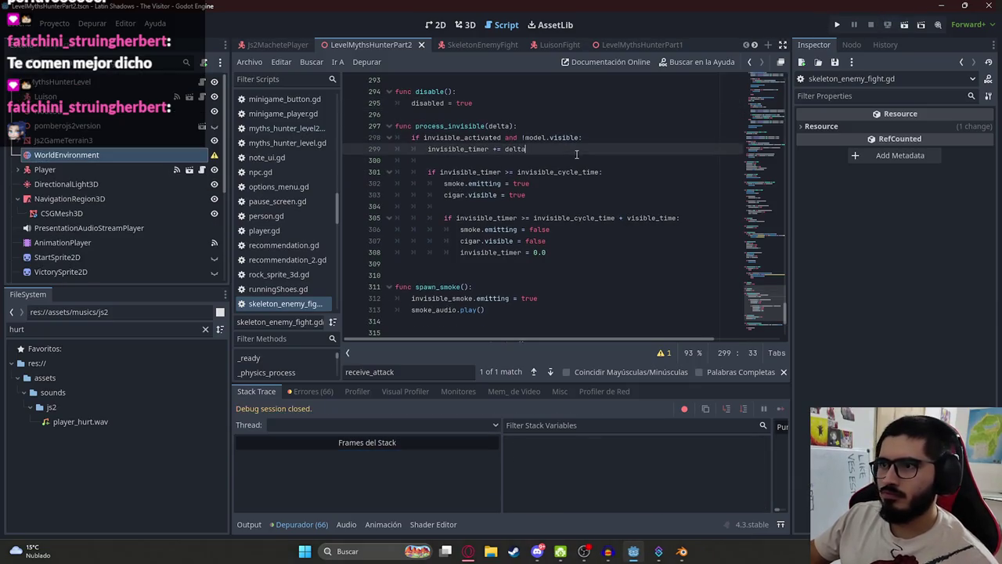
# Delete the leftover make_visible check on lines 276–277 in receive_attack
pyautogui.click(757, 269)
pyautogui.moveTo(504, 268); pyautogui.dragTo(502, 218)
pyautogui.press('BackSpace')
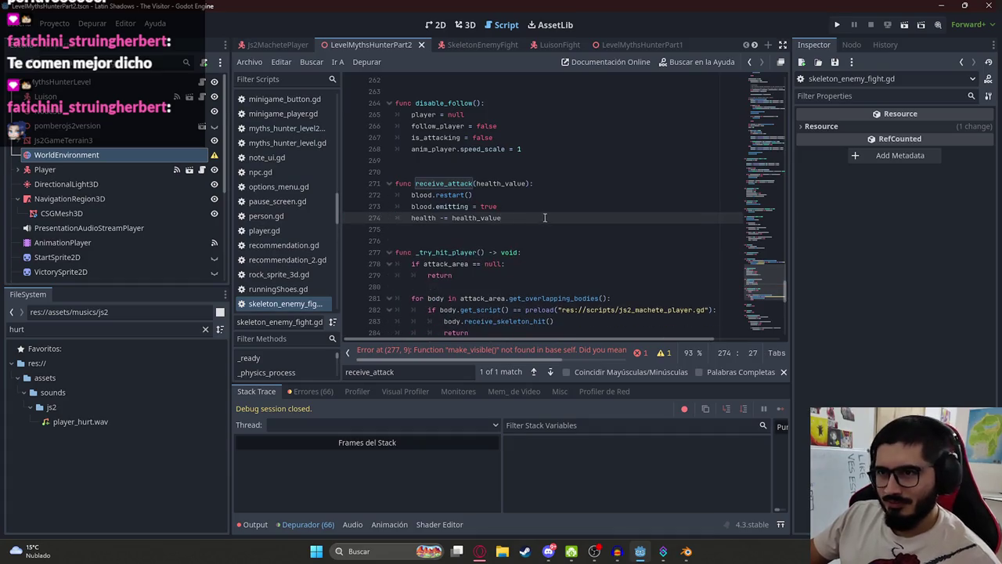
pyautogui.moveTo(758, 305); pyautogui.dragTo(759, 83)
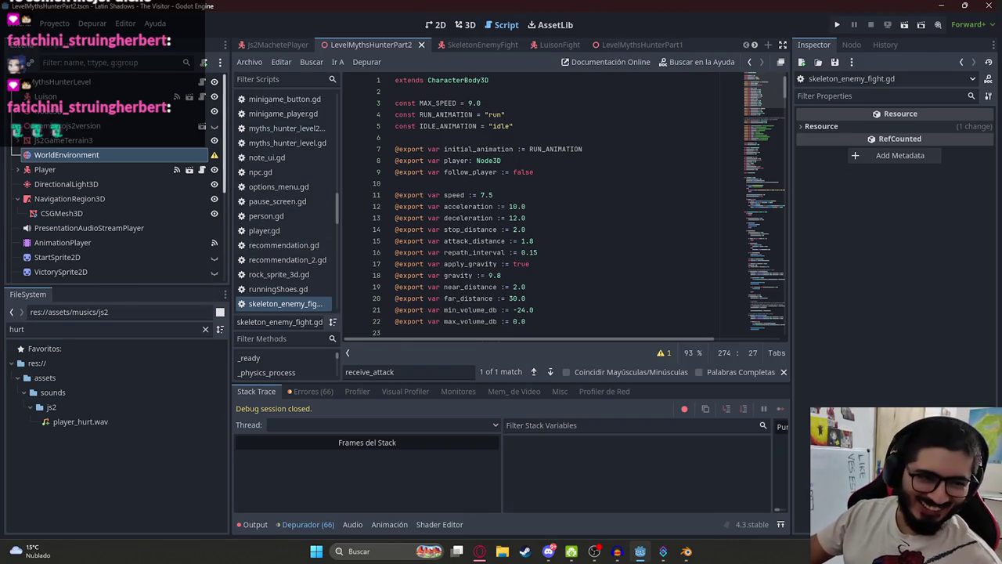
pyautogui.click(540, 263)
# Playtest the changes with F6, then bring up the SkeletonEnemyFight scene
pyautogui.rightClick(386, 45)
pyautogui.press('Escape')
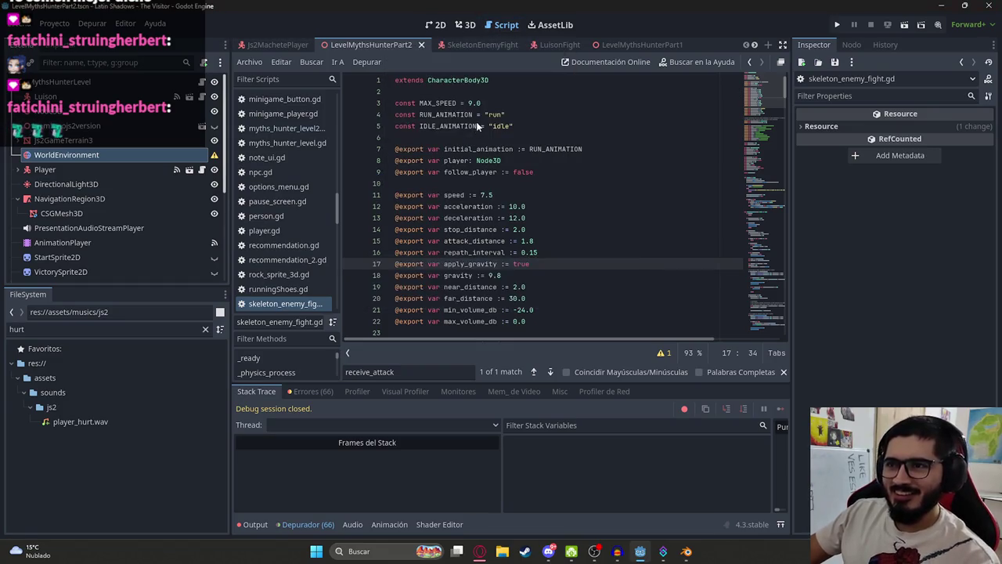
pyautogui.press('F6')
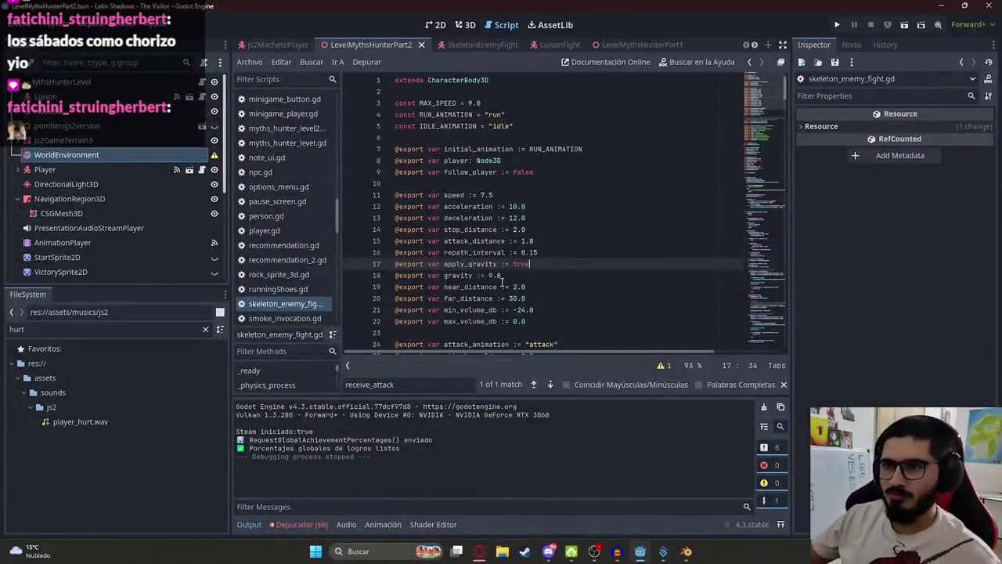
pyautogui.click(578, 235)
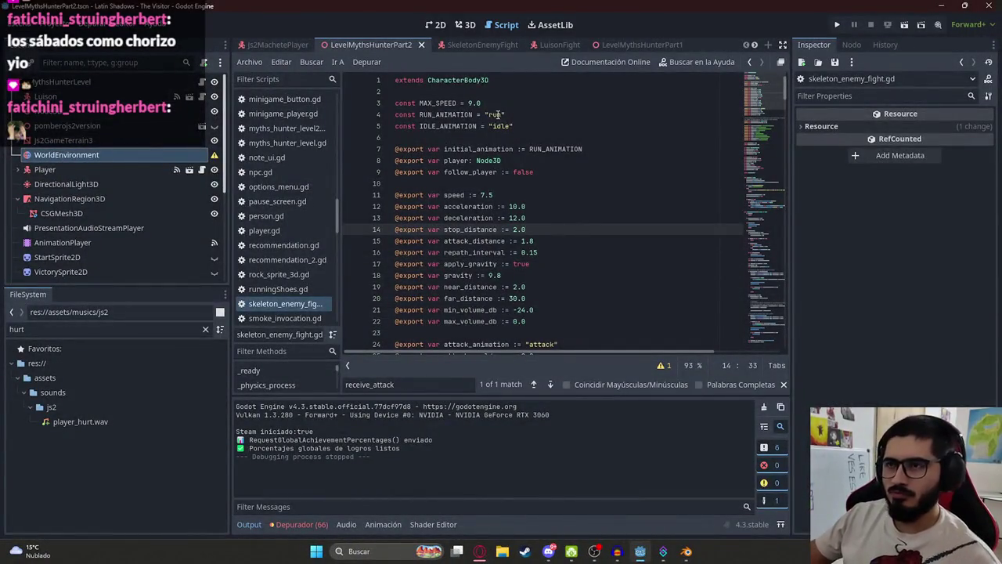
pyautogui.click(481, 46)
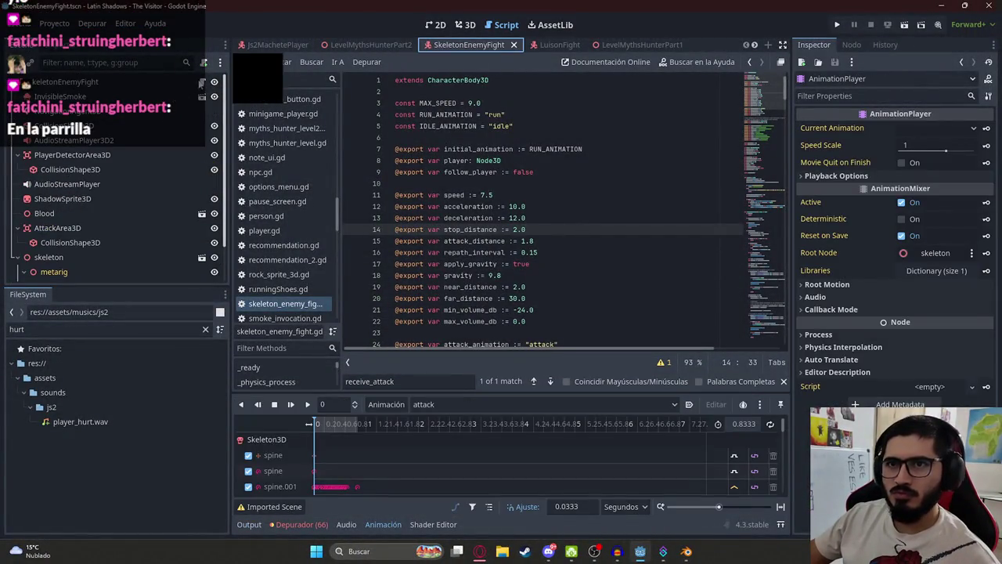
# Search the skeleton script for 'receive' to locate receive_attack
pyautogui.click(567, 182)
pyautogui.hotkey('ctrl', 'f')
pyautogui.write('recxei')
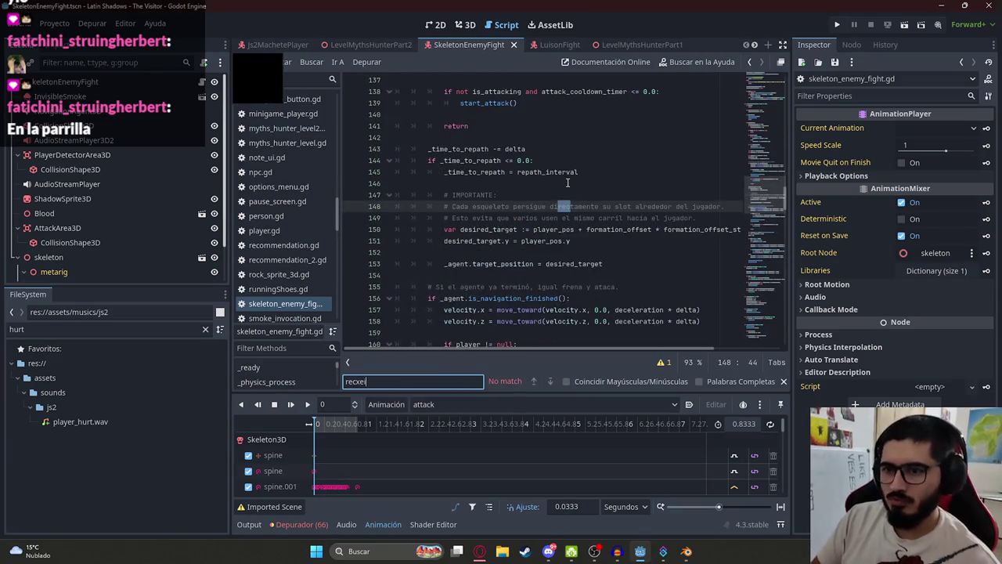
pyautogui.press('BackSpace')
pyautogui.press('BackSpace')
pyautogui.press('BackSpace')
pyautogui.write('eive')
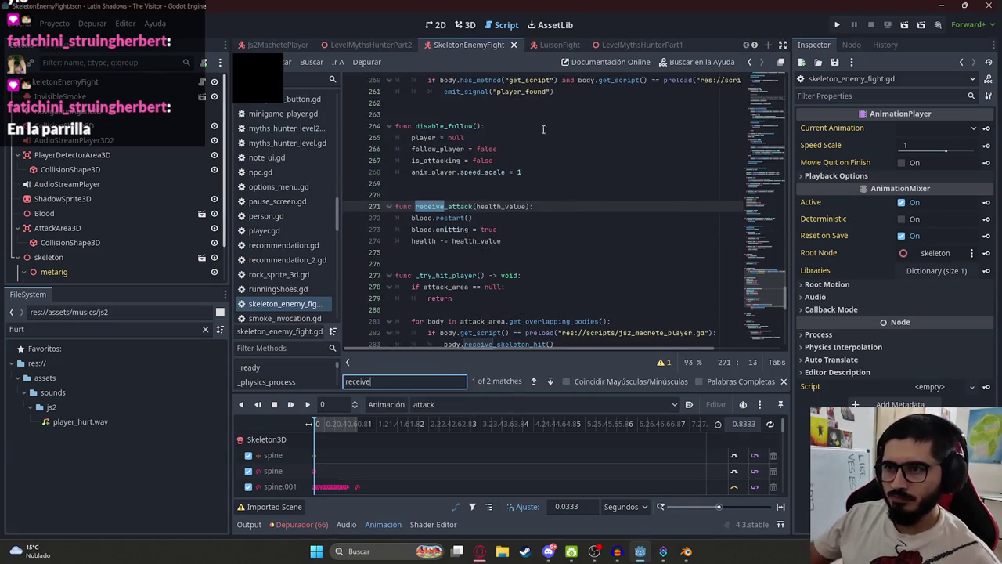
pyautogui.click(438, 222)
pyautogui.click(510, 250)
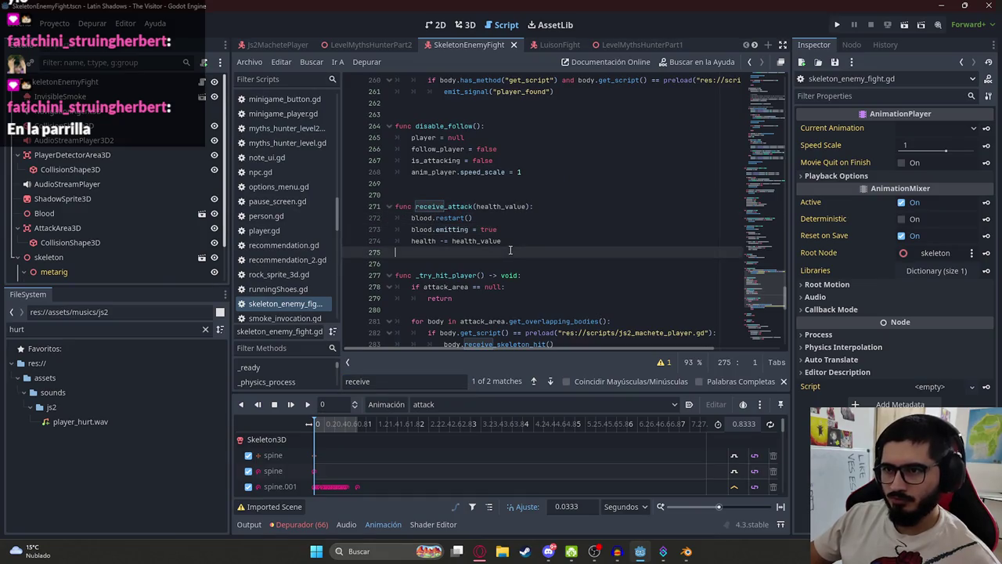
# Replace both health checks with 'if health <= 0.0: queue_free()', then return to LevelMythsHunterPart2
pyautogui.doubleClick(425, 241)
pyautogui.hotkey('ctrl', 'f')
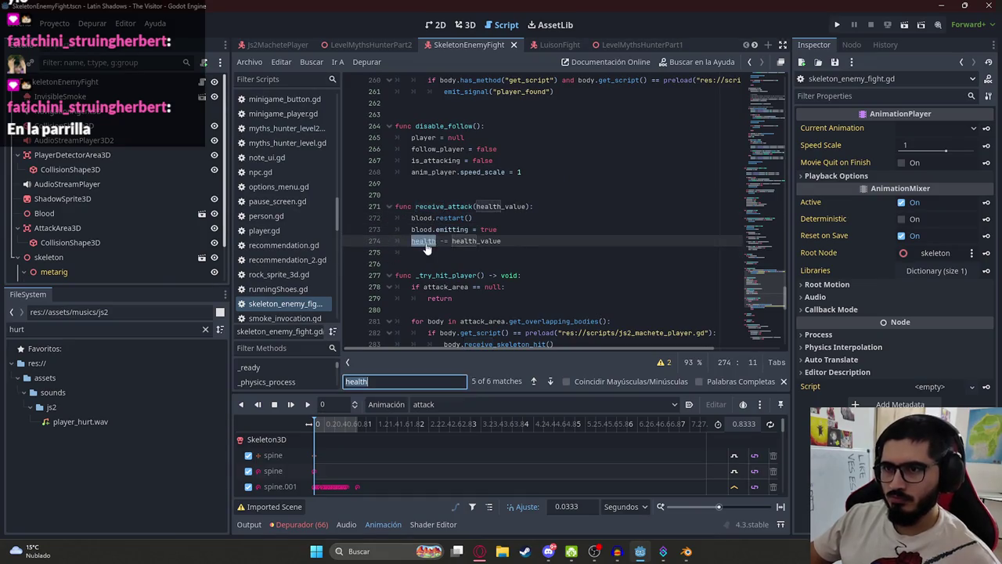
pyautogui.write('if health <')
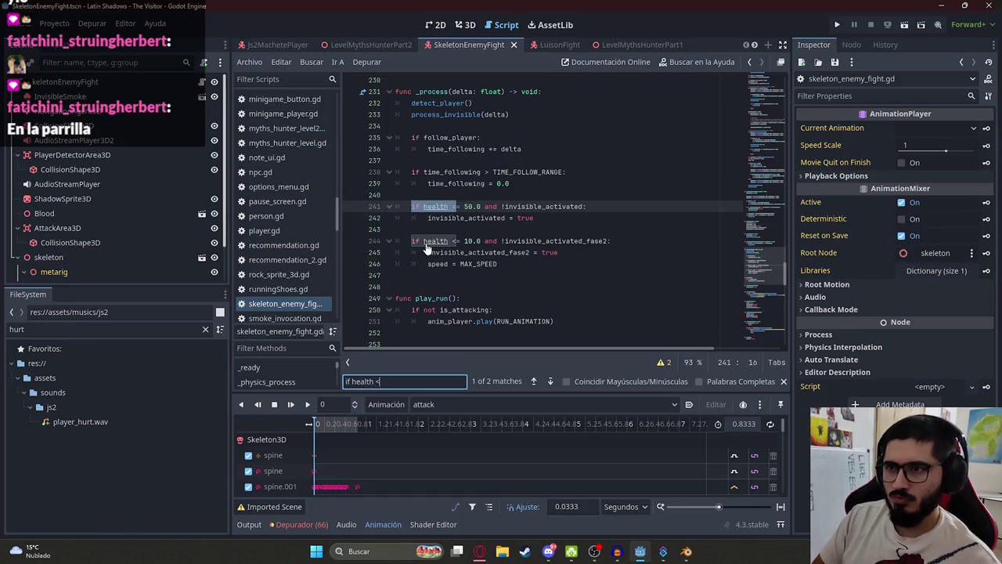
pyautogui.scroll(1, 477, 241)
pyautogui.scroll(-1, 479, 241)
pyautogui.click(510, 266)
pyautogui.moveTo(511, 266)
pyautogui.mouseDown()
pyautogui.moveTo(470, 235)
pyautogui.moveTo(464, 206)
pyautogui.mouseUp()
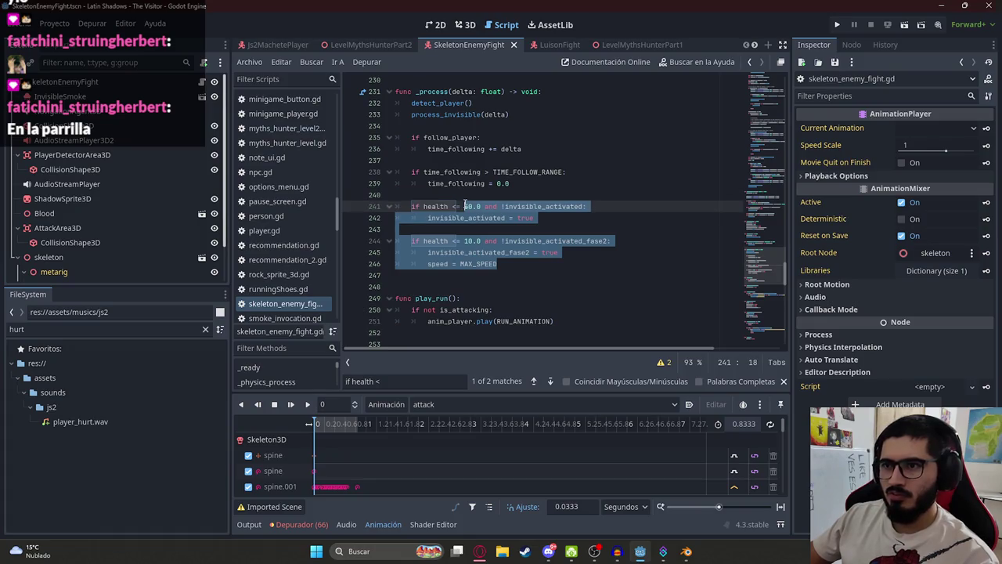
pyautogui.write('0.0:')
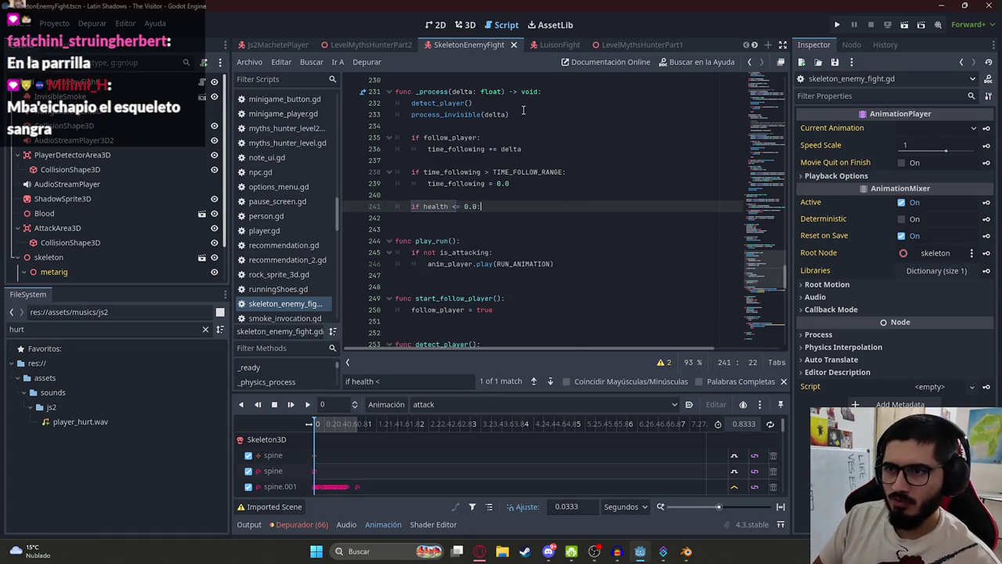
pyautogui.press('Return')
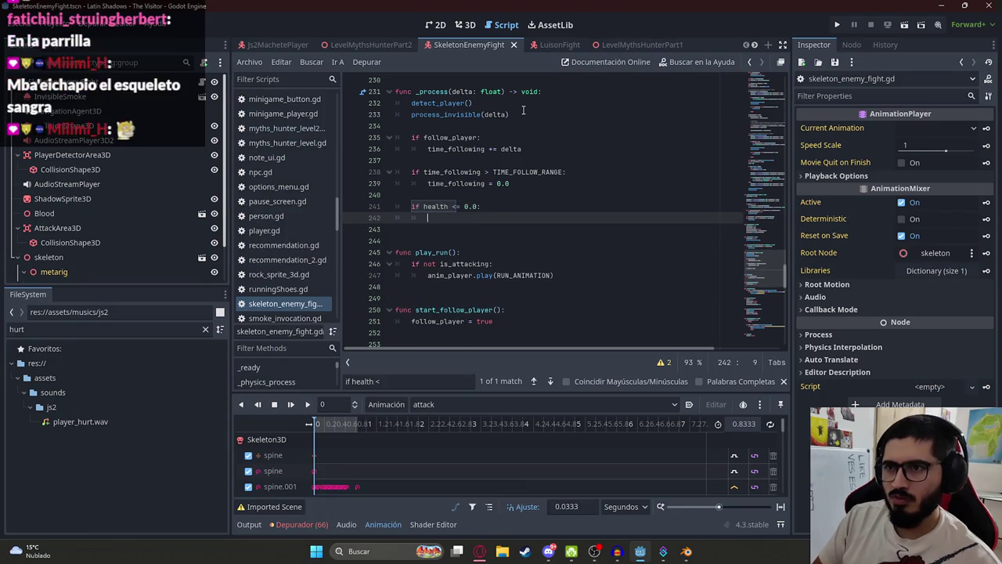
pyautogui.write('queue_free()')
pyautogui.press('Return')
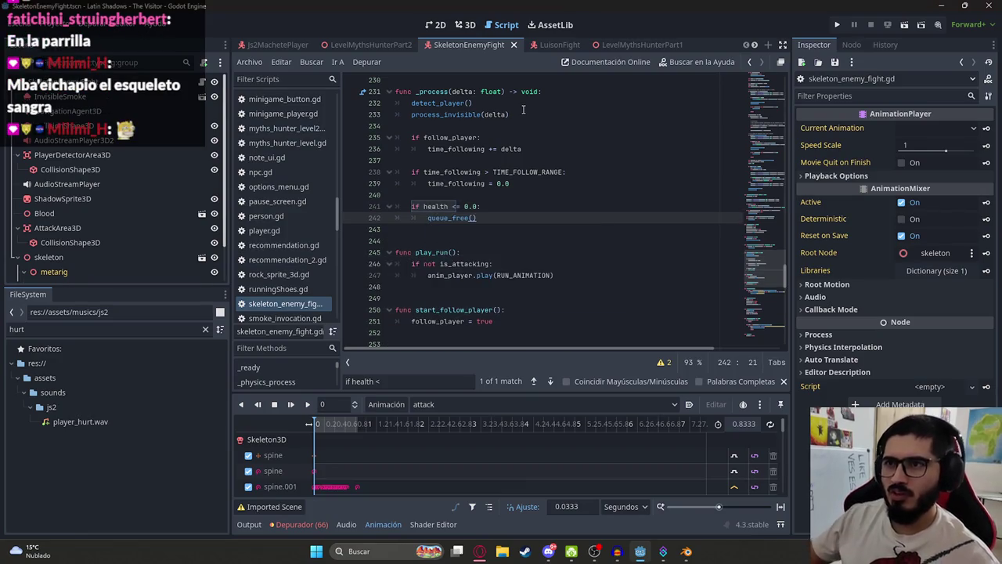
pyautogui.click(368, 44)
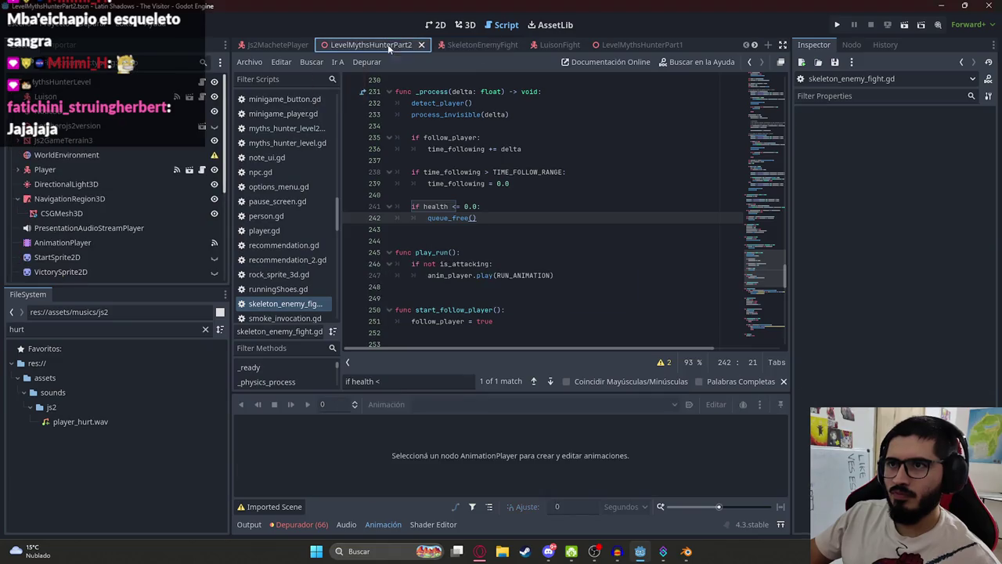
# After the machete playtest, delete the blank line 248 in skeleton_enemy_fight.gd
pyautogui.rightClick(365, 46)
pyautogui.press('Escape')
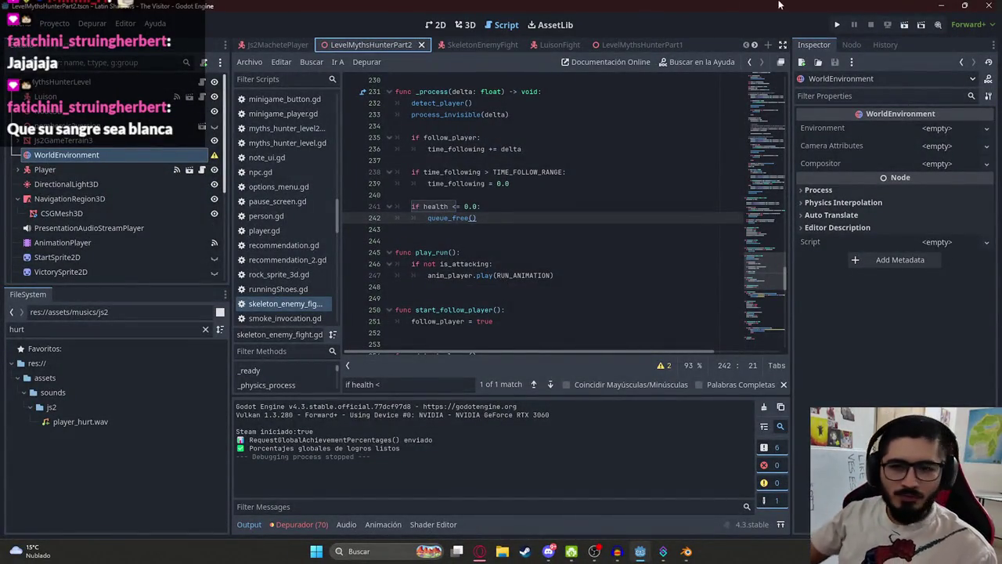
pyautogui.click(533, 284)
pyautogui.press('BackSpace')
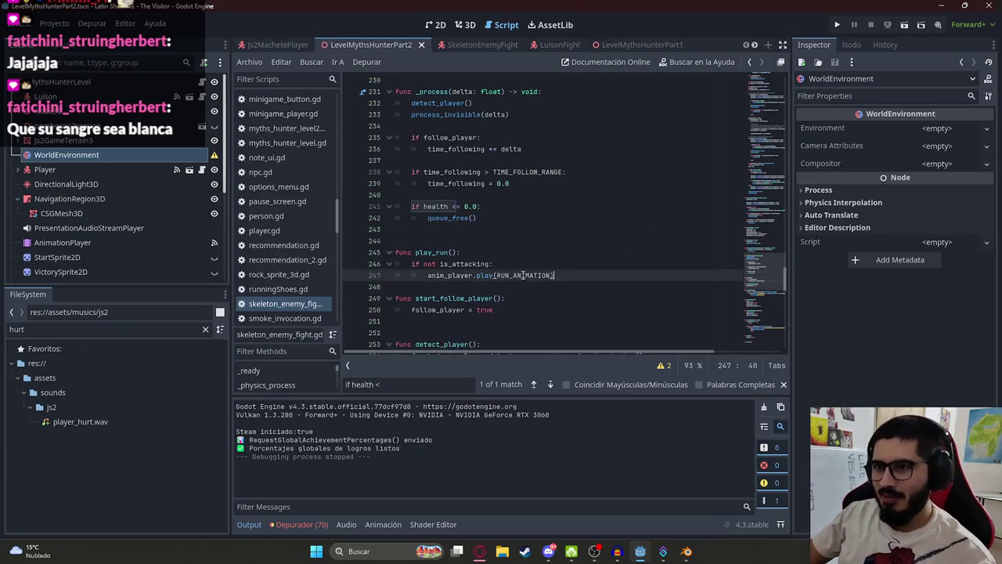
# Search the LuisonFight script for 'receive' to find receive_attack, then open Js2MachetePlayer
pyautogui.click(564, 45)
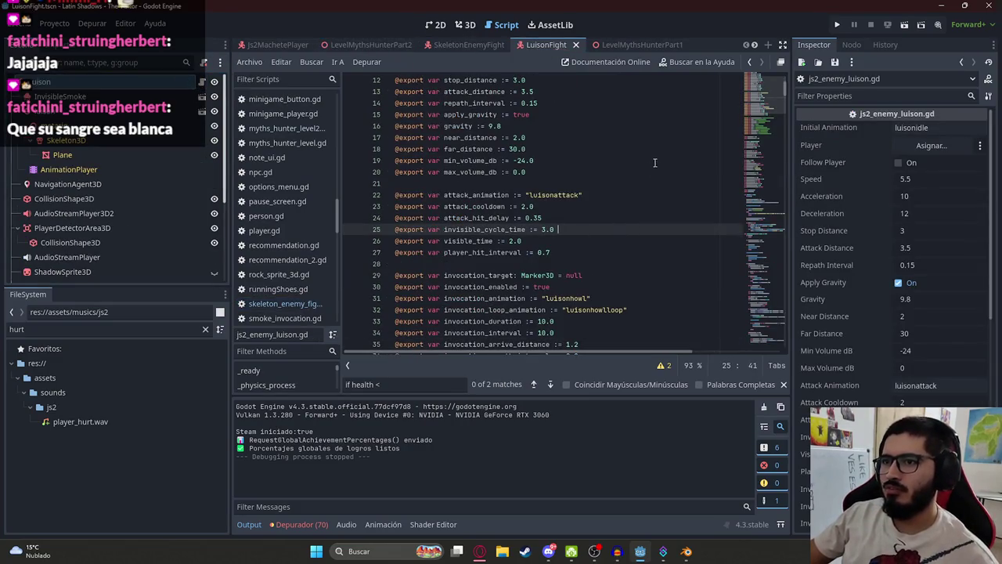
pyautogui.scroll(-3, 756, 114)
pyautogui.hotkey('ctrl', 'f')
pyautogui.write('invenci')
pyautogui.hotkey('ctrl', 'a')
pyautogui.press('BackSpace')
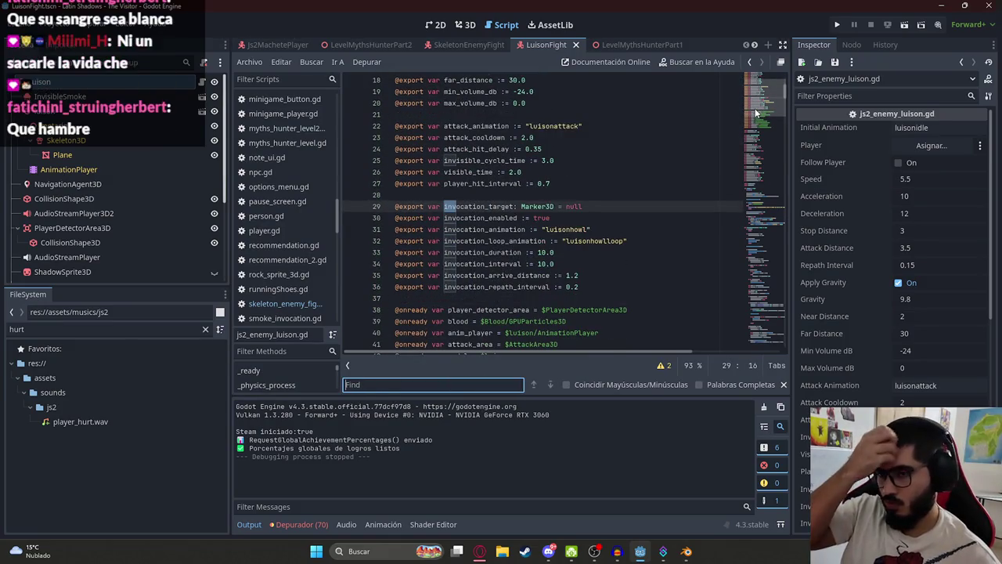
pyautogui.write('receive')
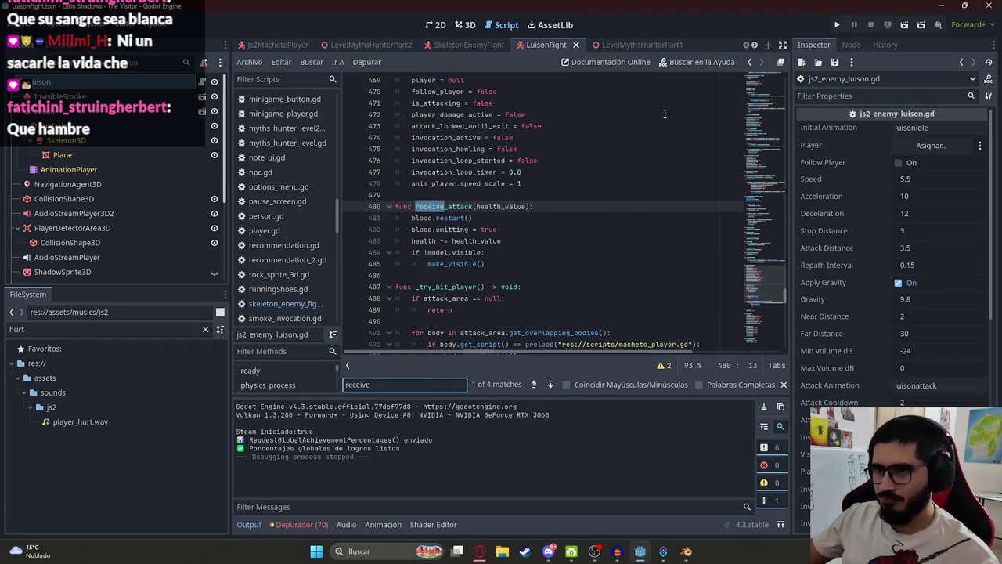
pyautogui.press('Return')
pyautogui.press('Return')
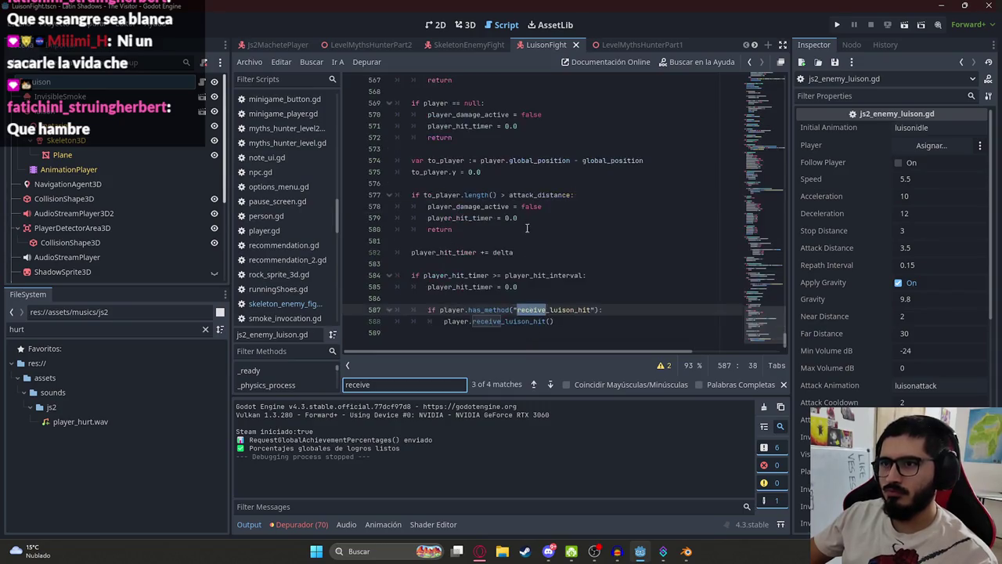
pyautogui.press('Return')
pyautogui.press('Return')
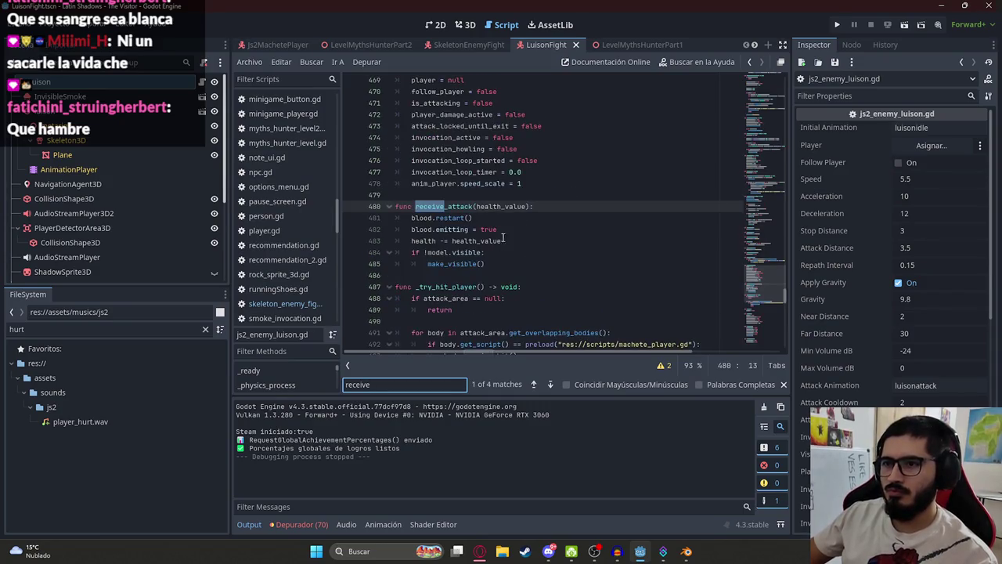
pyautogui.doubleClick(467, 207)
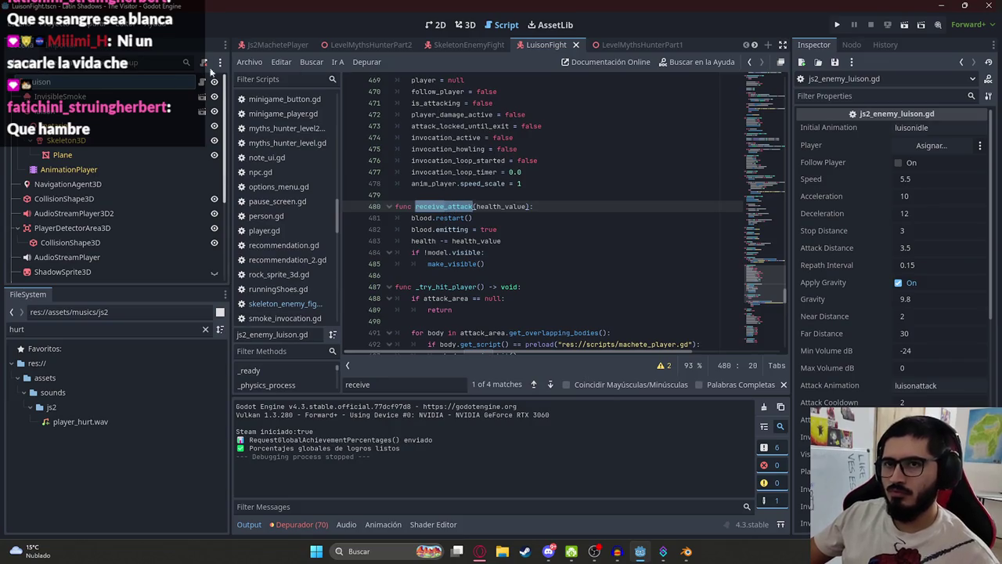
pyautogui.click(245, 45)
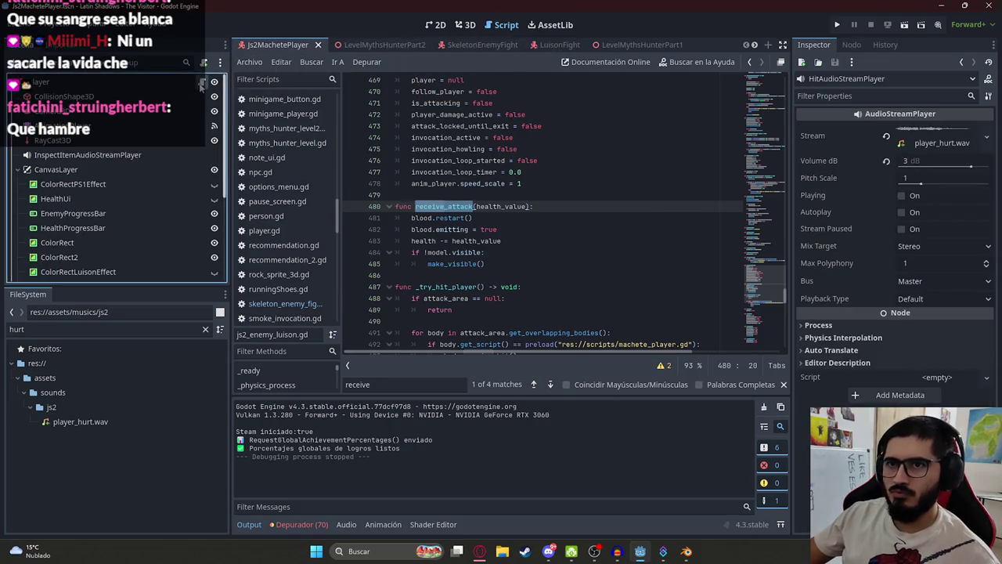
# Add a new elif preload(...) branch below the existing skeleton hit branch
pyautogui.write('receive_attack')
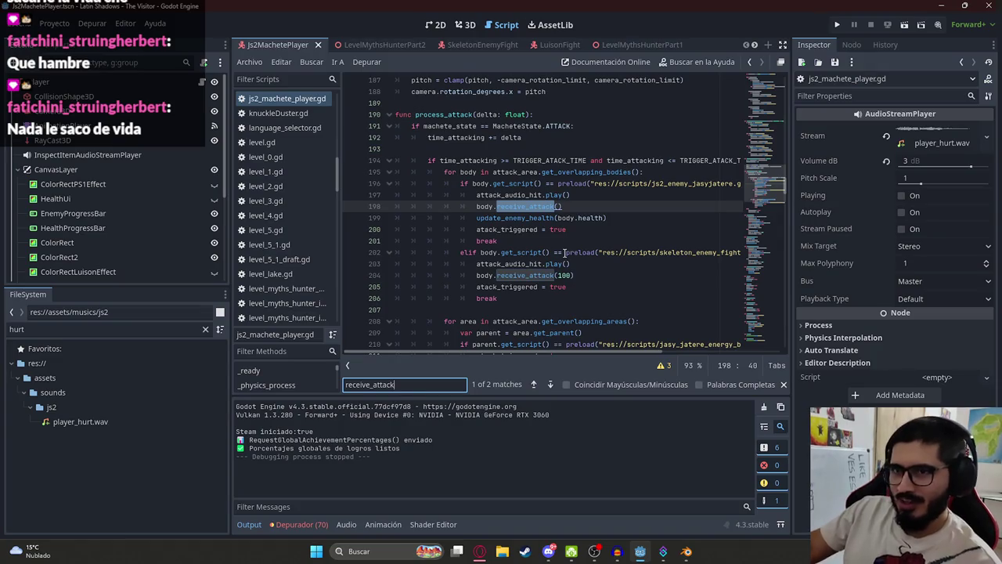
pyautogui.moveTo(538, 350)
pyautogui.mouseDown()
pyautogui.moveTo(642, 353)
pyautogui.moveTo(561, 338)
pyautogui.mouseUp()
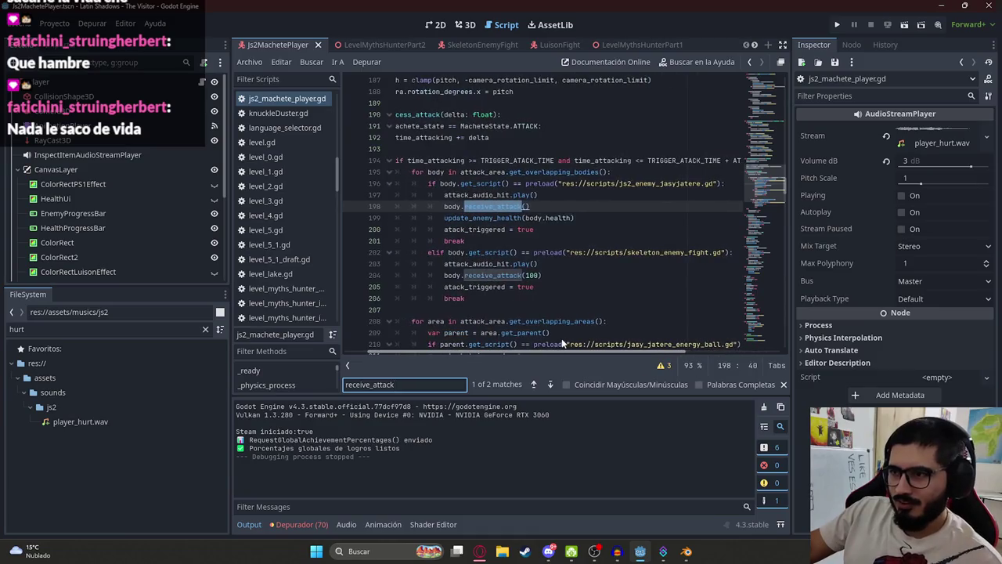
pyautogui.click(491, 298)
pyautogui.press('Return')
pyautogui.write('elif body.')
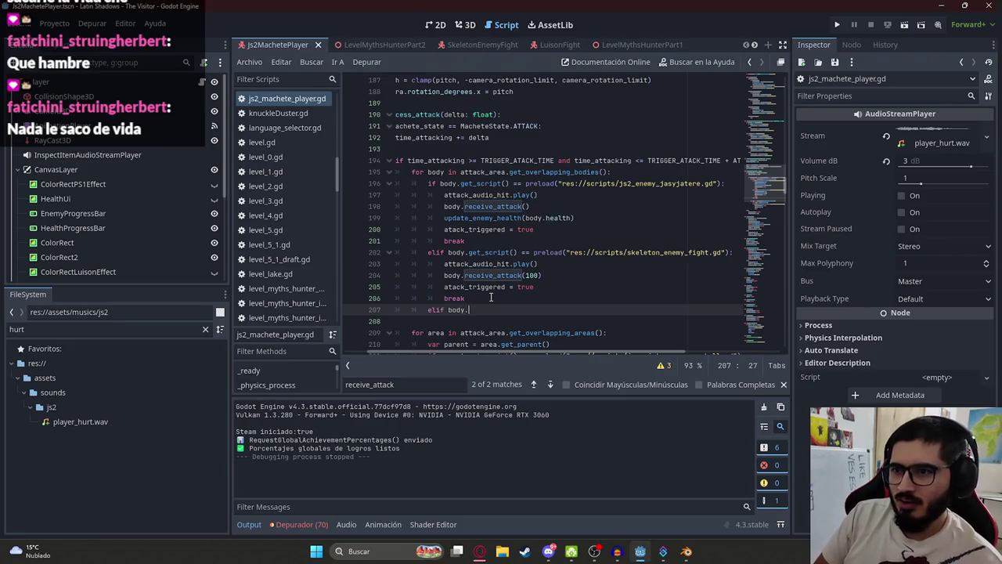
pyautogui.write('get_script(')
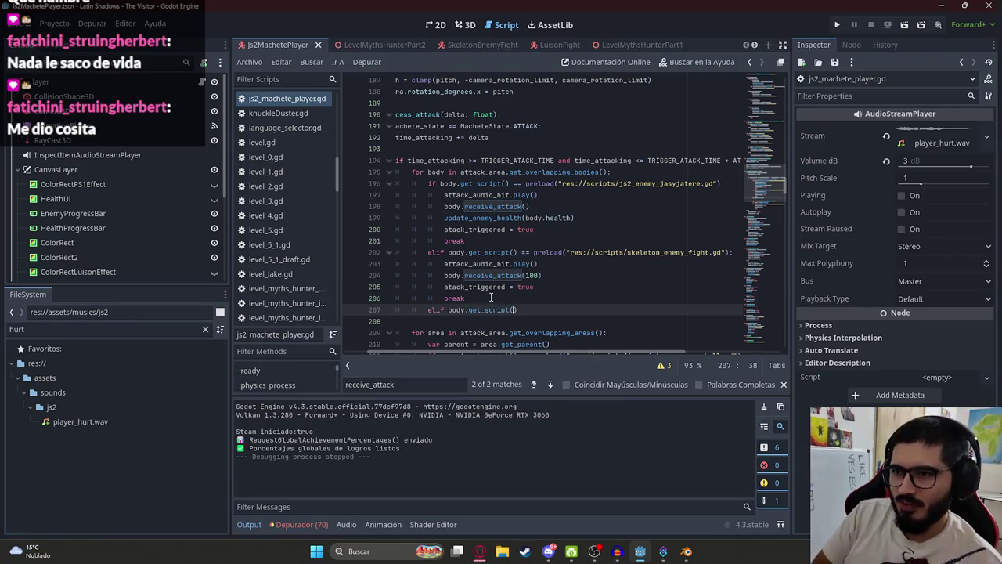
pyautogui.press('BackSpace')
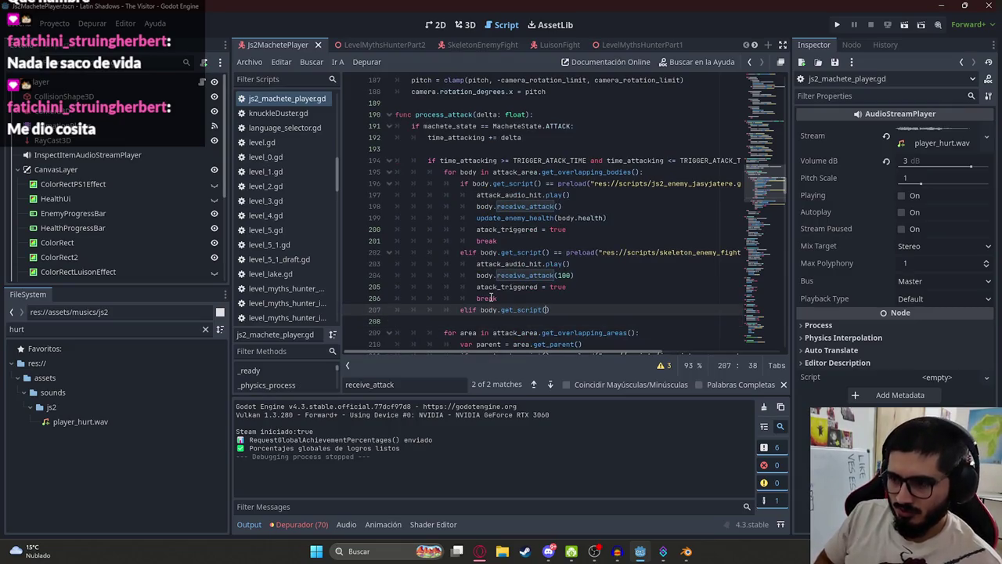
pyautogui.write('==preload(')
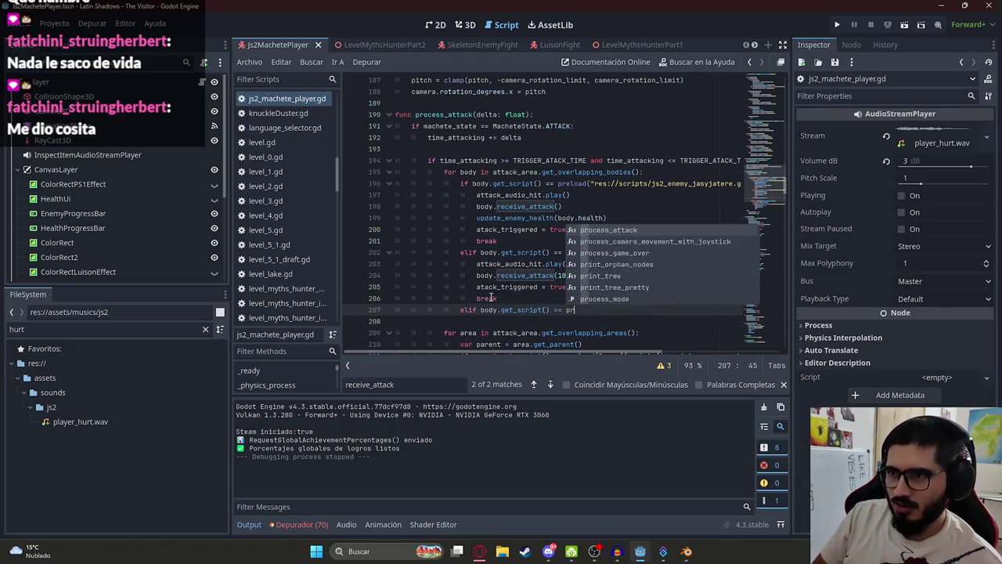
pyautogui.write('skeleton')
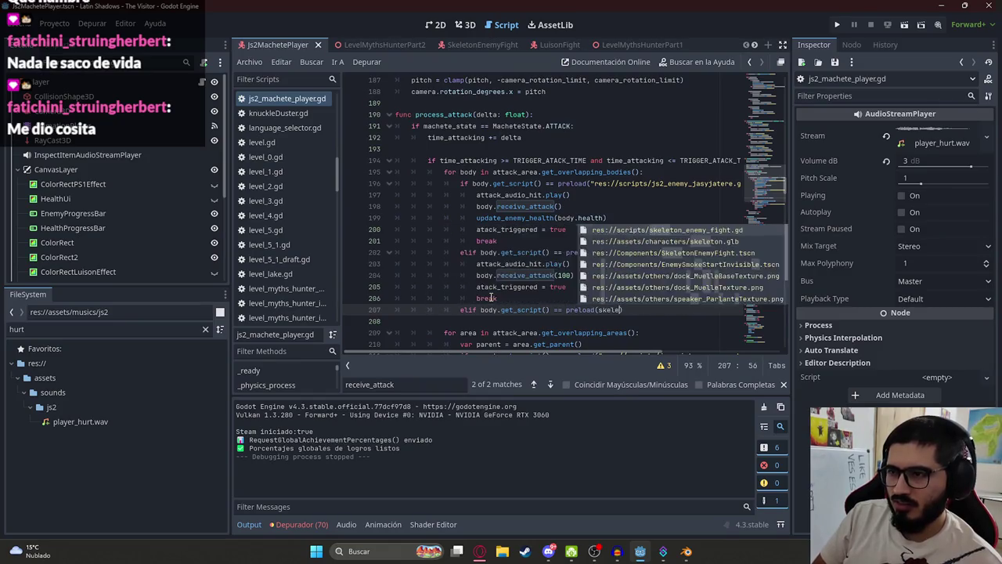
pyautogui.press('Return')
pyautogui.press('End')
pyautogui.write(':')
pyautogui.press('Return')
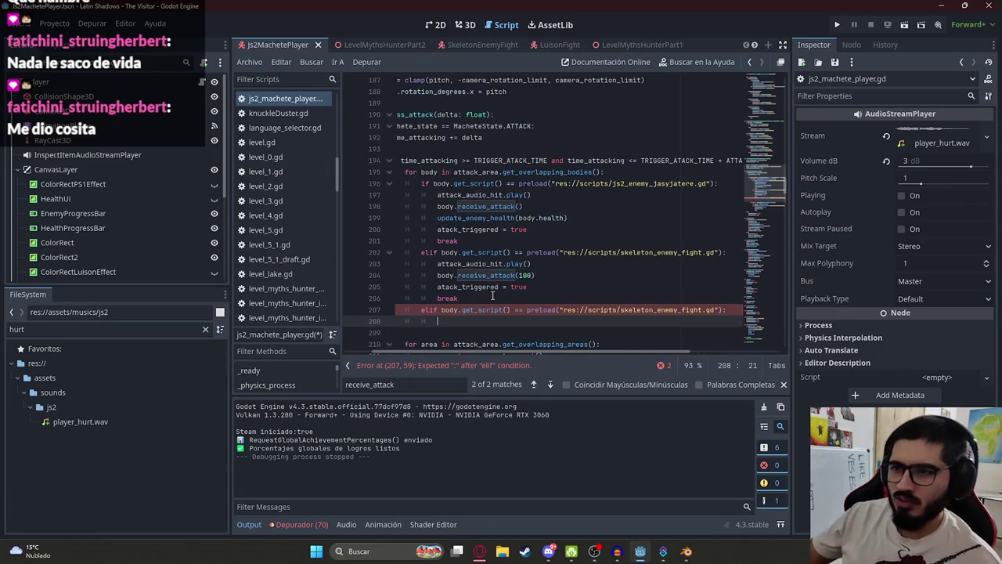
# Copy the hit-handling lines into the new branch, changing receive_attack(100) to receive_attack(LUISON_HIT)
pyautogui.moveTo(436, 264); pyautogui.dragTo(472, 297)
pyautogui.hotkey('ctrl', 'c')
pyautogui.click(471, 321)
pyautogui.hotkey('ctrl', 'v')
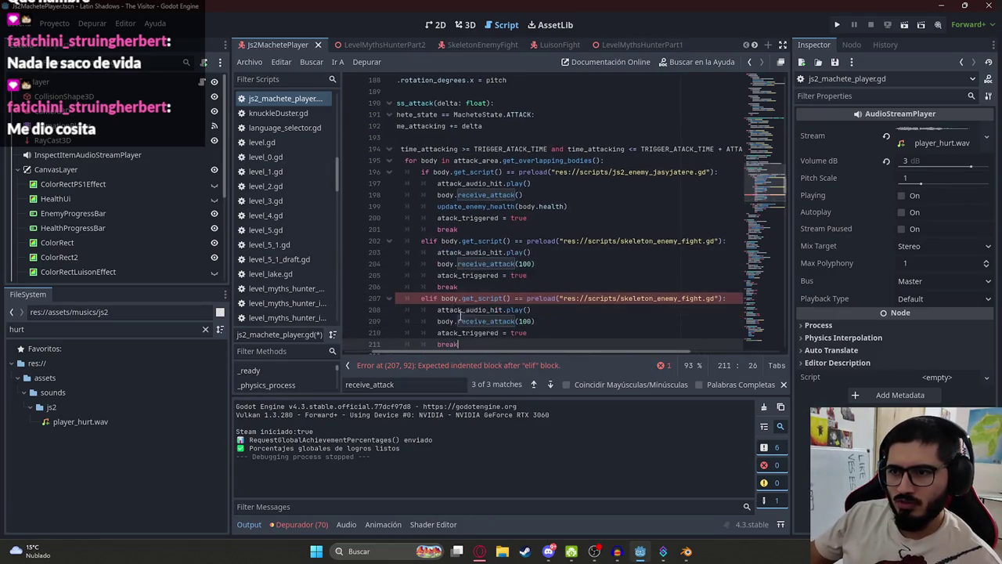
pyautogui.doubleClick(471, 323)
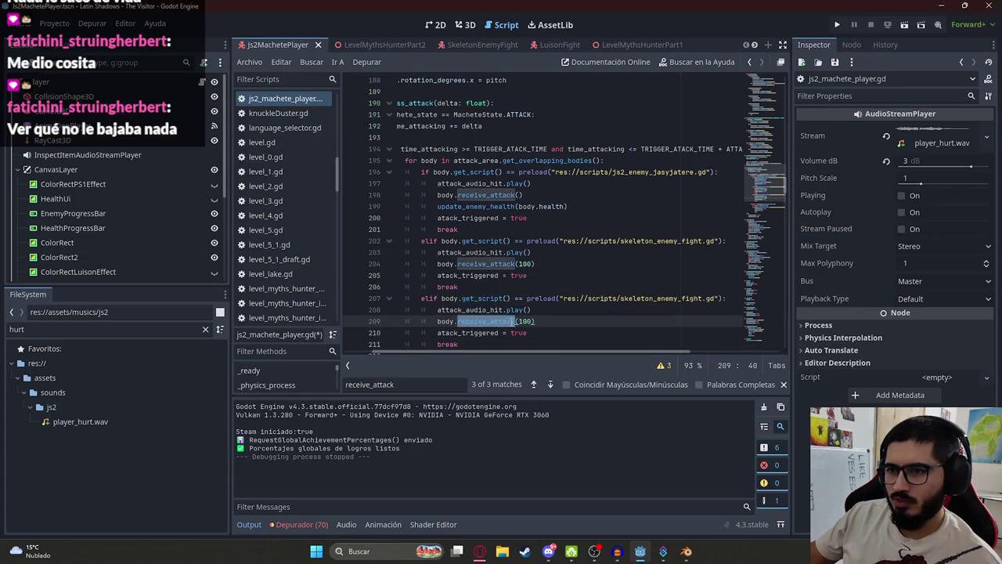
pyautogui.doubleClick(524, 321)
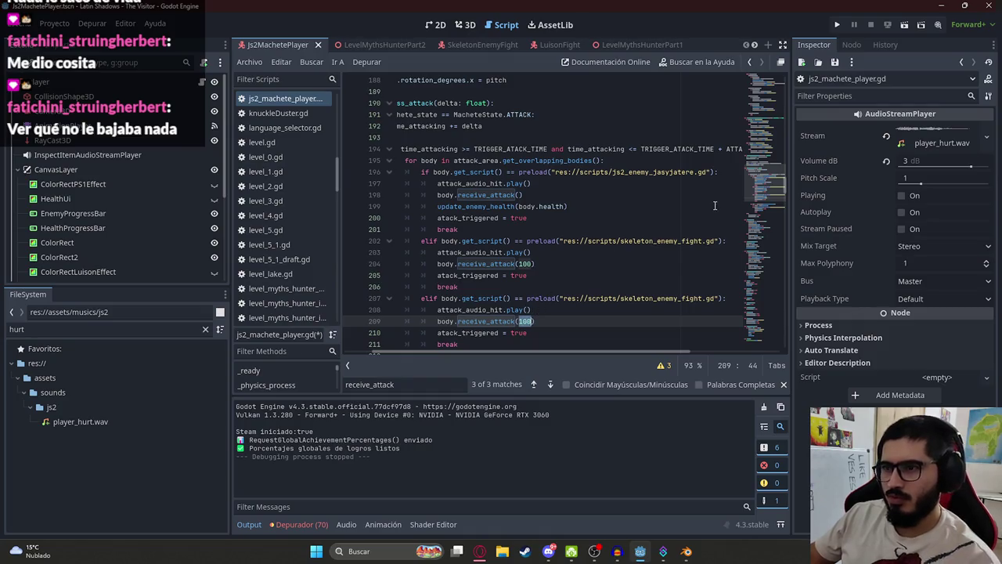
pyautogui.press('BackSpace')
pyautogui.write('SON_HIT')
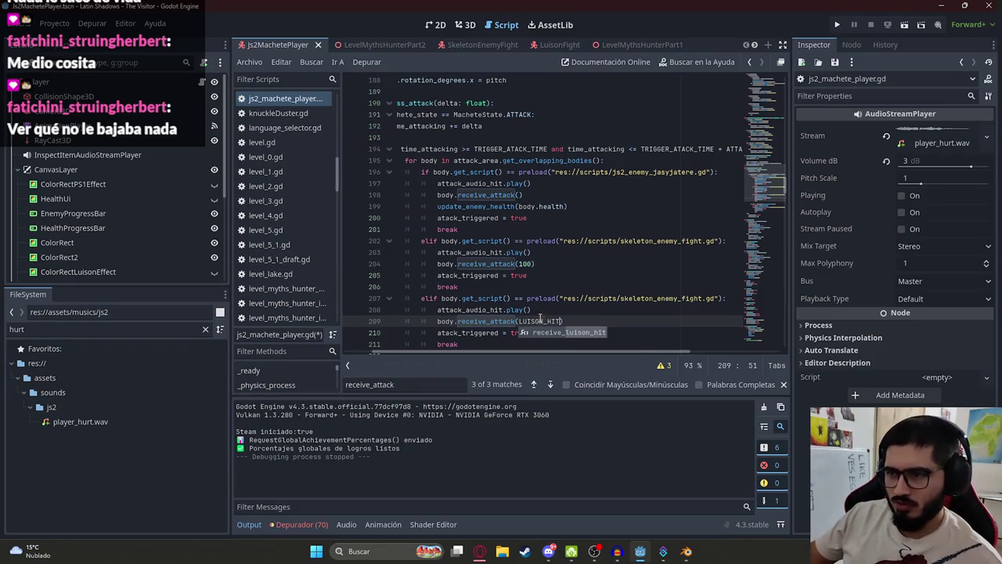
# Declare const LUISON_HIT = 1 at the top and check its use on line 210
pyautogui.moveTo(764, 184); pyautogui.dragTo(761, 62)
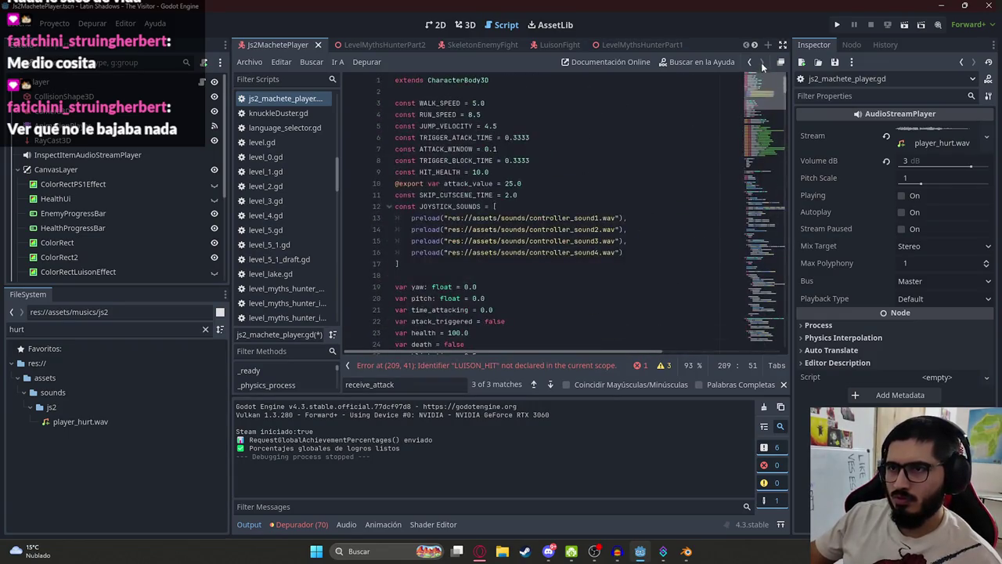
pyautogui.click(494, 171)
pyautogui.press('Return')
pyautogui.write('c')
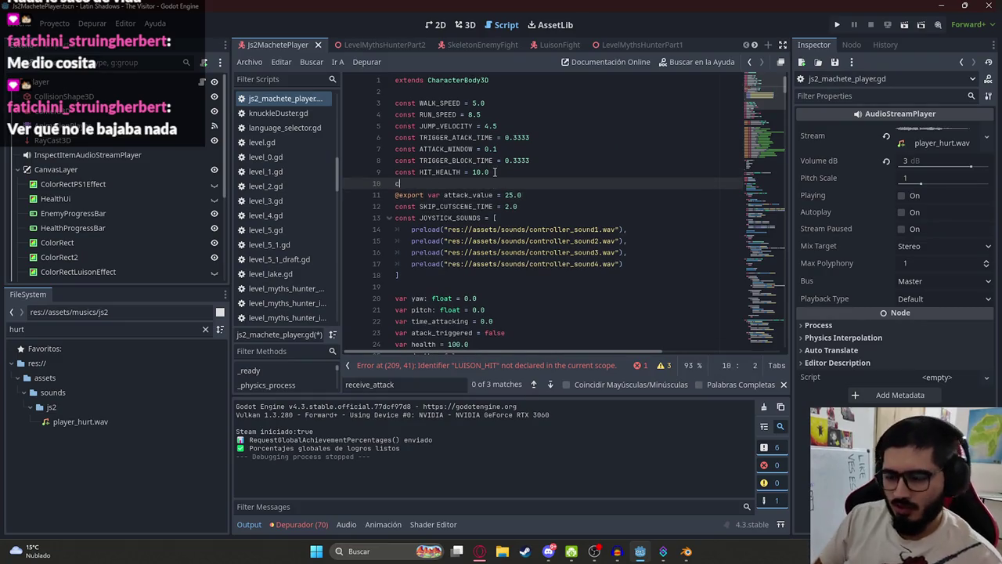
pyautogui.write('onst LUISON_HIT = 10.0')
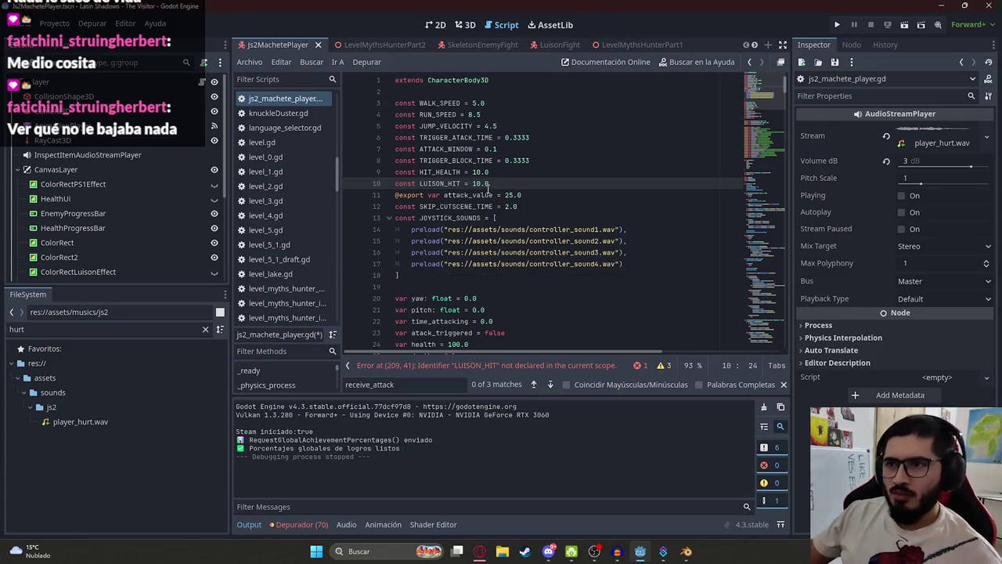
pyautogui.doubleClick(477, 183)
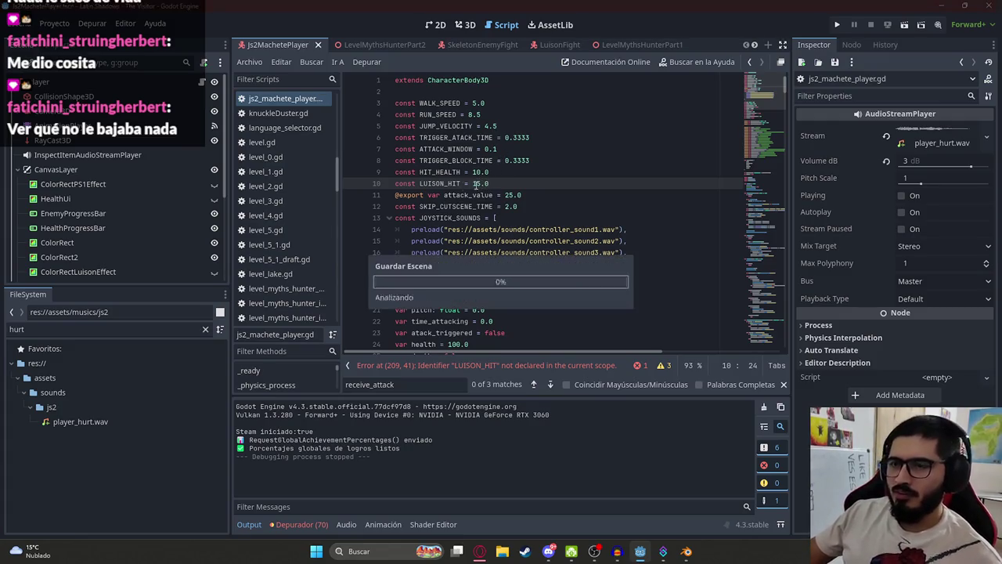
pyautogui.doubleClick(452, 183)
pyautogui.hotkey('ctrl', 'f')
pyautogui.press('Return')
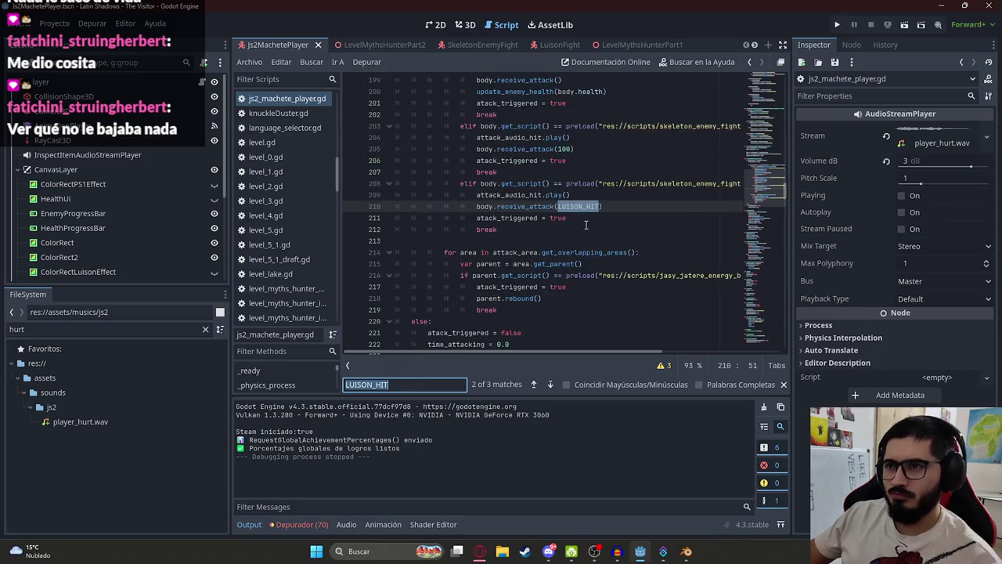
pyautogui.doubleClick(524, 207)
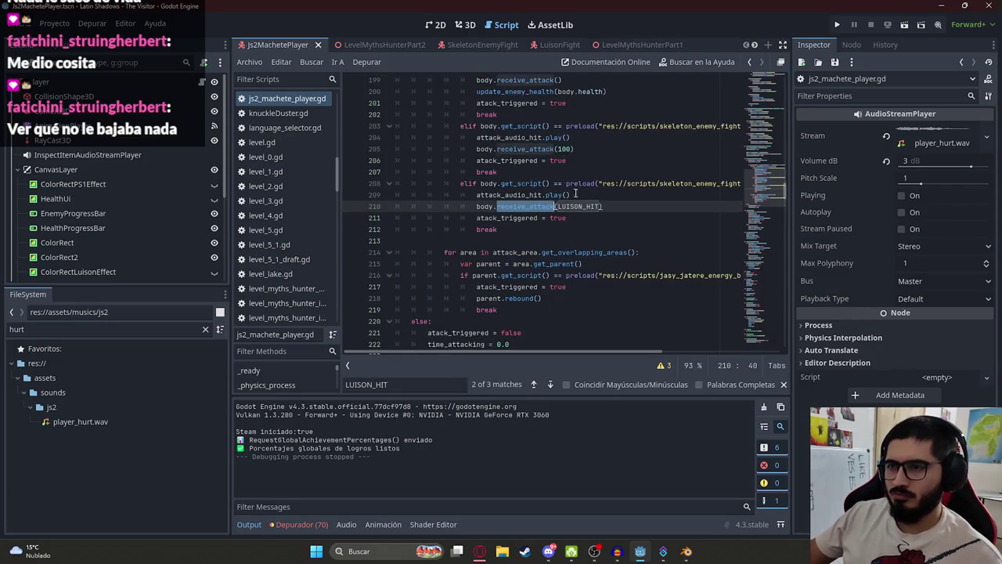
pyautogui.click(545, 44)
pyautogui.hotkey('ctrl', 'f')
pyautogui.click(201, 84)
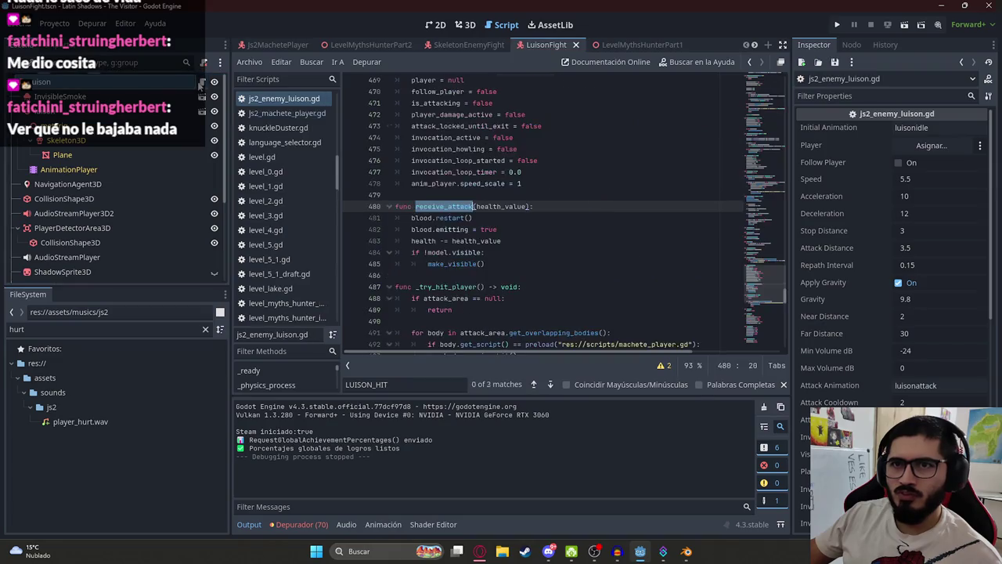
# Paste the whole Luison enemy script into the ChatGPT conversation about skeleton attacks
pyautogui.doubleClick(498, 207)
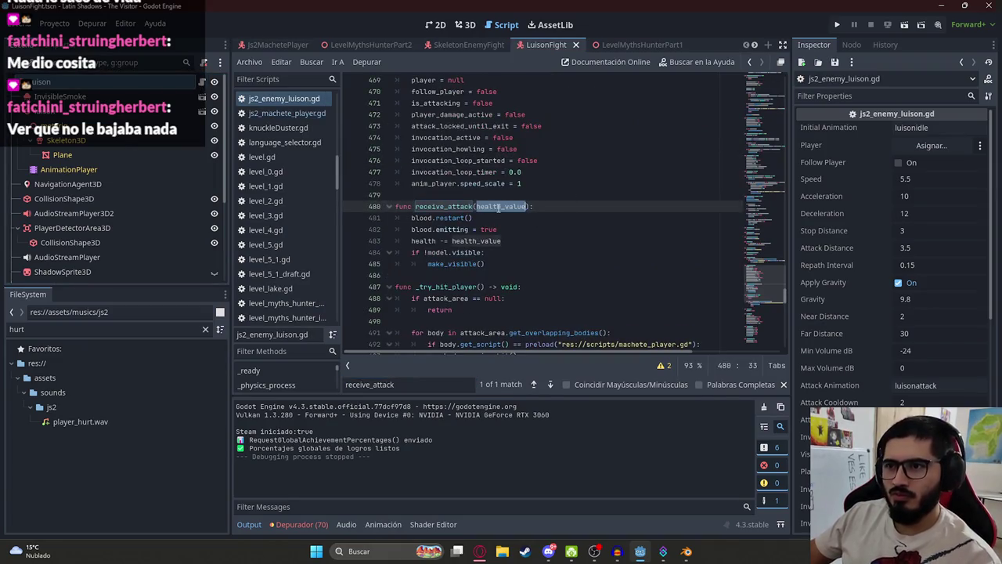
pyautogui.click(557, 208)
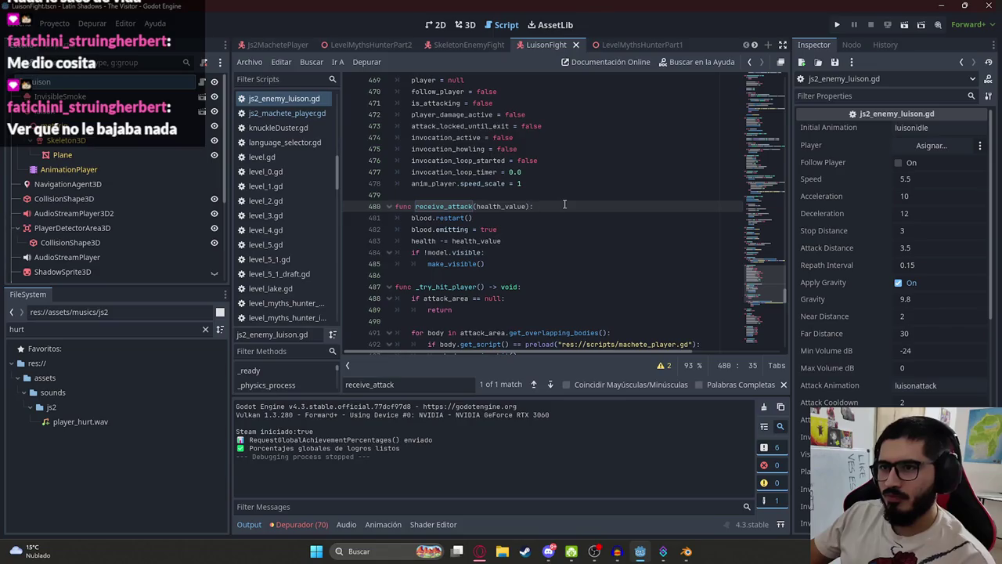
pyautogui.hotkey('ctrl', 'a')
pyautogui.click(479, 551)
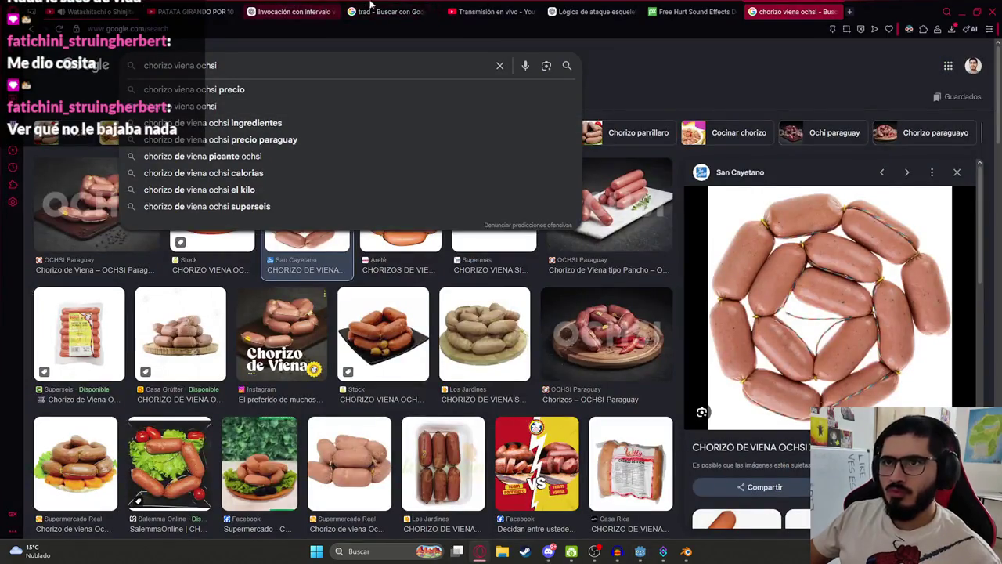
pyautogui.click(686, 70)
pyautogui.click(571, 5)
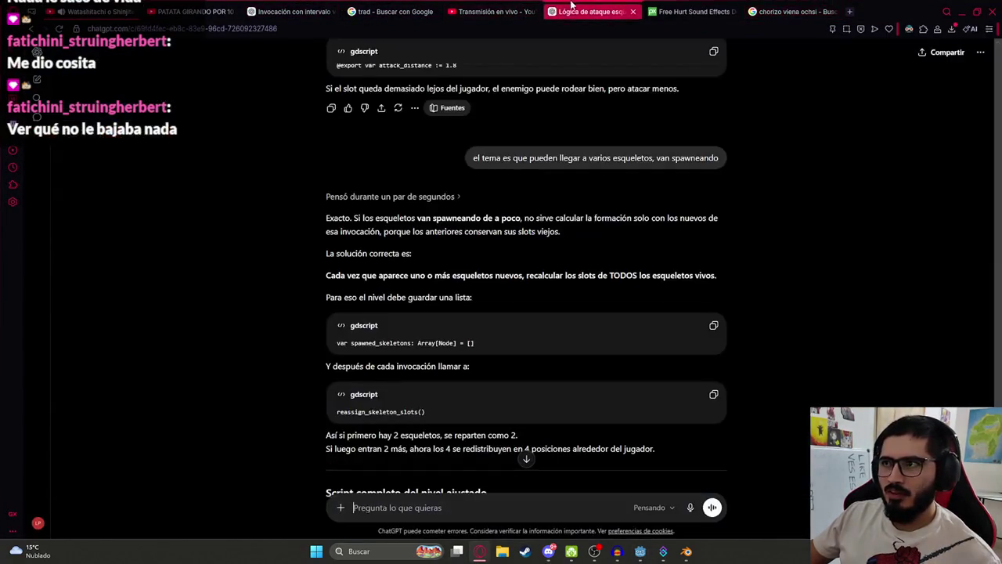
pyautogui.hotkey('ctrl', 'v')
# Type 'Hacer que … receive_attack sea solo efectivo si esta invocando…' into the prompt
pyautogui.write('Hacer q')
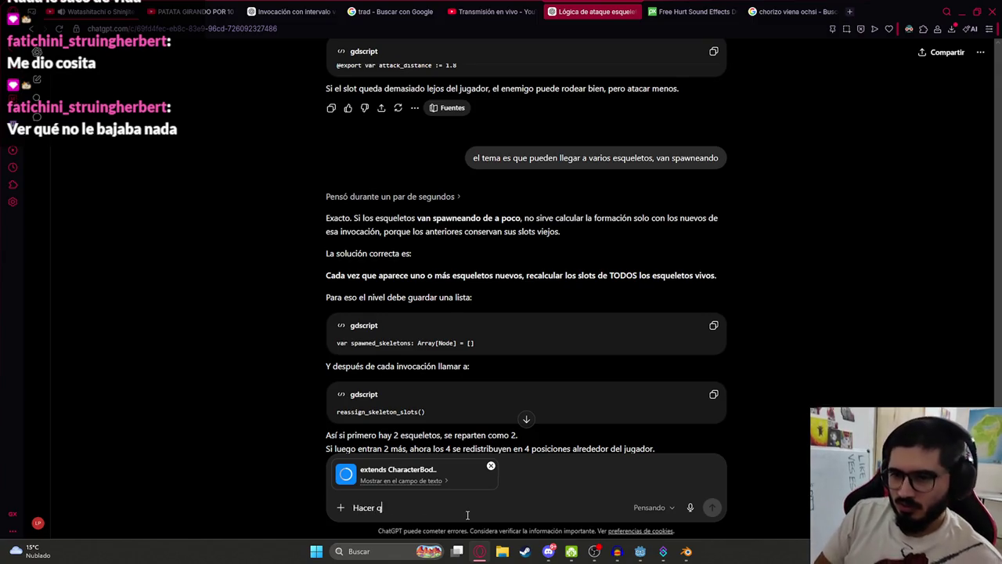
pyautogui.write('ue cuando')
pyautogui.hotkey('alt', 'Tab')
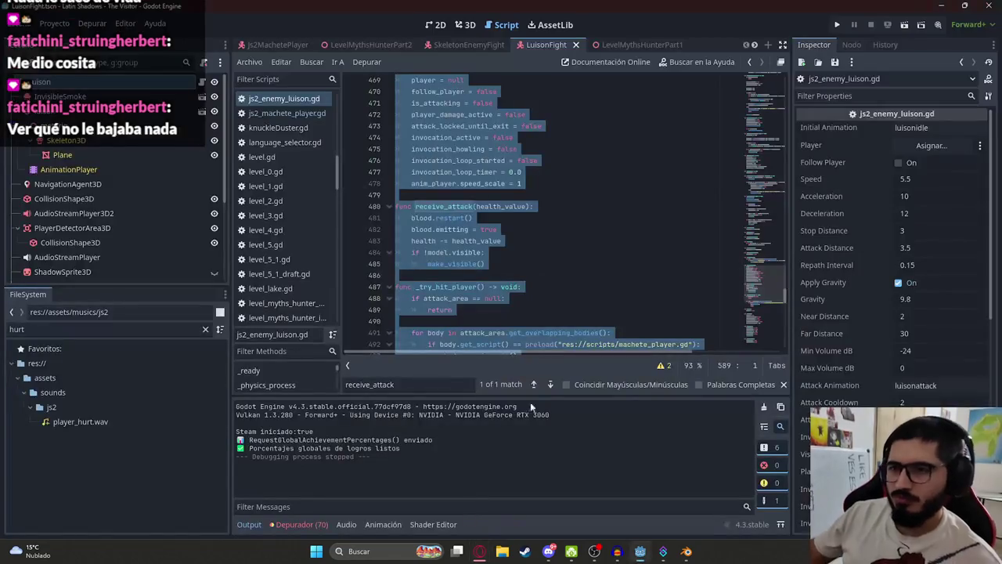
pyautogui.doubleClick(440, 206)
pyautogui.hotkey('ctrl', 'c')
pyautogui.hotkey('alt', 'Tab')
pyautogui.hotkey('ctrl', 'v')
pyautogui.write('sea solo')
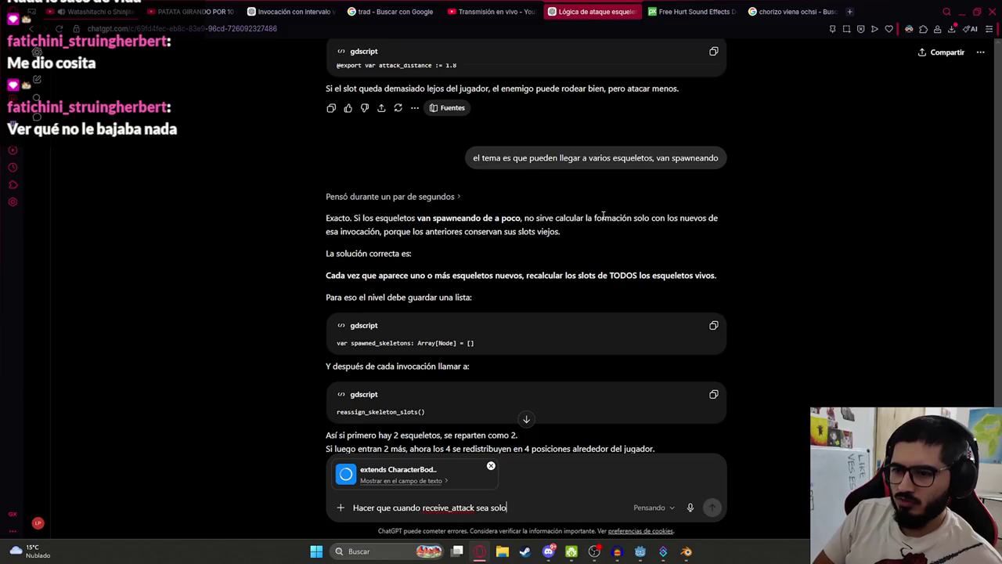
pyautogui.write(' efectivo si es')
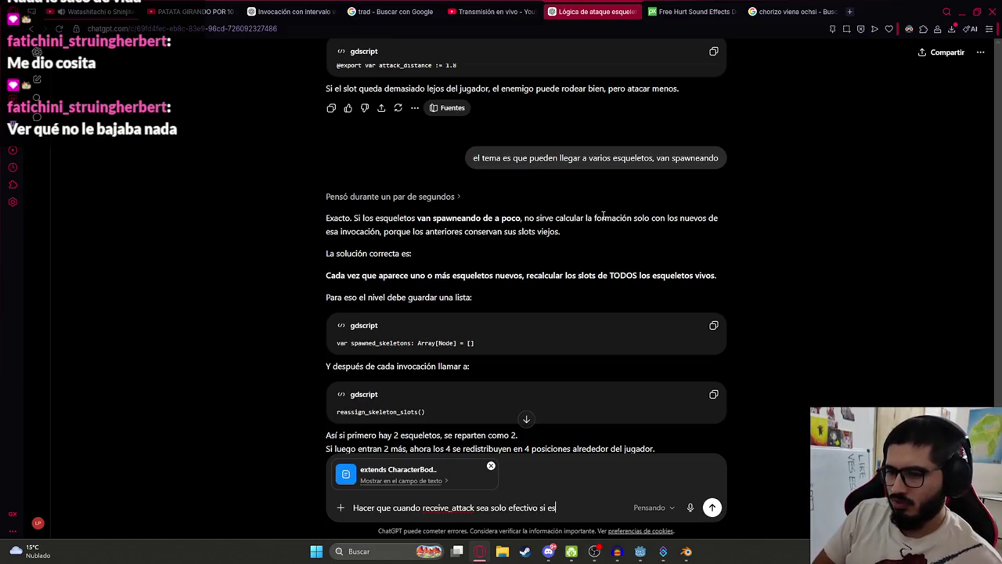
pyautogui.write('ta invocando,')
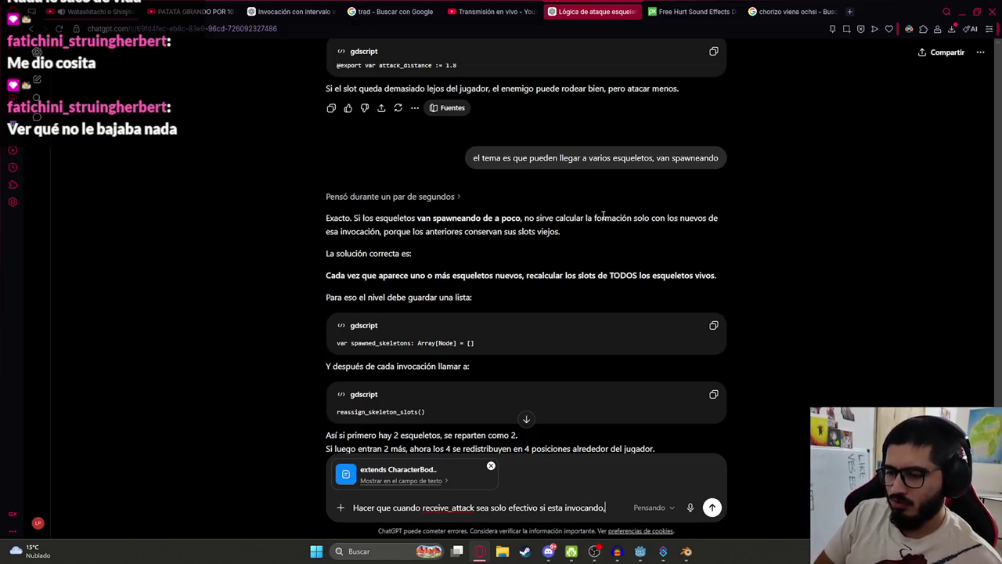
pyautogui.write(' no cuando este ')
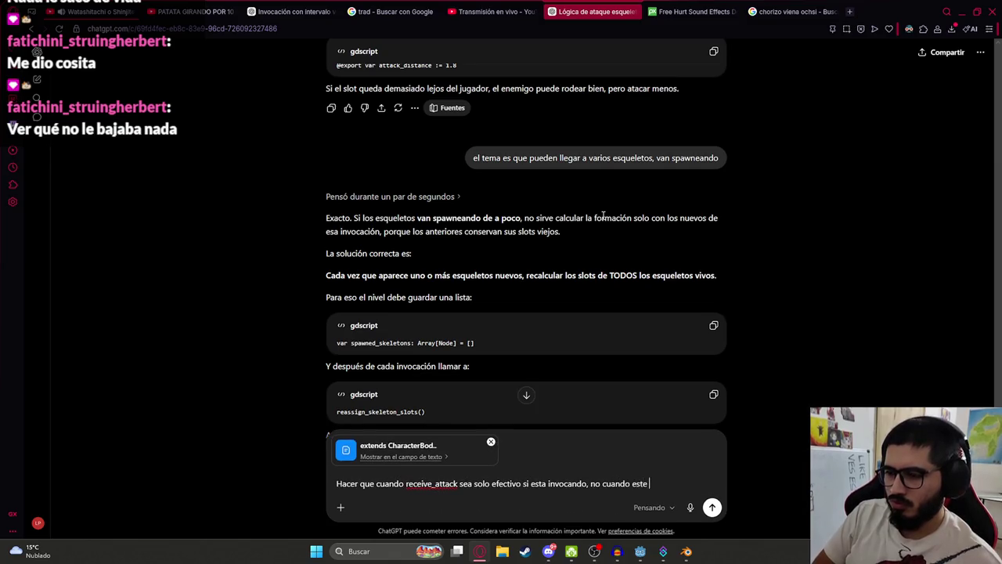
pyautogui.write('siguiendo al jugador ')
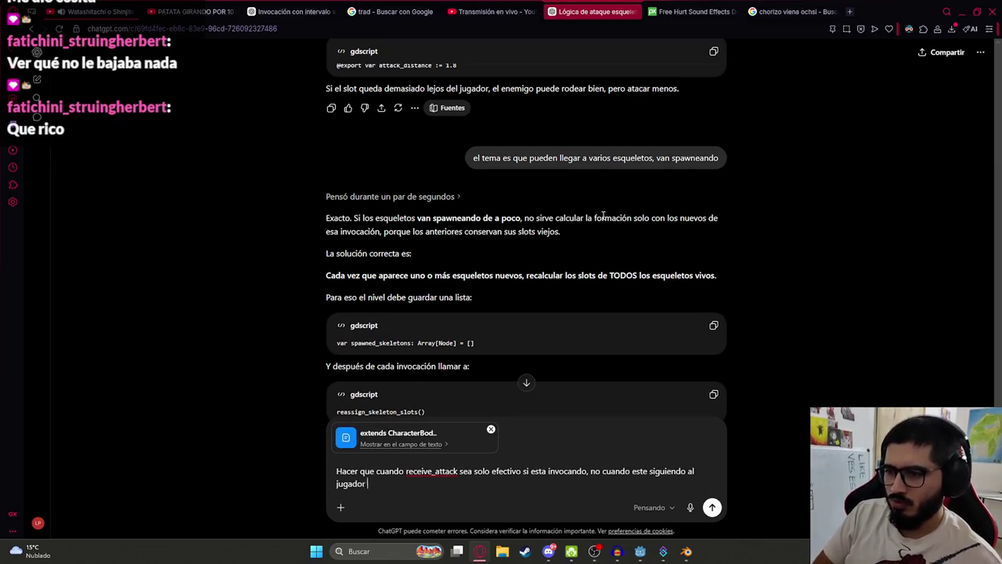
pyautogui.write('activamente')
# Send the receive_attack request and get a rewrite that ignores hits unless invocation_active
pyautogui.press('Return')
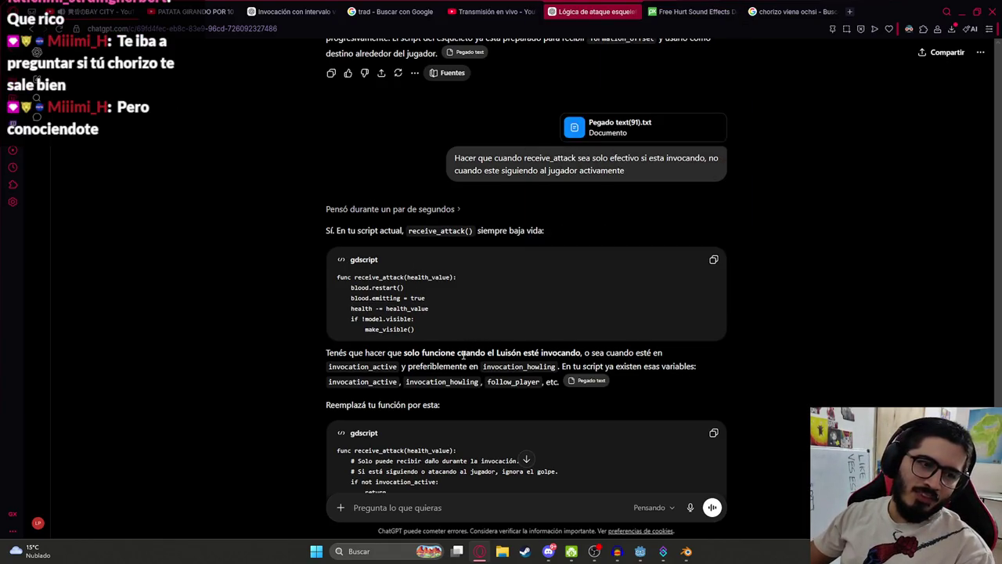
pyautogui.rightClick(533, 348)
pyautogui.press('Escape')
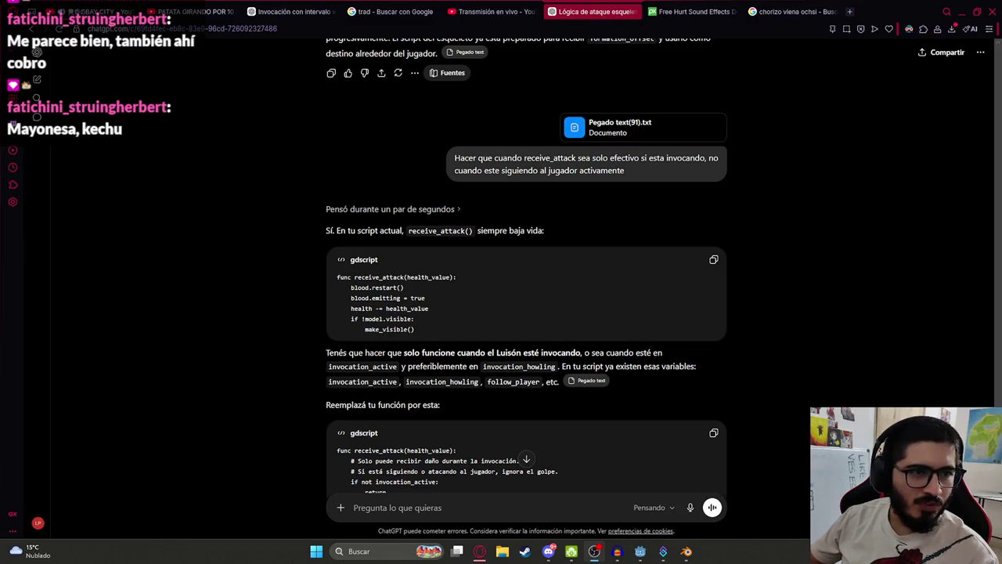
pyautogui.click(792, 12)
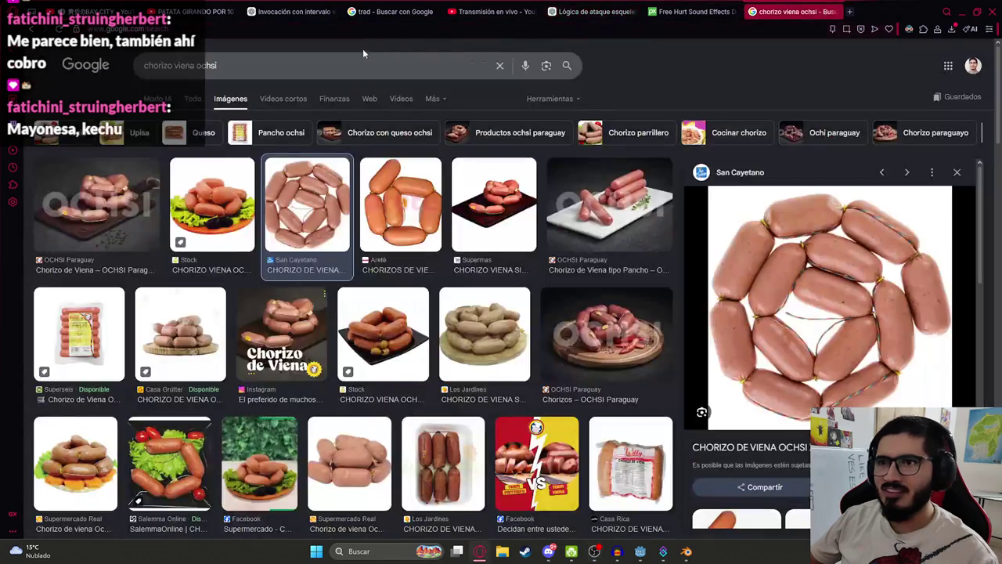
# Search Google for 'escabeche', then refine the query to 'escabeche salsa'
pyautogui.tripleClick(363, 62)
pyautogui.write('escabeche')
pyautogui.press('Return')
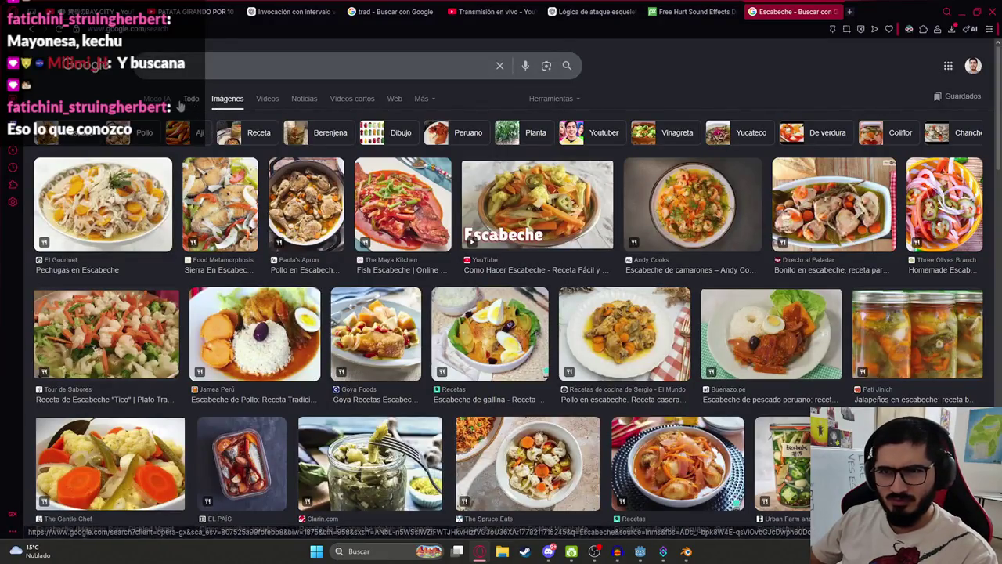
pyautogui.click(187, 100)
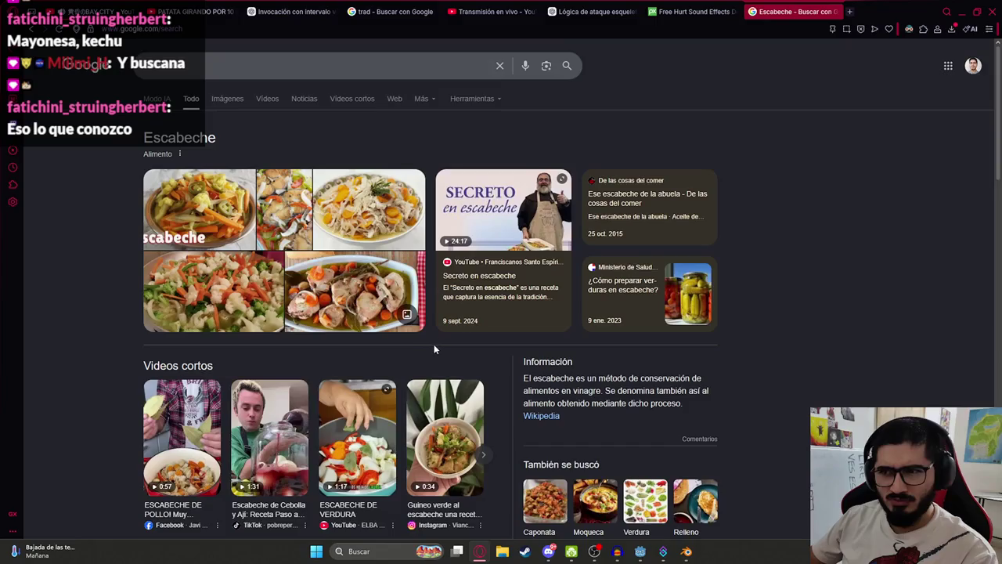
pyautogui.click(260, 65)
pyautogui.write('salsa')
pyautogui.press('Return')
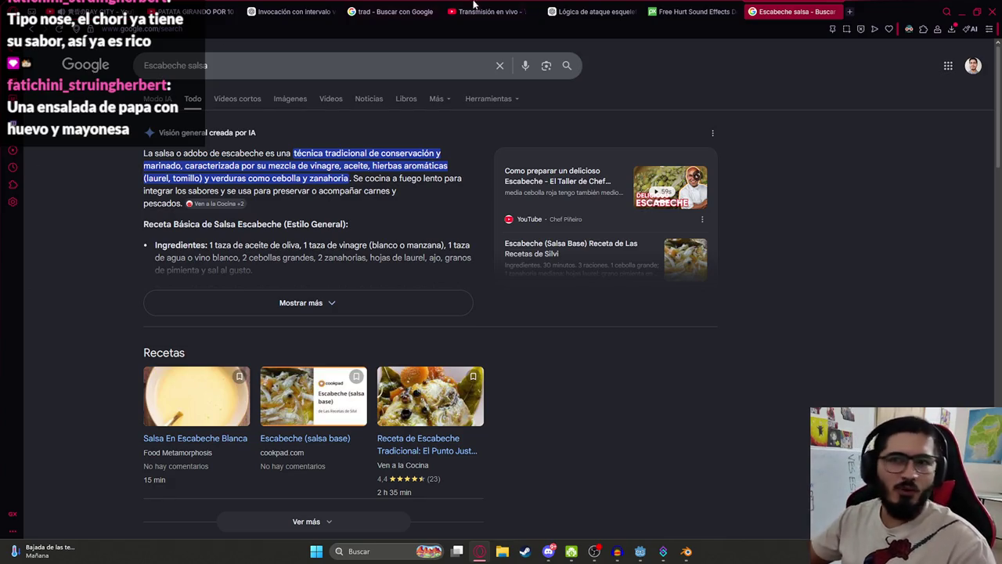
# Run an image search for 'mayonesa ahumada'
pyautogui.click(290, 98)
pyautogui.write('mayonesa ahumada')
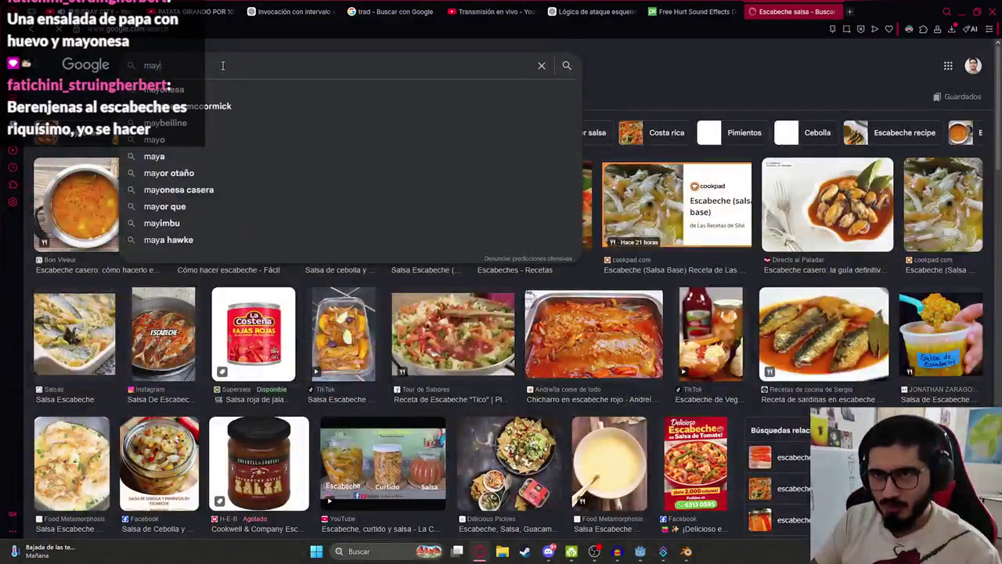
pyautogui.press('Return')
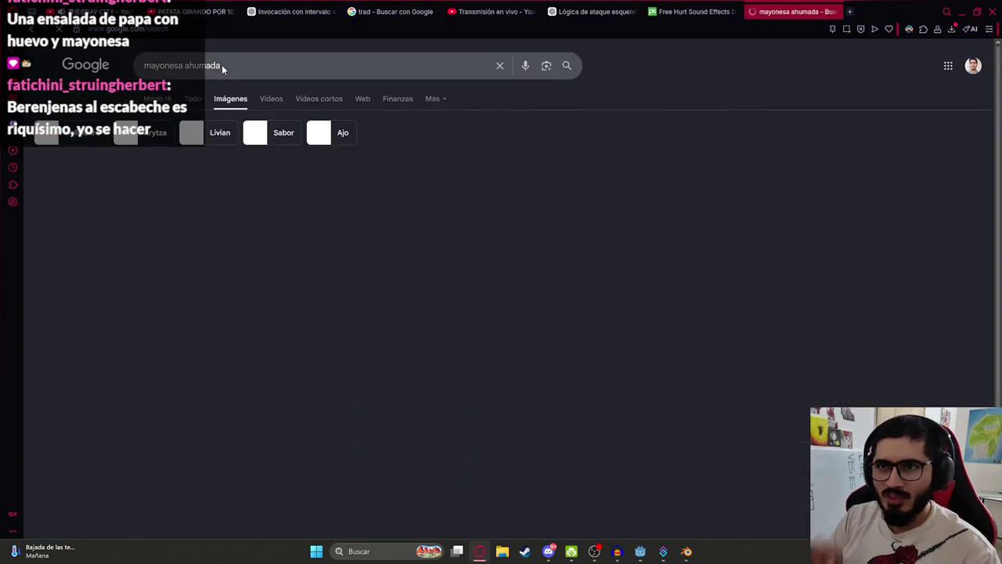
# Preview the Hellmann's Ahumada 340 g bottle among the 'mayonesa ahumada' image results
pyautogui.click(263, 226)
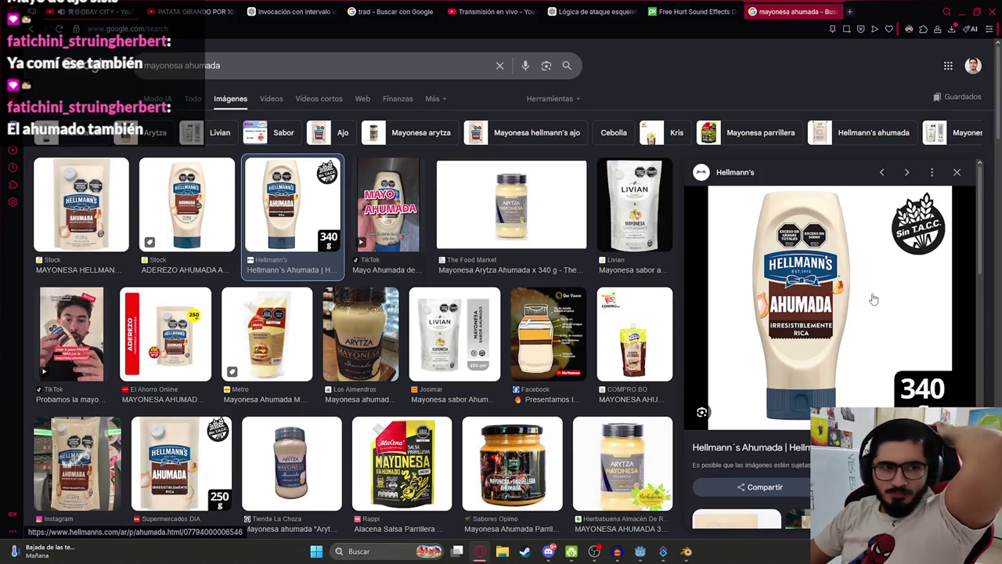
pyautogui.scroll(-3, 839, 299)
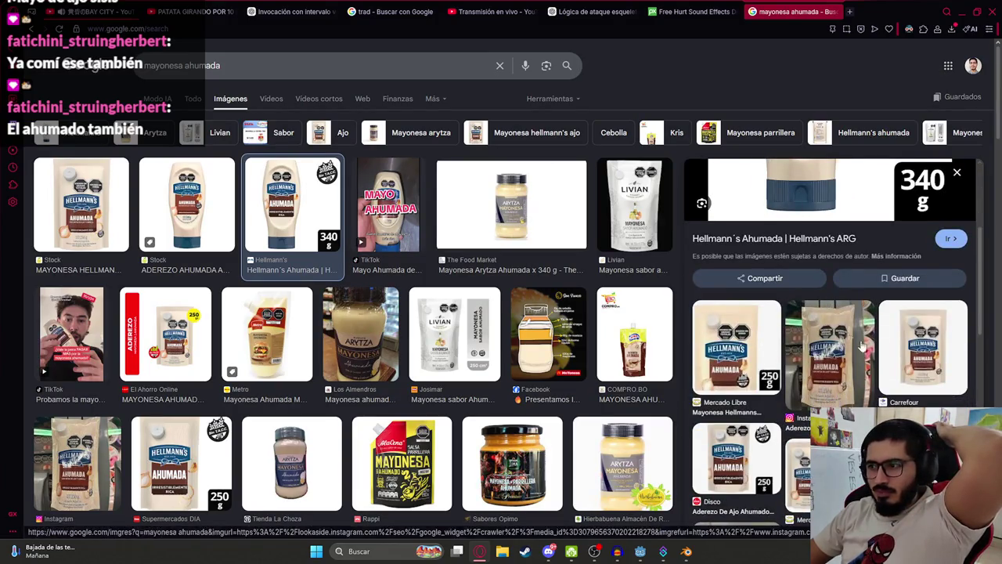
pyautogui.scroll(3, 861, 347)
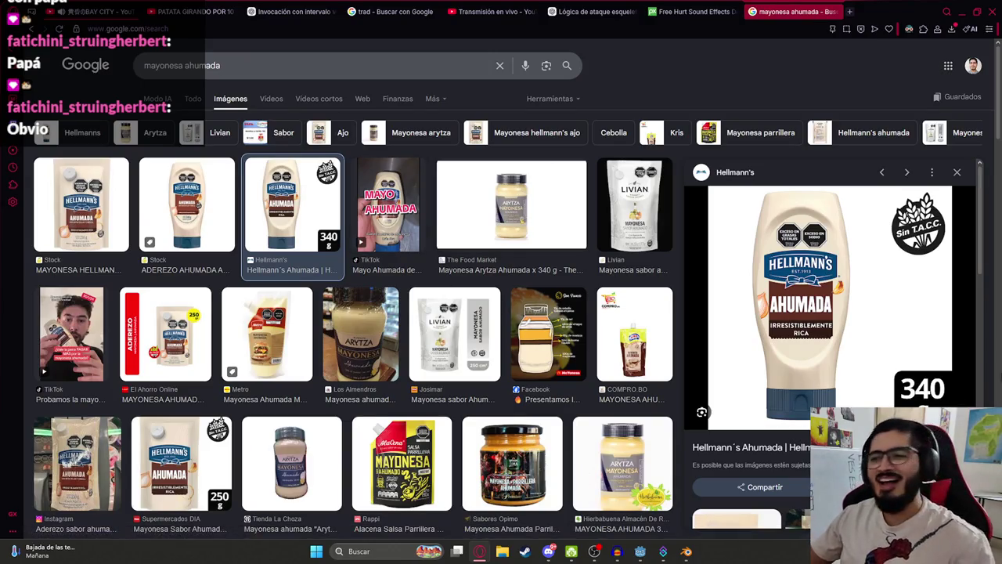
# Glance at the Luison's receive_attack function on line 480, then return to the ChatGPT conversation
pyautogui.click(640, 551)
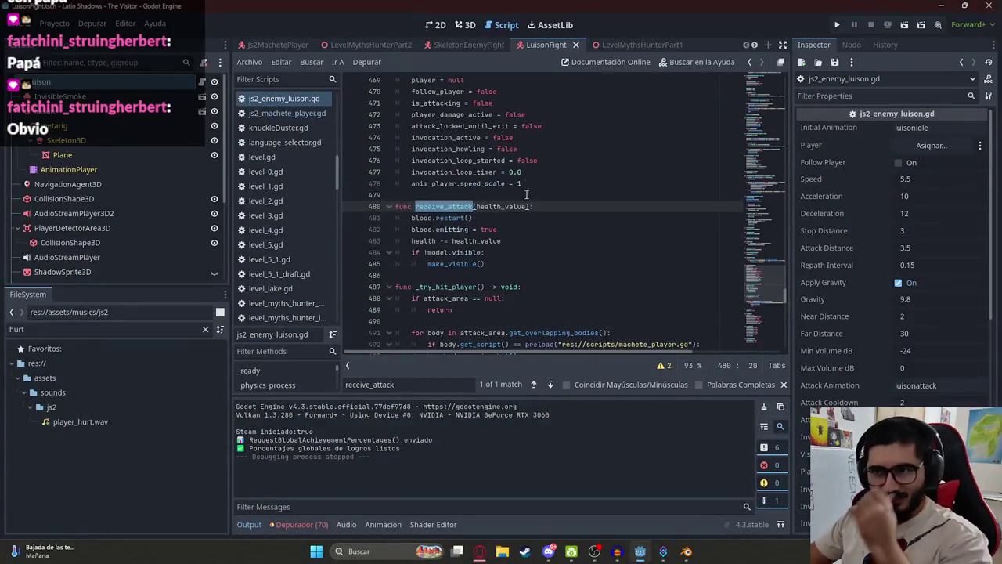
pyautogui.click(538, 240)
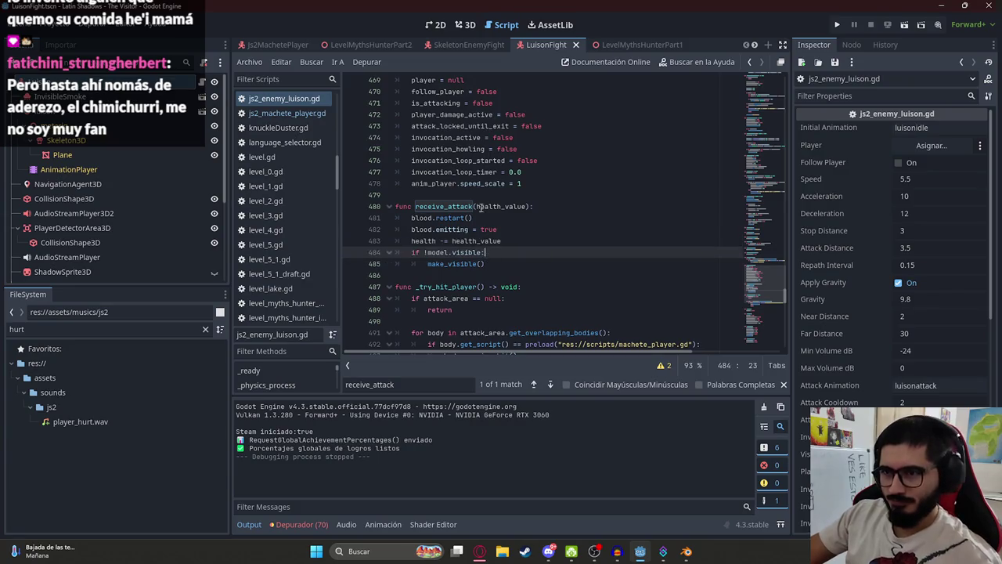
pyautogui.doubleClick(448, 207)
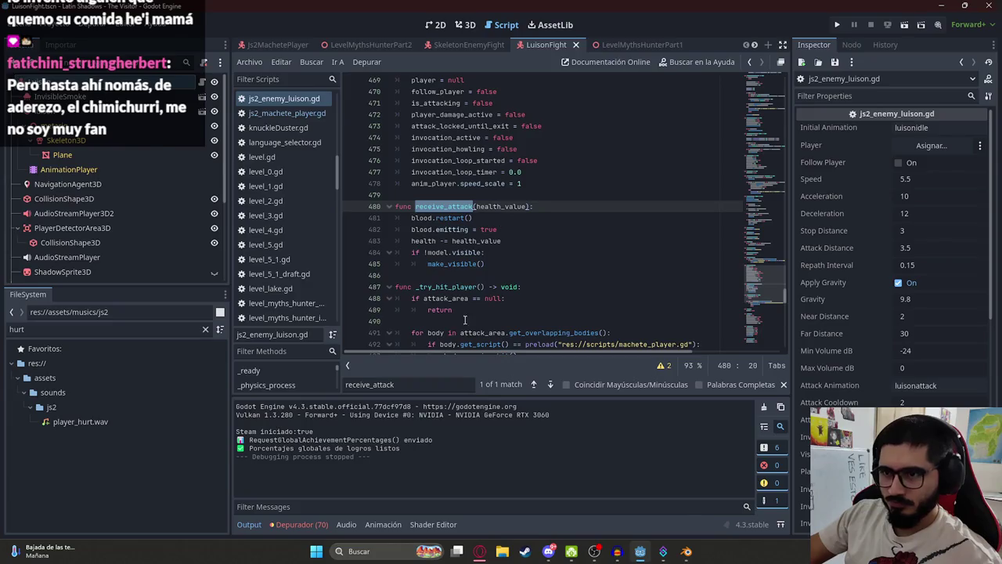
pyautogui.hotkey('alt', 'Tab')
pyautogui.click(587, 11)
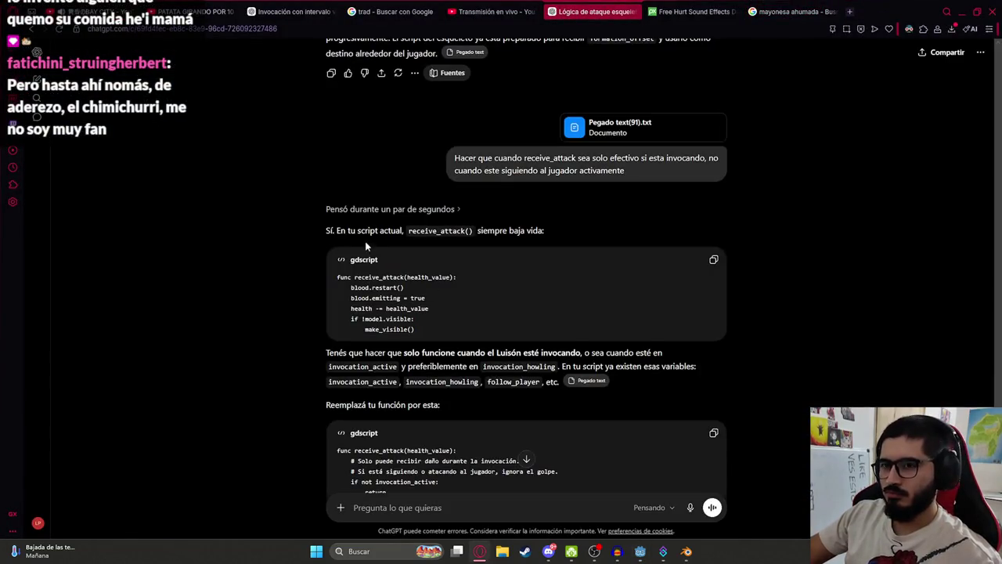
# Copy ChatGPT's second receive_attack version, which only takes damage during the invocation howl
pyautogui.scroll(-1, 433, 313)
pyautogui.scroll(-2, 410, 313)
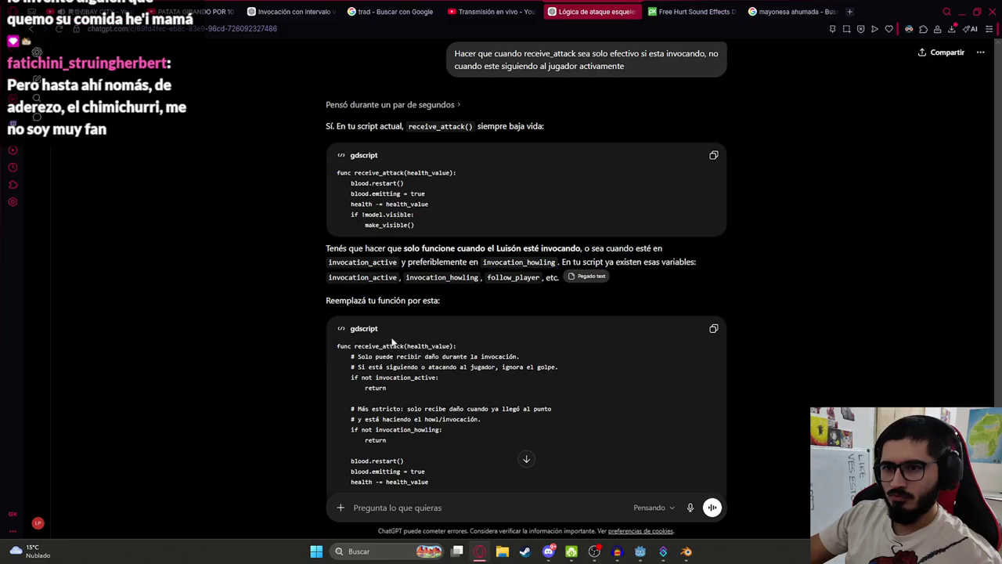
pyautogui.click(713, 224)
pyautogui.scroll(-2, 433, 295)
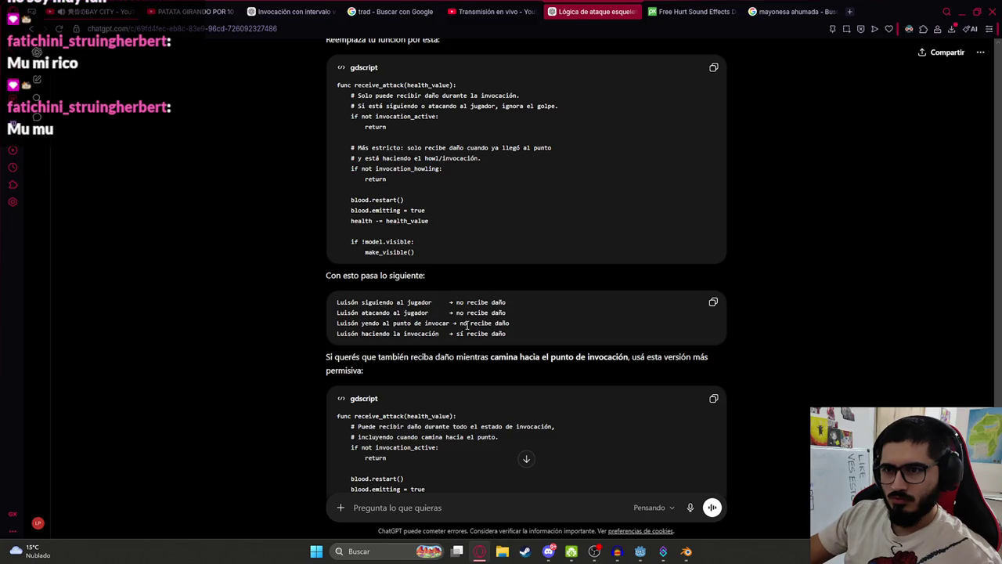
pyautogui.hotkey('alt', 'Tab')
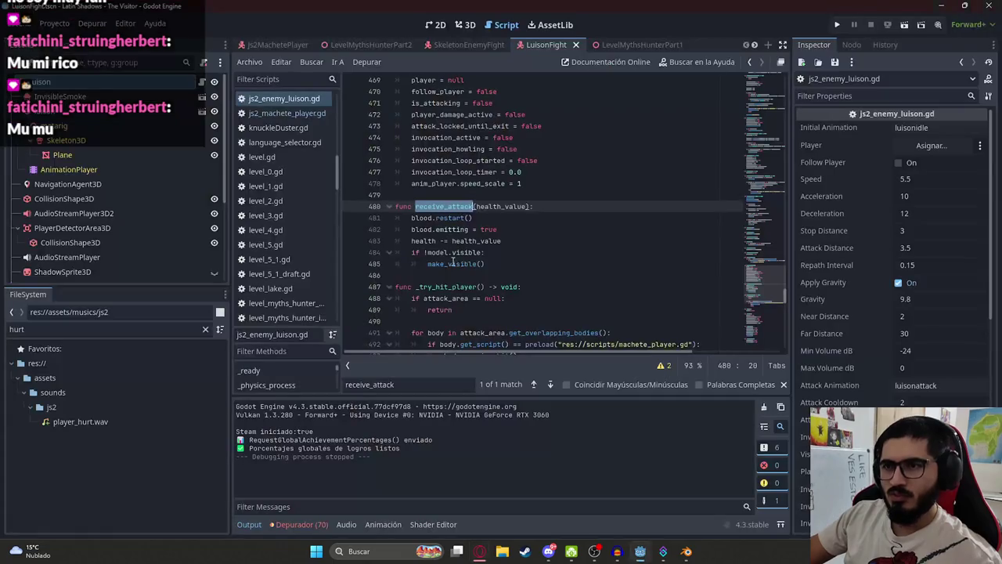
# Replace the old receive_attack lines with the copied invocation-only version
pyautogui.hotkey('shift', 'Down')
pyautogui.hotkey('shift', 'Down')
pyautogui.hotkey('shift', 'Down')
pyautogui.hotkey('ctrl', 'v')
pyautogui.hotkey('ctrl', 'z')
pyautogui.hotkey('ctrl', 'y')
pyautogui.hotkey('ctrl', 'z')
pyautogui.hotkey('ctrl', 'y')
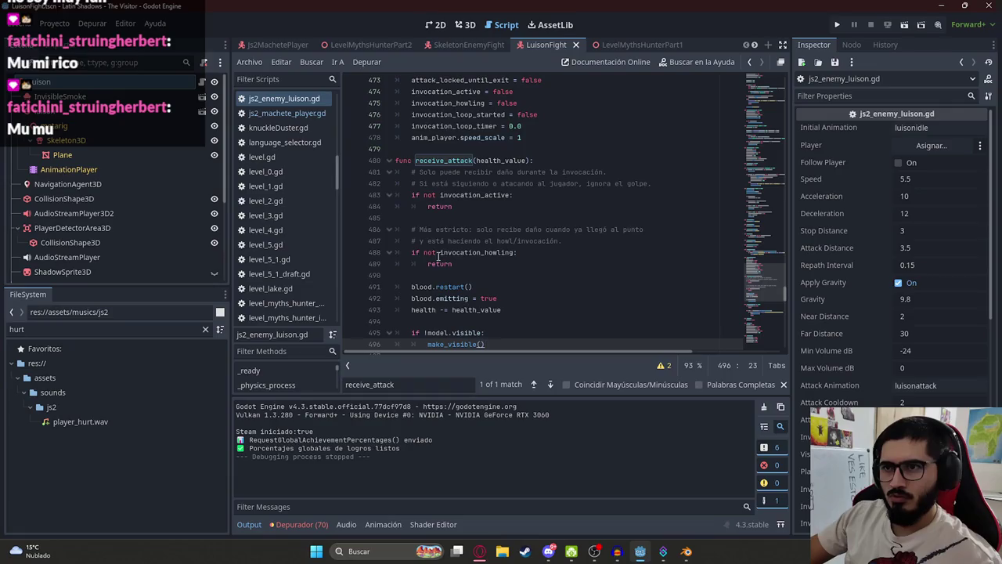
pyautogui.scroll(-2, 396, 228)
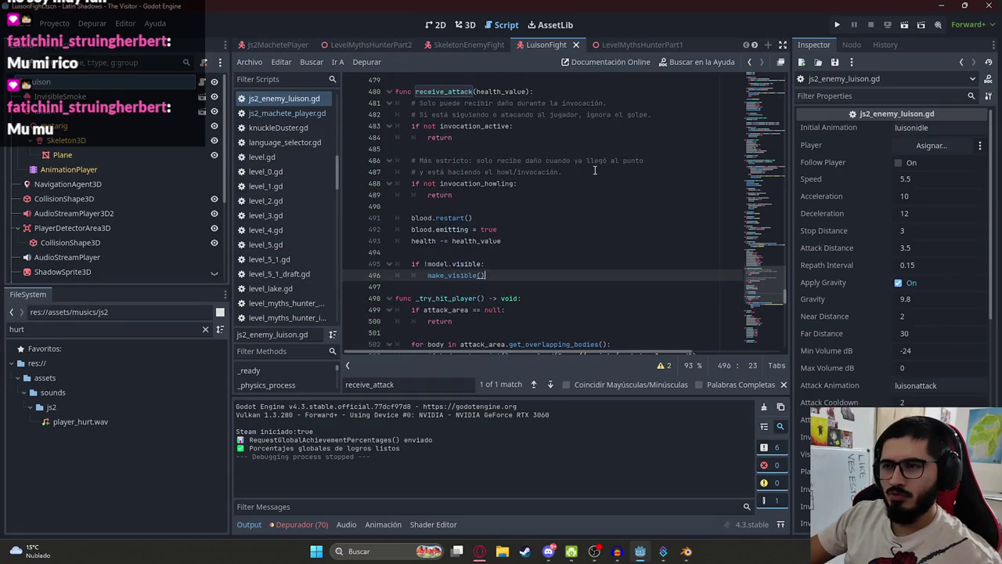
# Save the LevelMythsHunterPart2 scene
pyautogui.click(367, 44)
pyautogui.rightClick(382, 49)
pyautogui.click(438, 132)
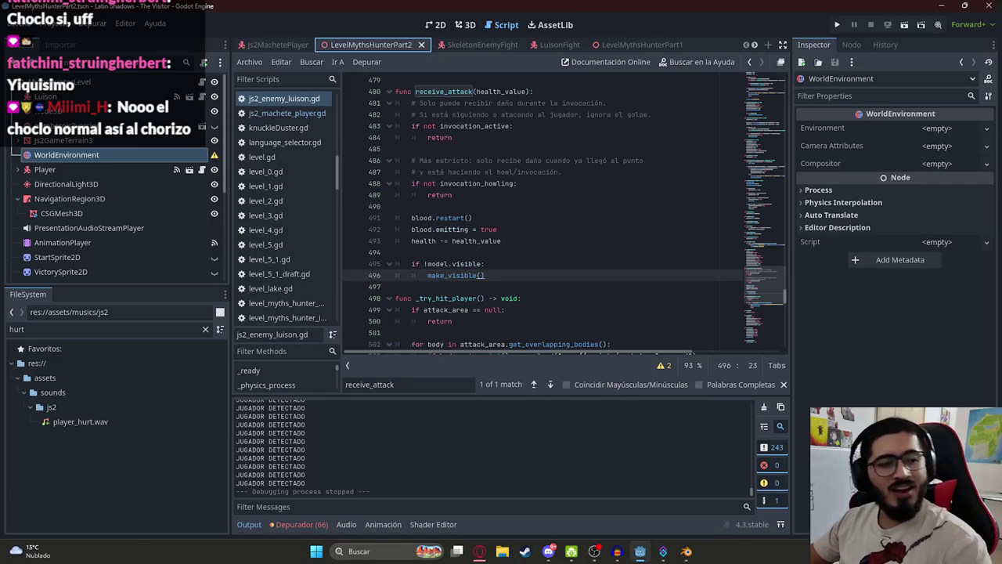
# Switch to the browser's 'mayonesa ahumada' image search and focus the search box
pyautogui.click(479, 551)
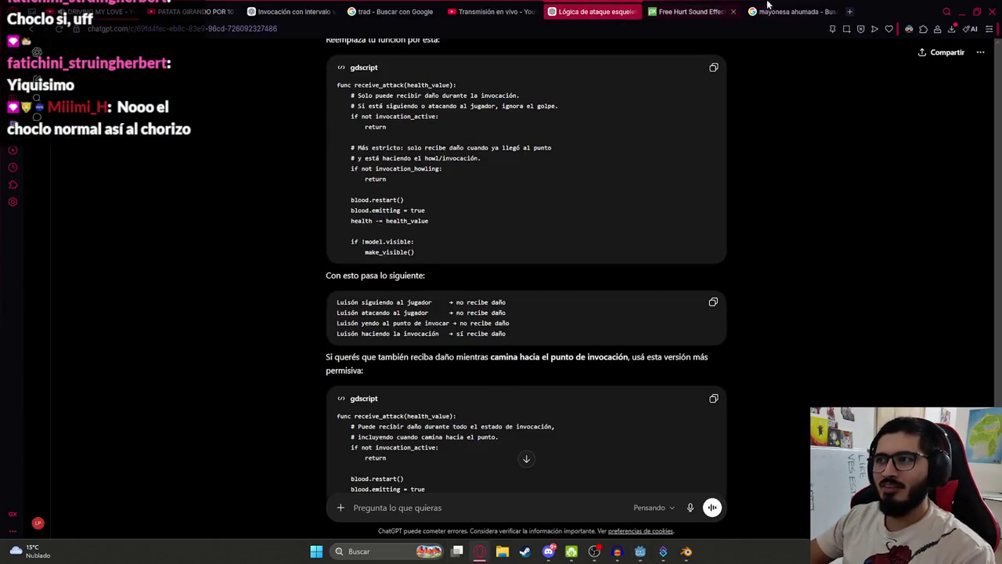
pyautogui.click(771, 10)
pyautogui.click(272, 76)
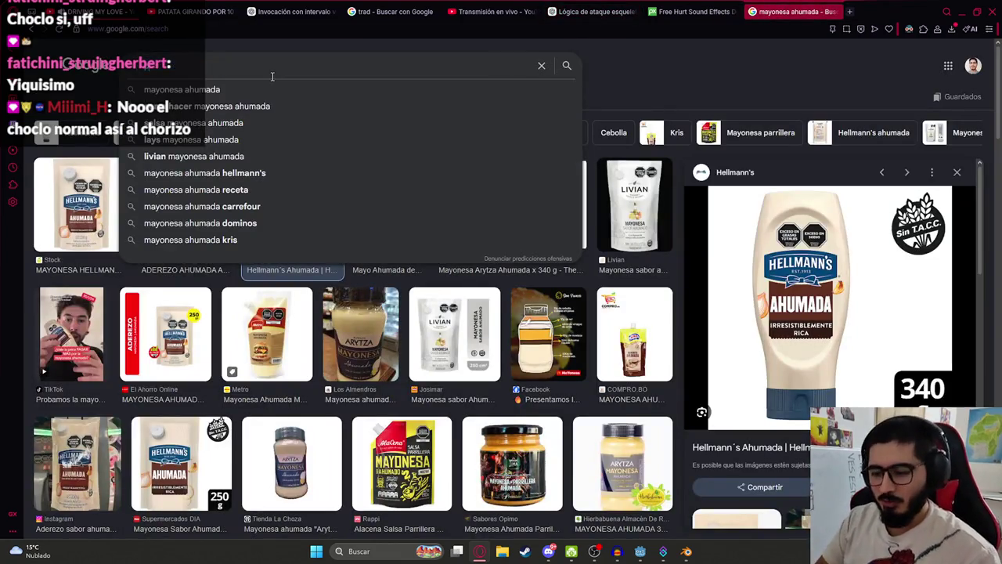
# Search images for 'pancho con choclo arveja' and preview one result
pyautogui.write('pancho c')
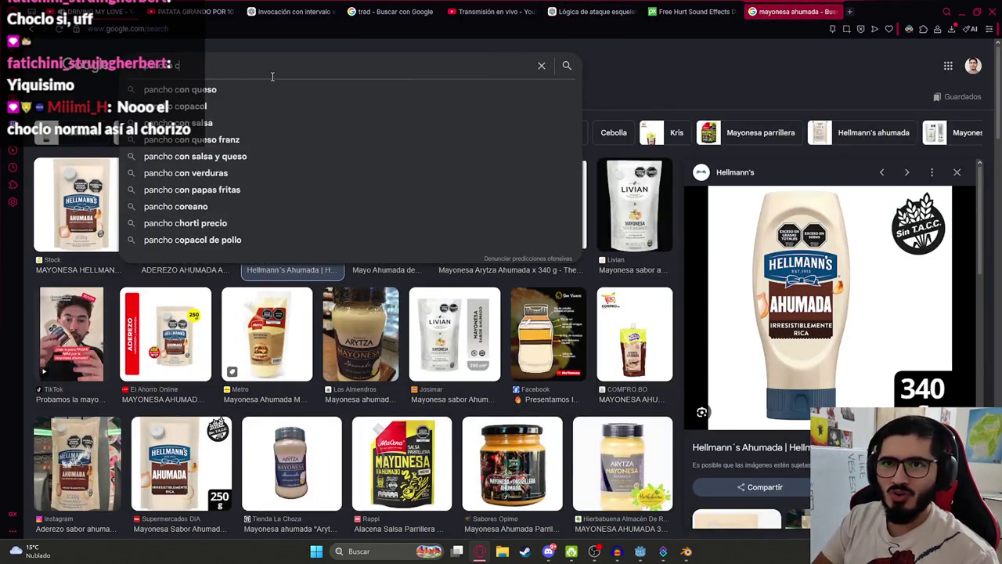
pyautogui.write('on choclo arveja')
pyautogui.press('Return')
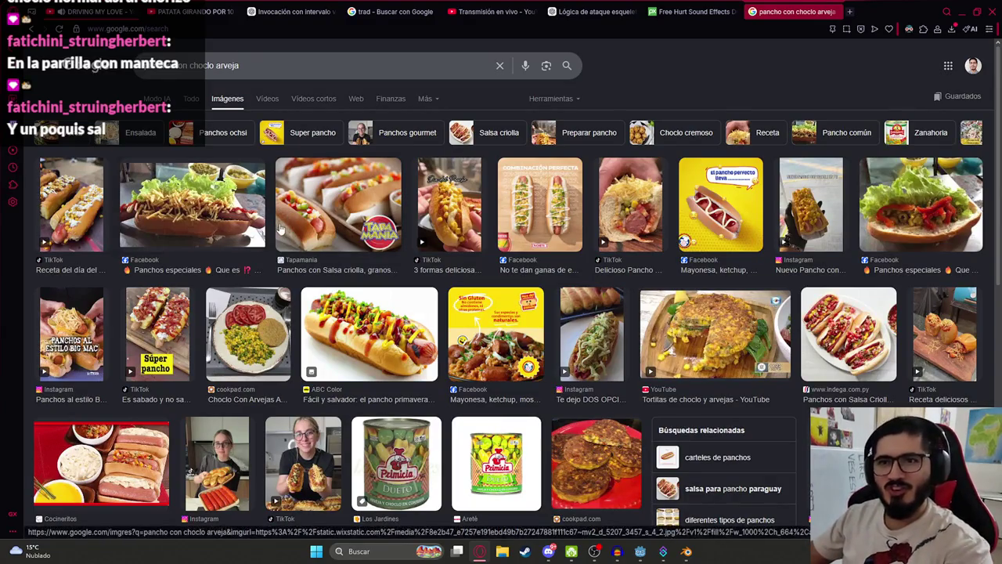
pyautogui.click(194, 225)
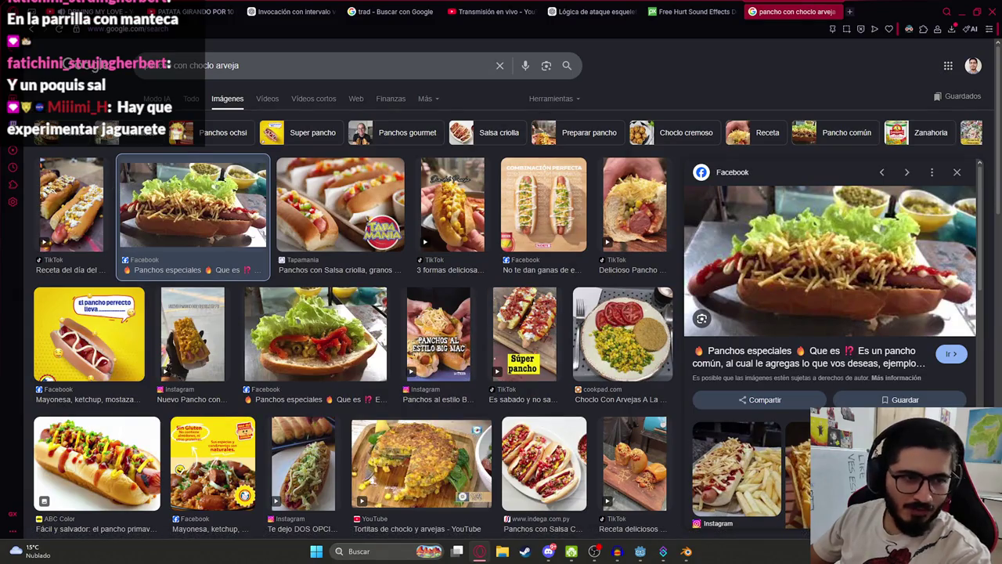
pyautogui.scroll(-5, 595, 317)
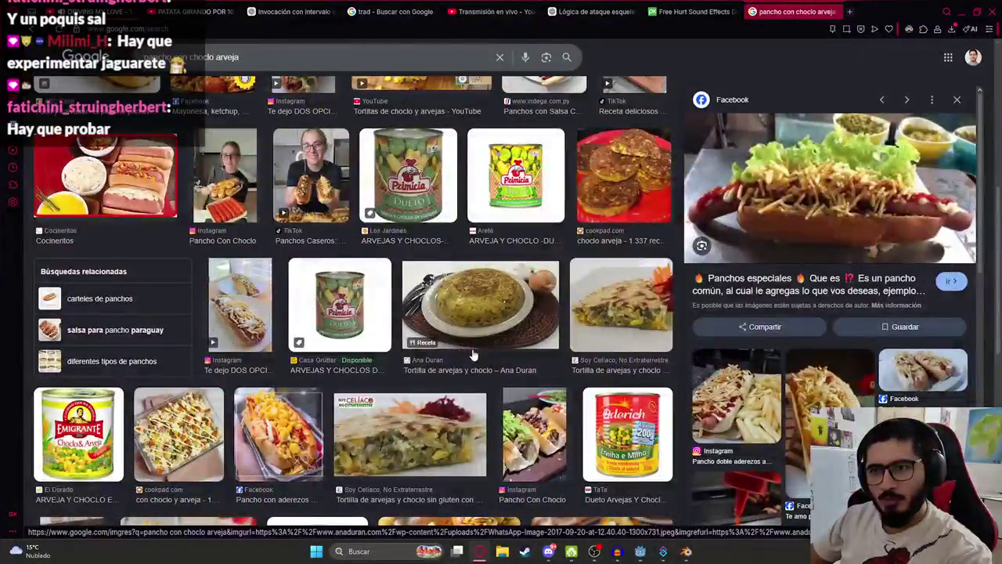
pyautogui.scroll(3, 603, 313)
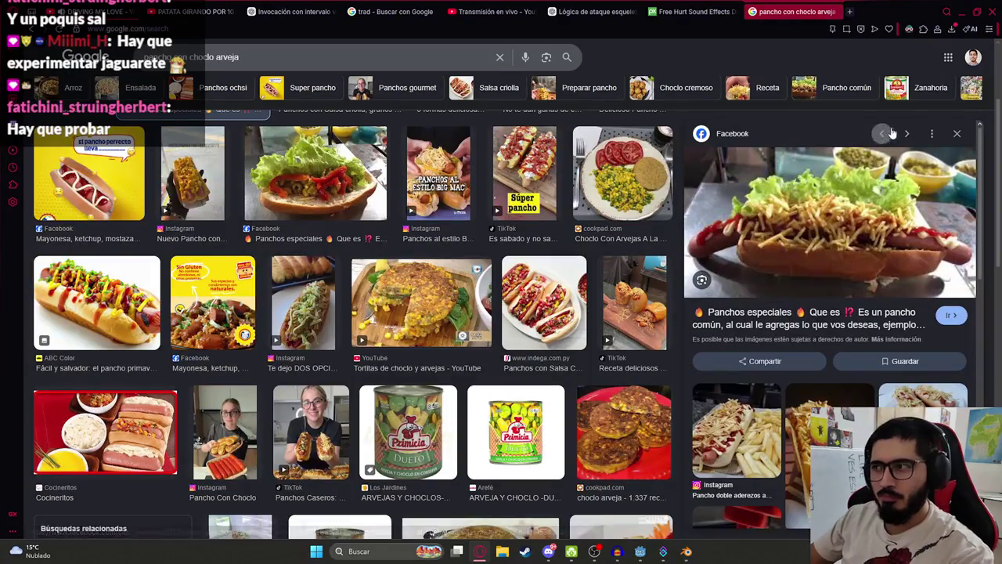
pyautogui.click(957, 133)
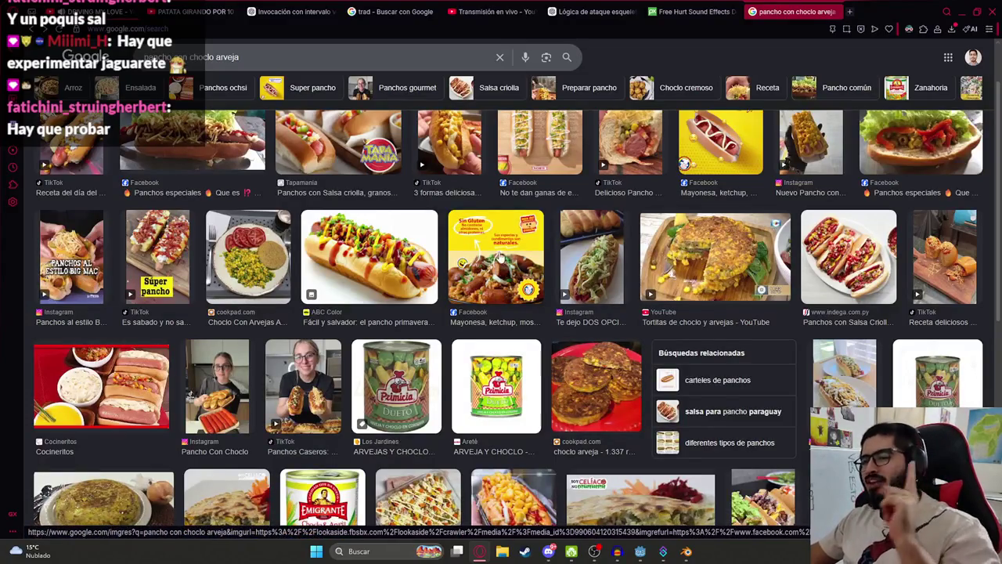
# Return to the Godot script editor with the caret on line 494
pyautogui.scroll(-2, 695, 263)
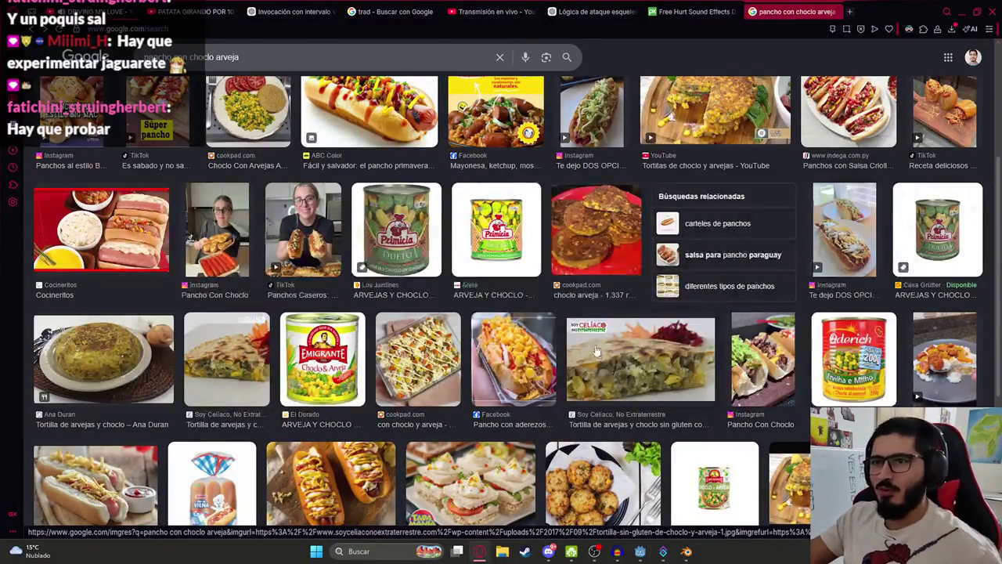
pyautogui.hotkey('alt', 'Tab')
pyautogui.click(599, 251)
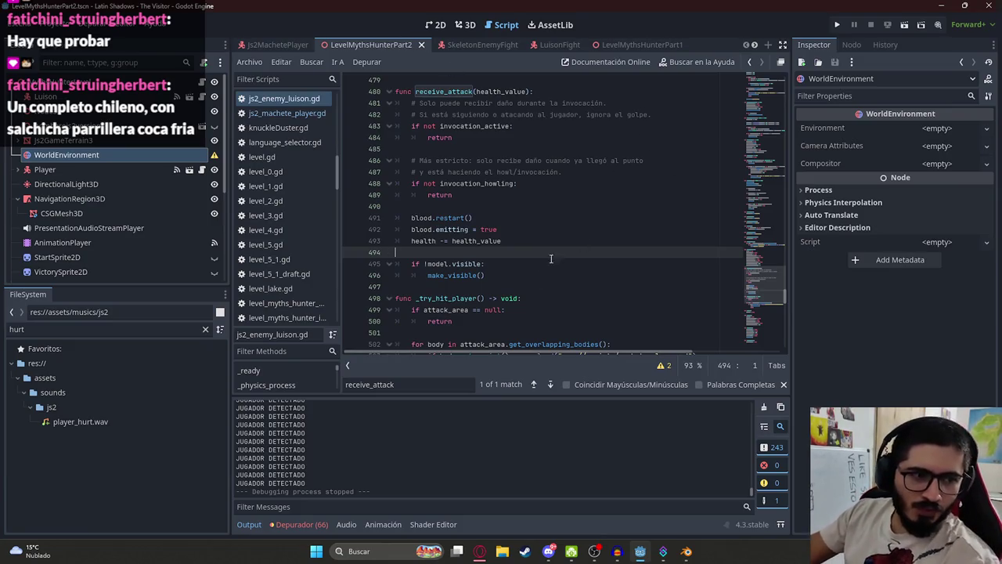
# Review the new receive_attack code around lines 487–490 in js2_enemy_luison.gd
pyautogui.click(579, 205)
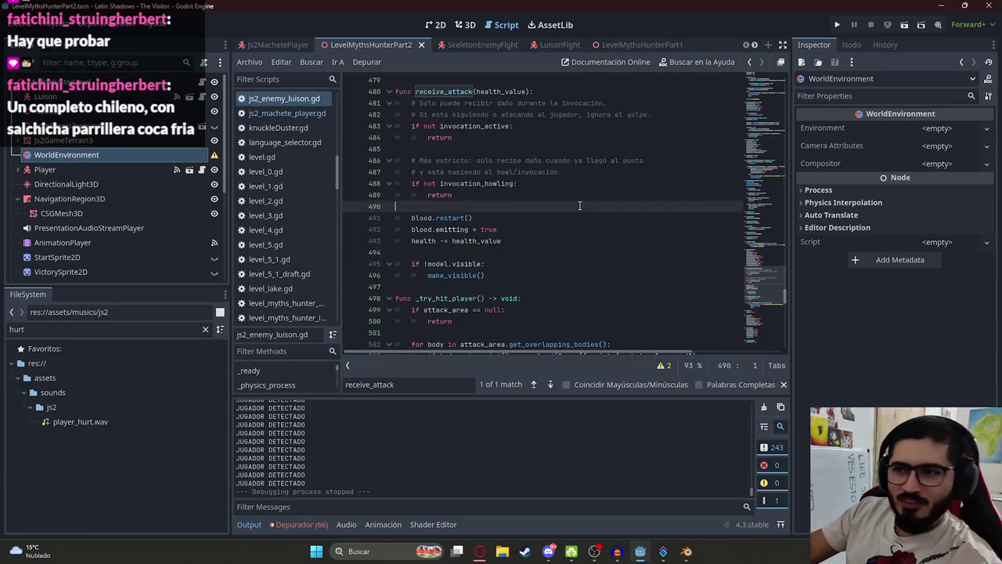
pyautogui.click(542, 171)
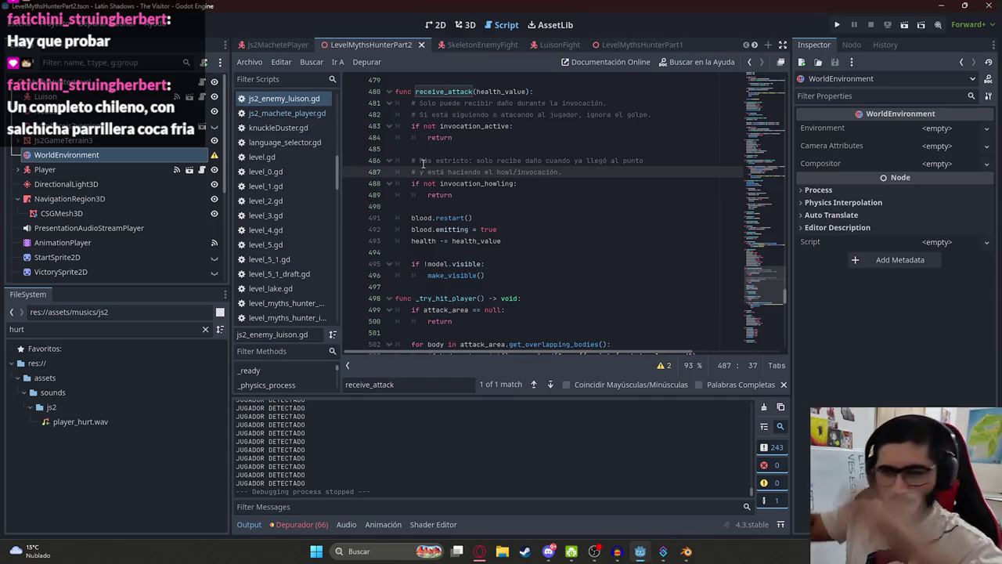
pyautogui.click(450, 195)
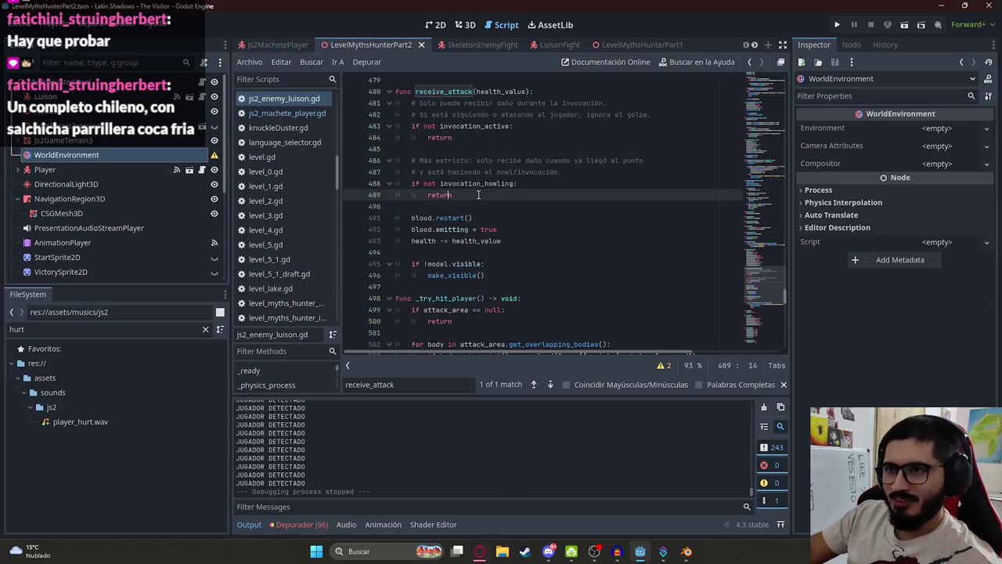
pyautogui.doubleClick(447, 91)
# In js2_machete_player.gd, change the third preload from skeleton_enemy_fight.gd to js2_enemy_luison.gd
pyautogui.click(287, 112)
pyautogui.click(647, 232)
pyautogui.scroll(1, 626, 238)
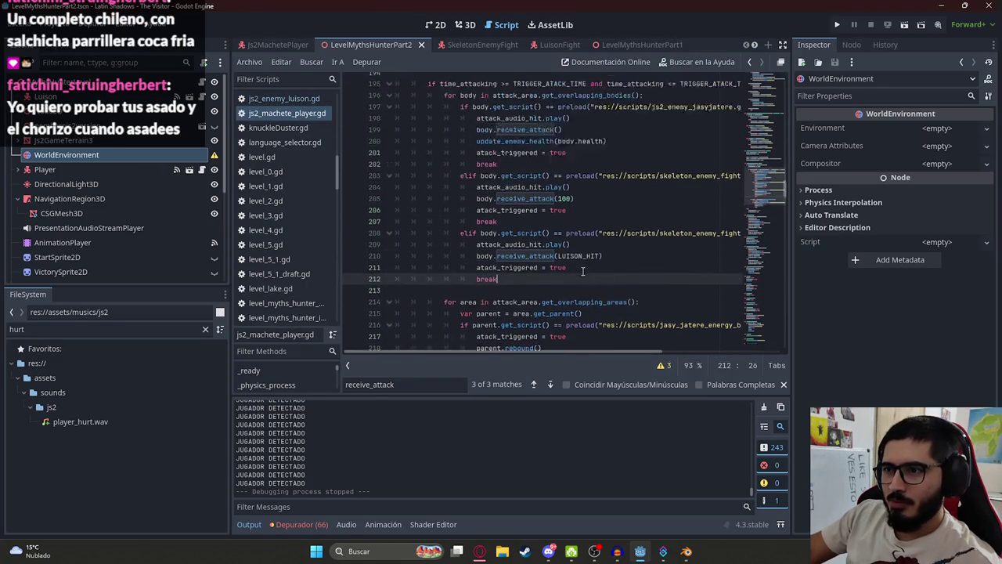
pyautogui.scroll(2, 592, 275)
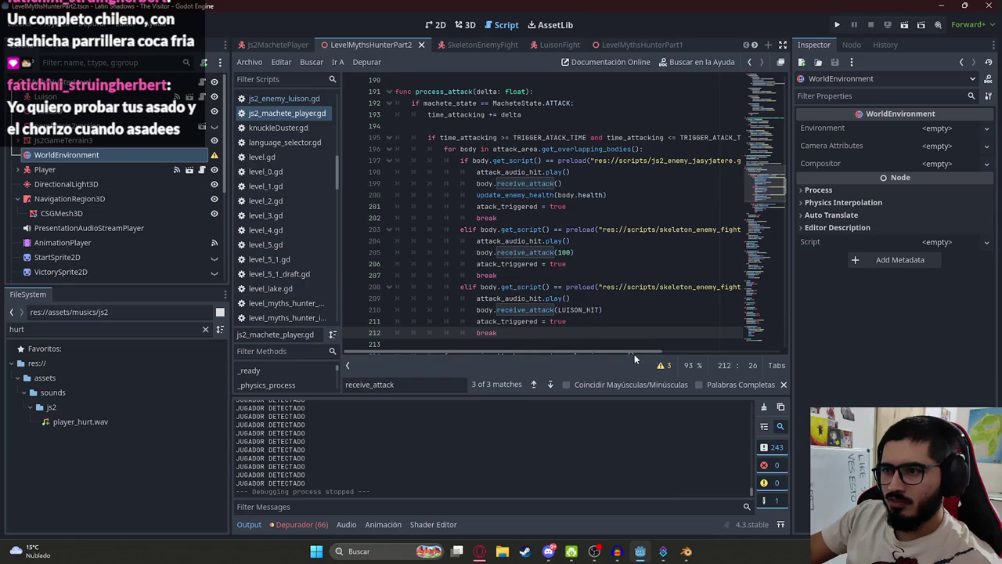
pyautogui.moveTo(633, 353); pyautogui.dragTo(662, 356)
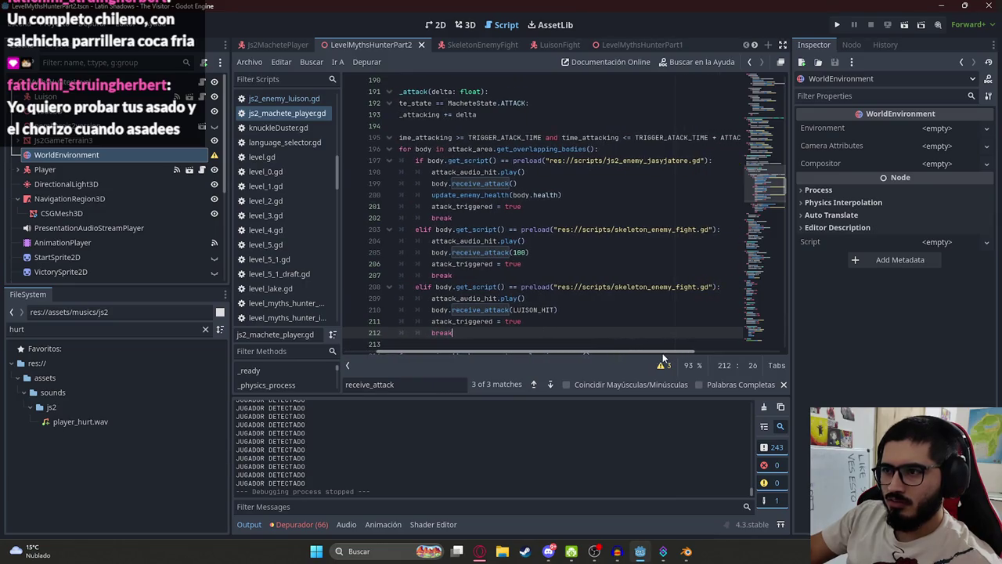
pyautogui.doubleClick(645, 286)
pyautogui.write('luison')
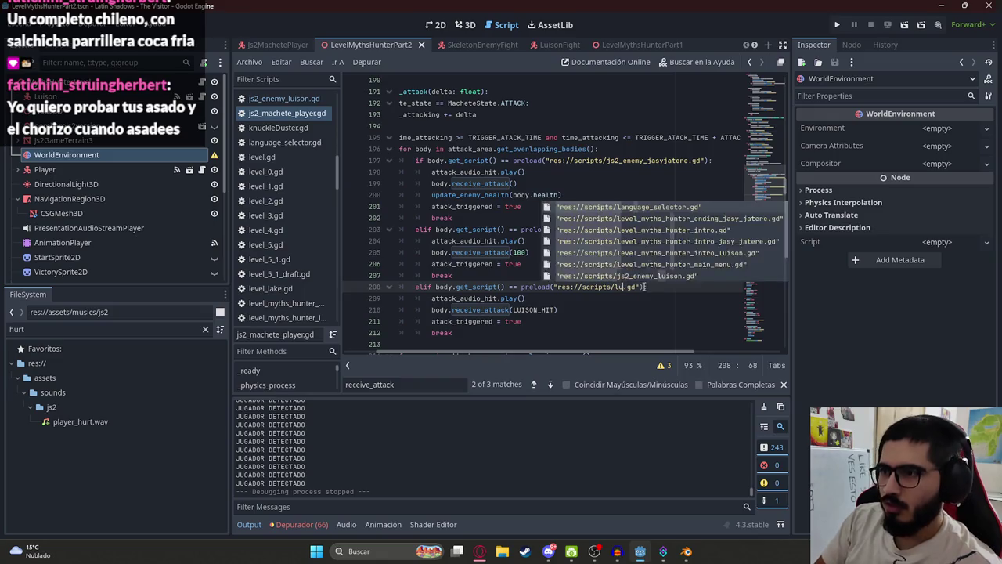
pyautogui.press('Return')
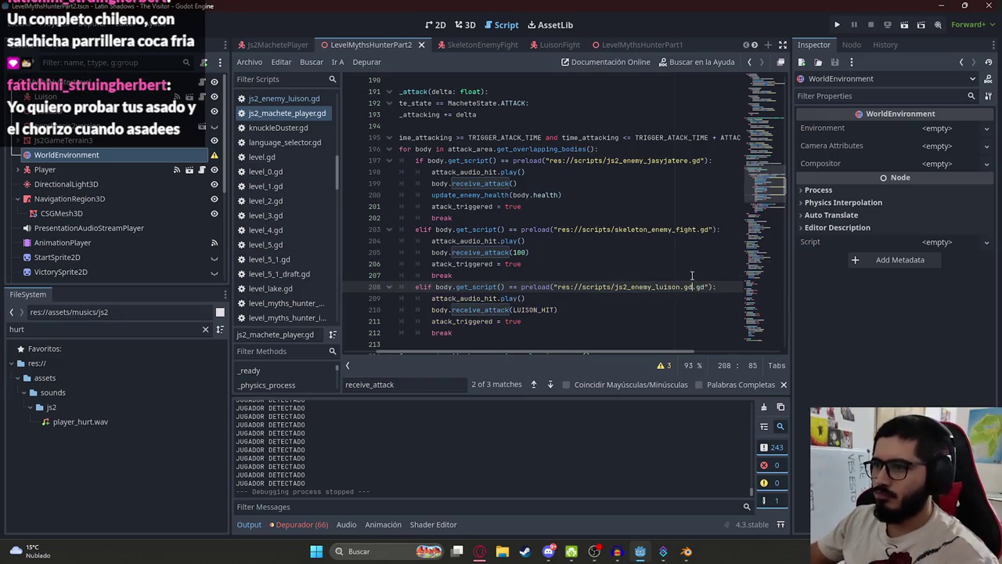
pyautogui.rightClick(352, 43)
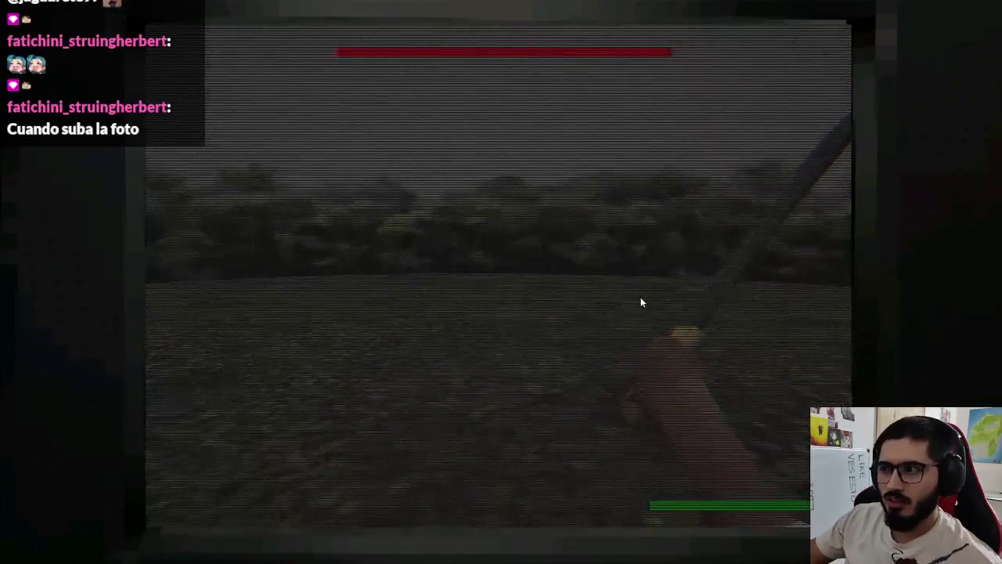
# Leave the running game and bring the Godot debugger to the front
pyautogui.press('super')
pyautogui.click(630, 552)
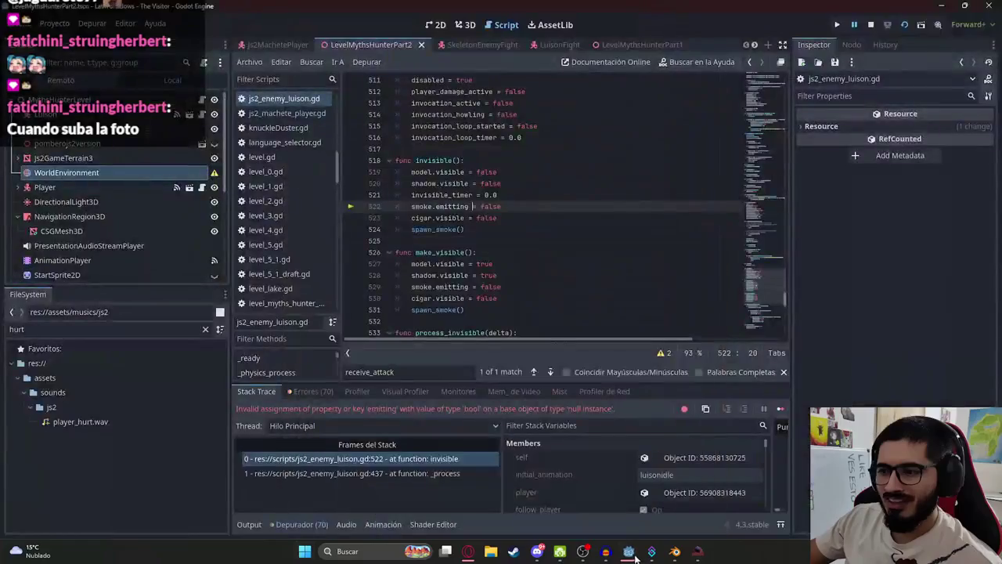
# Check the stack frames at lines 437 and 522, then stop the debug session
pyautogui.click(416, 473)
pyautogui.click(426, 462)
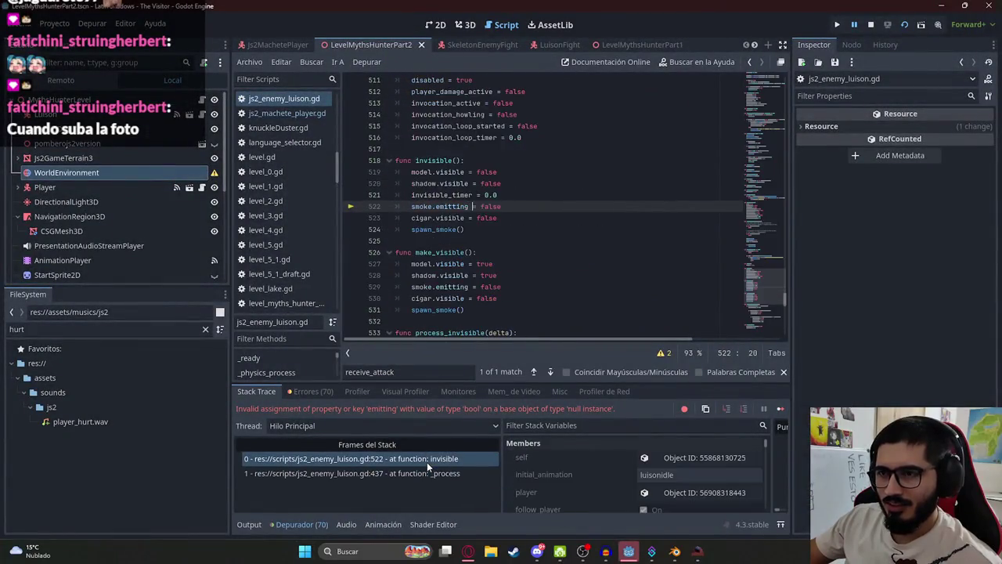
pyautogui.click(869, 25)
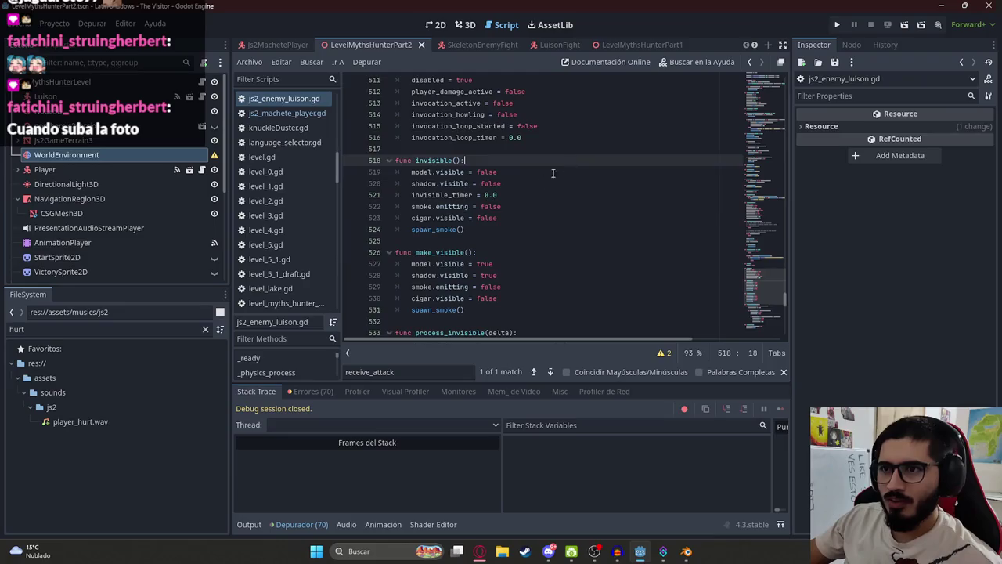
# Delete the invisible() and make_visible() functions with their spawn_smoke() calls, and save
pyautogui.click(490, 226)
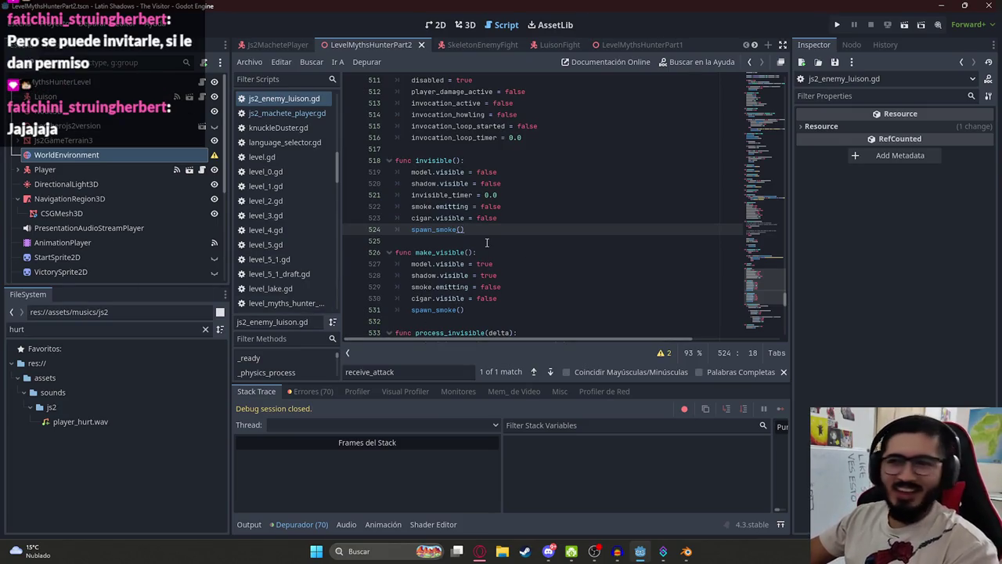
pyautogui.moveTo(476, 230); pyautogui.dragTo(344, 229)
pyautogui.press('BackSpace')
pyautogui.press('BackSpace')
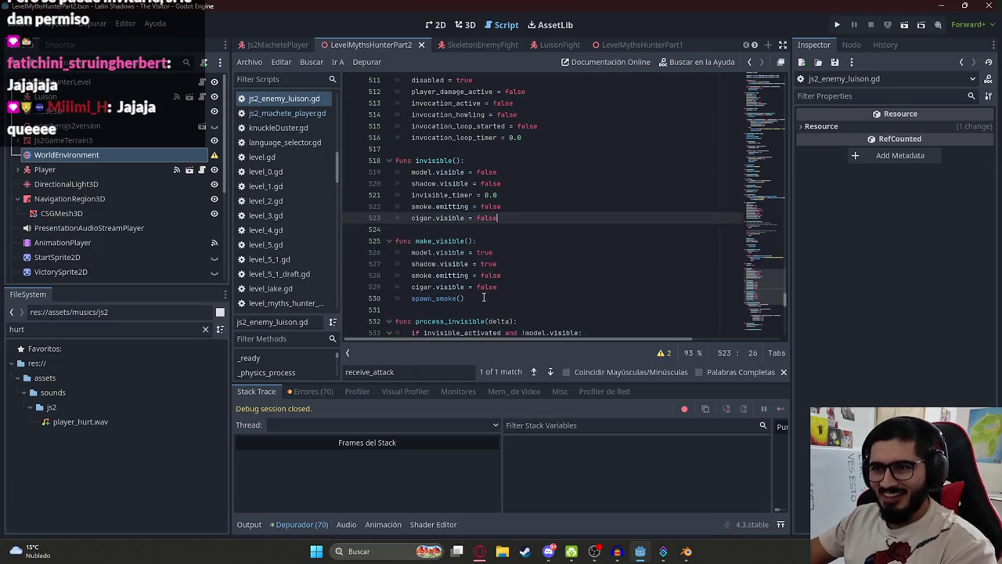
pyautogui.moveTo(484, 297); pyautogui.dragTo(348, 303)
pyautogui.press('BackSpace')
pyautogui.press('BackSpace')
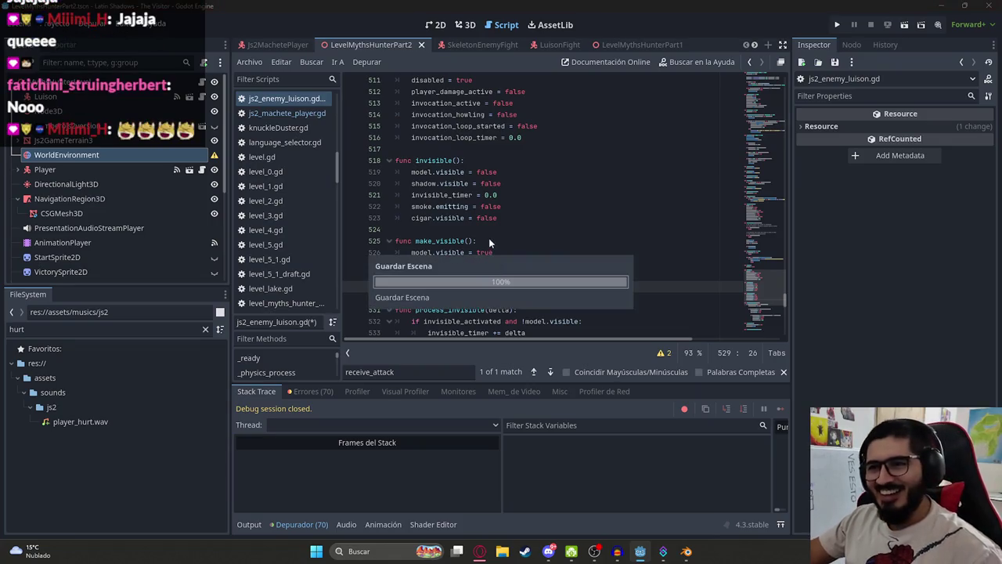
pyautogui.click(507, 276)
pyautogui.moveTo(508, 298); pyautogui.dragTo(382, 157)
pyautogui.press('BackSpace')
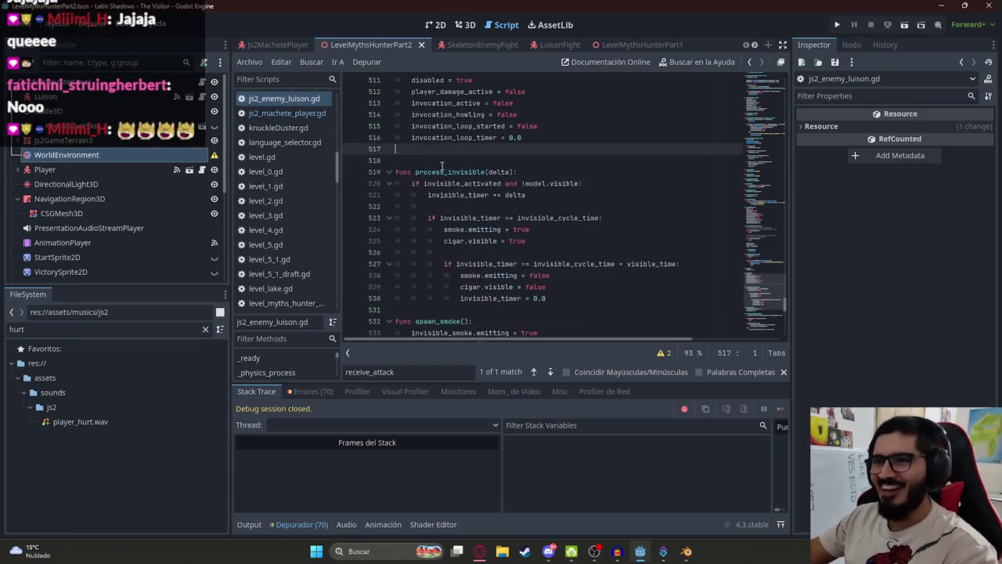
pyautogui.hotkey('ctrl', 's')
# Remove the leftover make_visible() check and the invisible() calls on lines 442 and 437
pyautogui.click(567, 218)
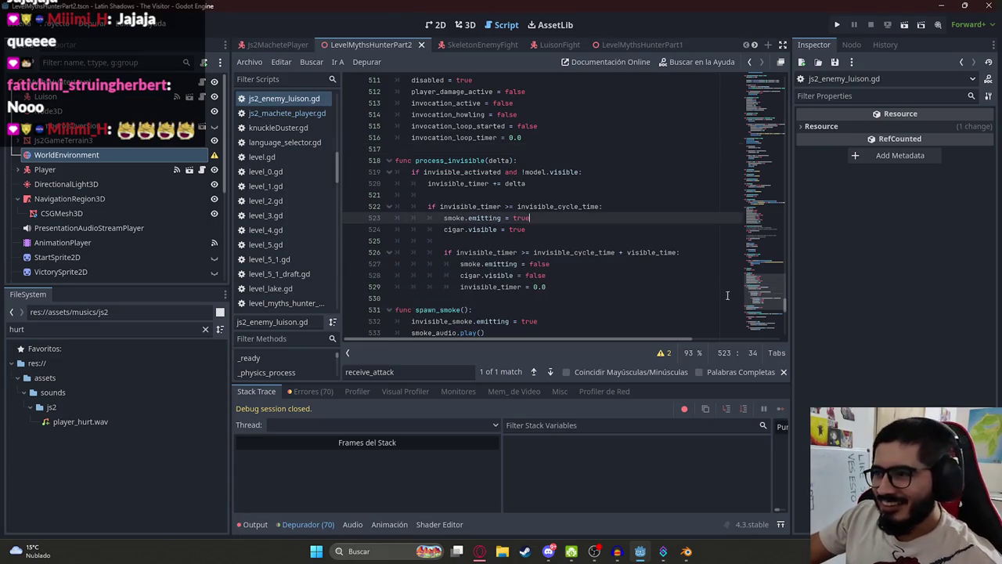
pyautogui.scroll(8, 762, 267)
pyautogui.scroll(-5, 762, 267)
pyautogui.moveTo(485, 234); pyautogui.dragTo(326, 225)
pyautogui.press('BackSpace')
pyautogui.press('BackSpace')
pyautogui.press('BackSpace')
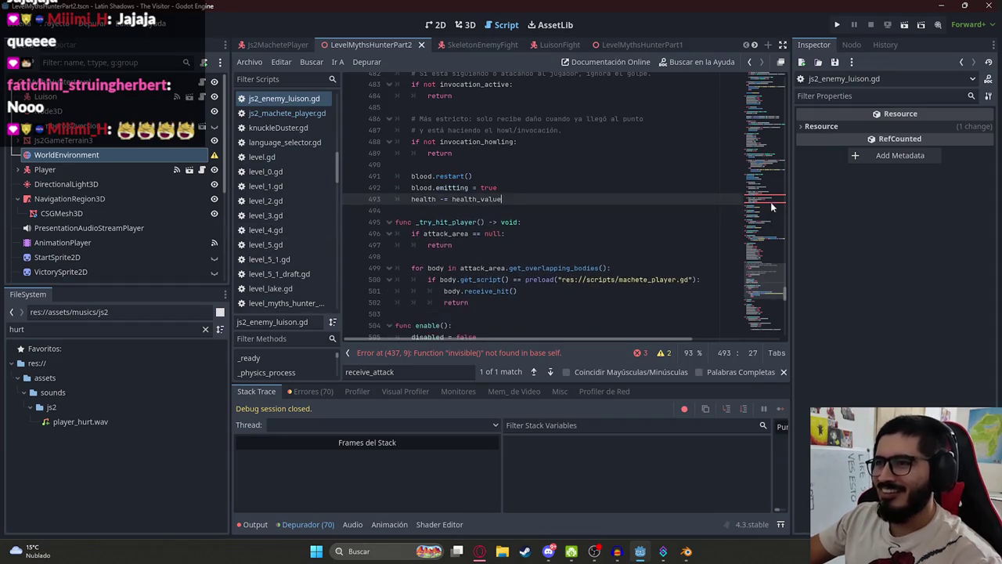
pyautogui.click(770, 202)
pyautogui.moveTo(476, 252); pyautogui.dragTo(395, 252)
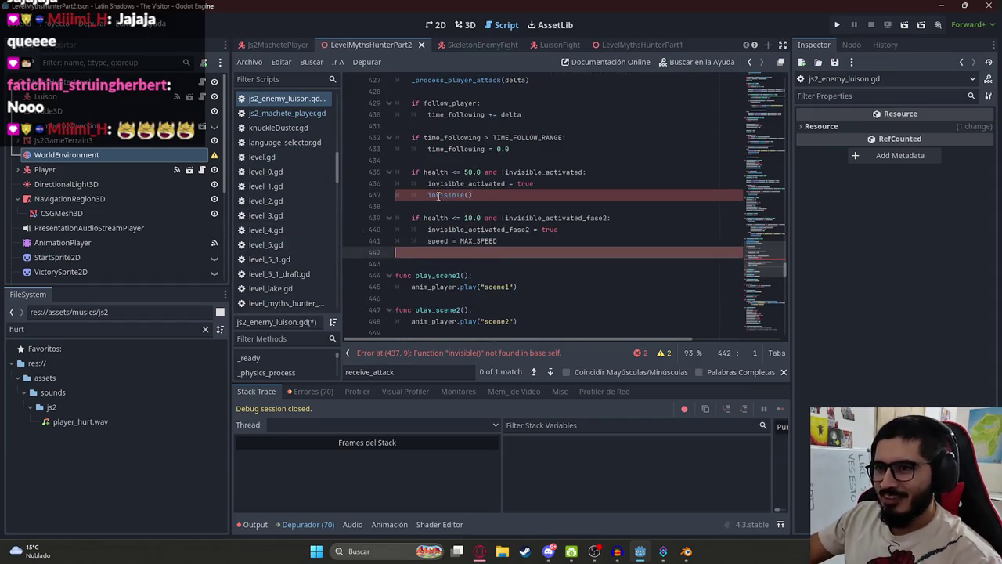
pyautogui.press('BackSpace')
pyautogui.press('BackSpace')
pyautogui.moveTo(474, 194); pyautogui.dragTo(378, 200)
pyautogui.press('BackSpace')
pyautogui.press('BackSpace')
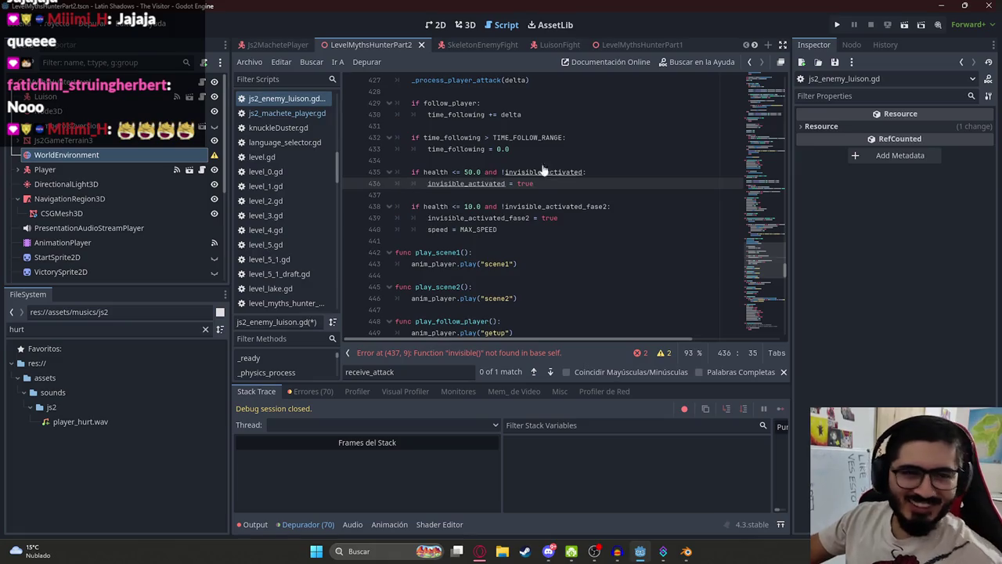
pyautogui.click(683, 229)
pyautogui.moveTo(763, 265)
pyautogui.mouseDown()
pyautogui.moveTo(762, 338)
pyautogui.moveTo(733, 69)
pyautogui.mouseUp()
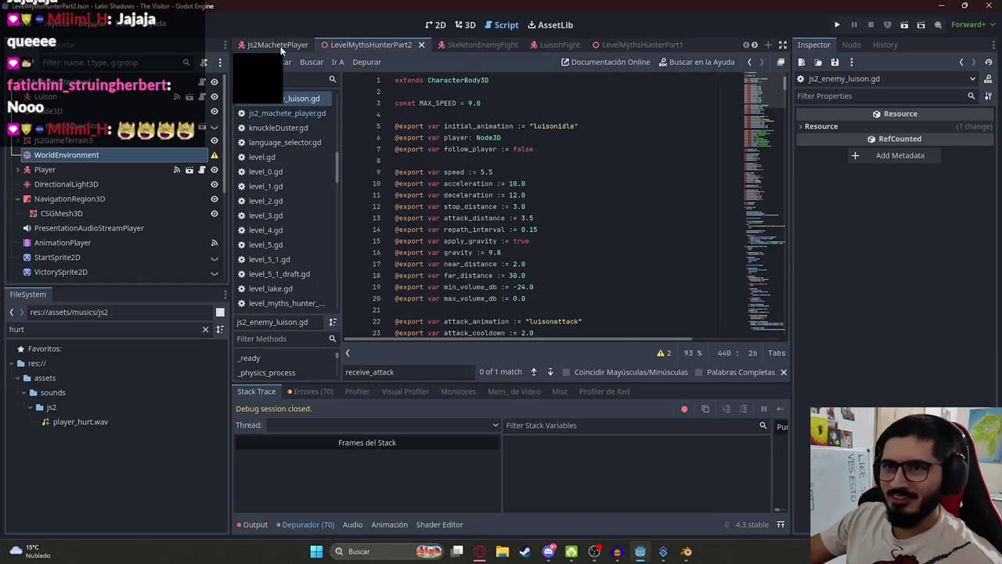
# Search the level script for 'rece' to locate receive_attack calls
pyautogui.click(278, 45)
pyautogui.click(368, 45)
pyautogui.click(202, 83)
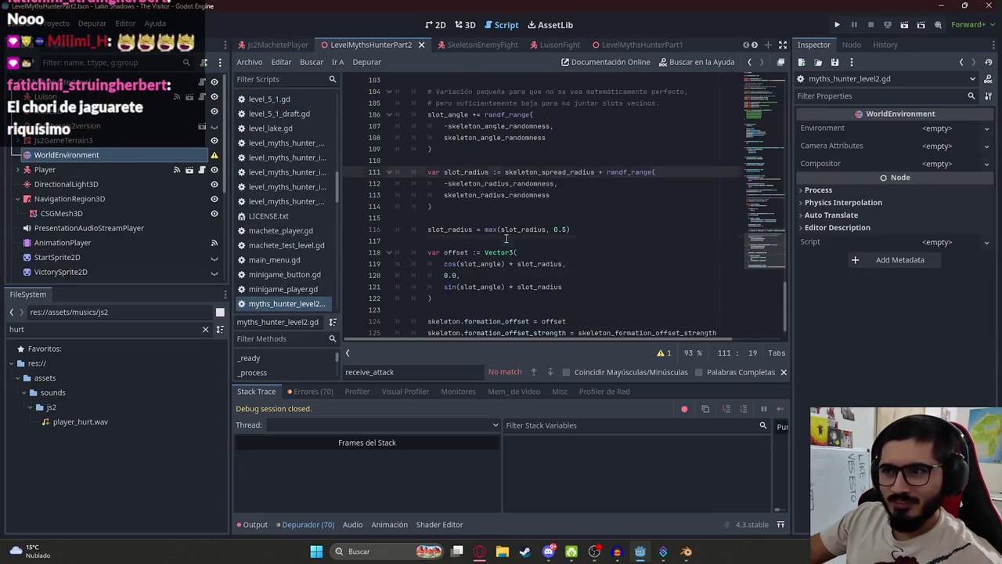
pyautogui.click(539, 185)
pyautogui.hotkey('ctrl', 'f')
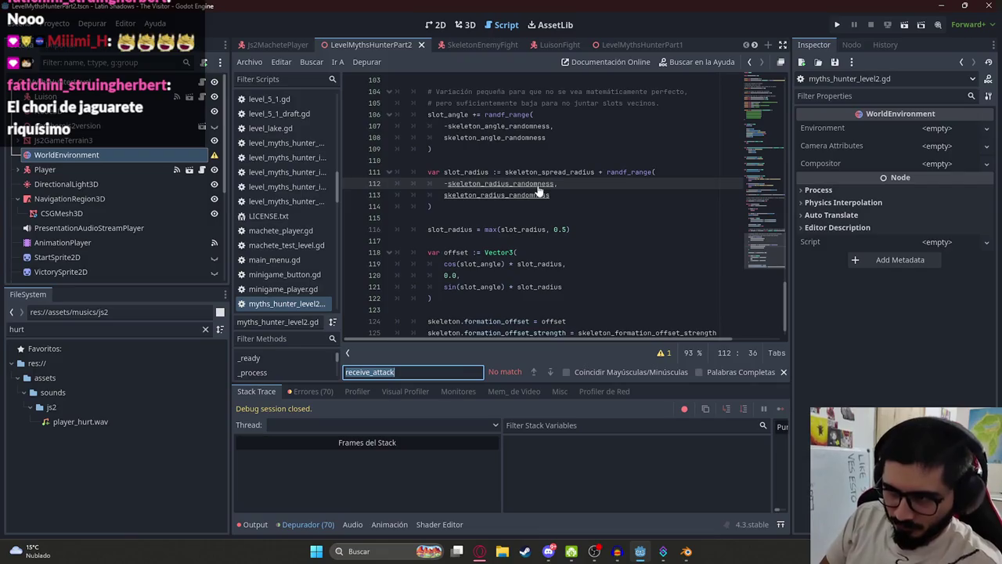
pyautogui.write('rece')
pyautogui.hotkey('ctrl', 'l')
pyautogui.write('ui')
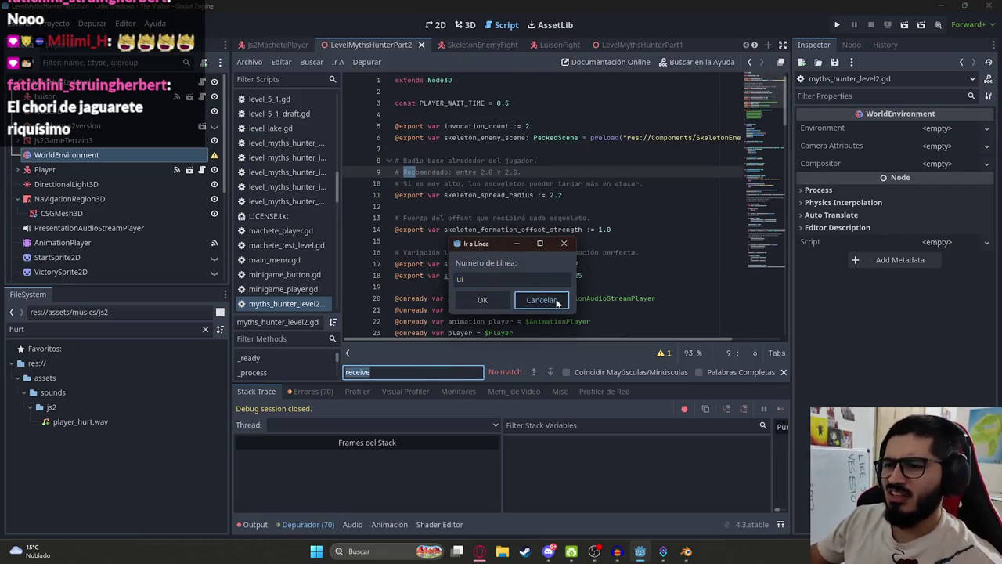
pyautogui.click(541, 300)
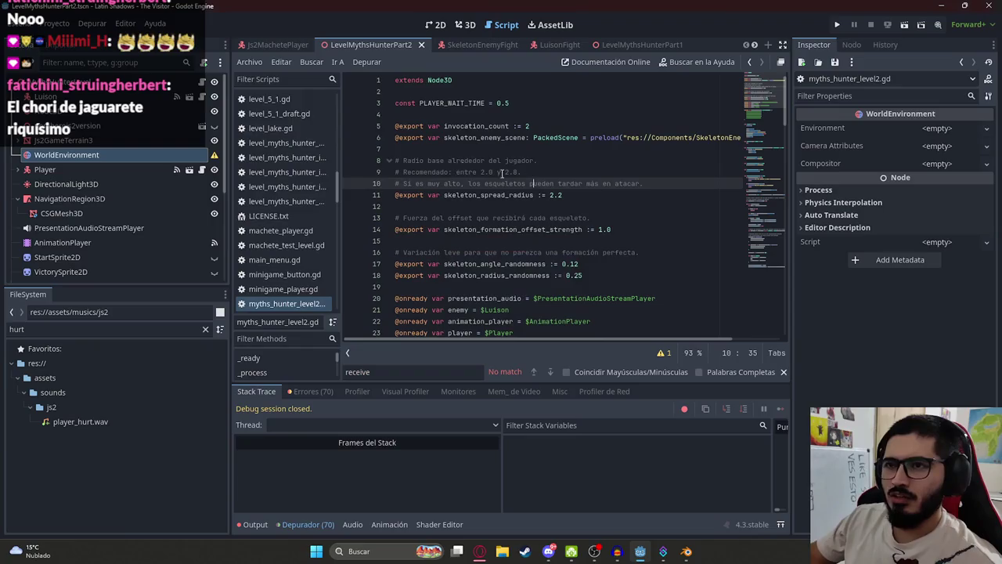
# Paste update_enemy_health(body.health) on a new line after receive_attack(LUISON_HIT) in js2_machete_player.gd
pyautogui.click(302, 45)
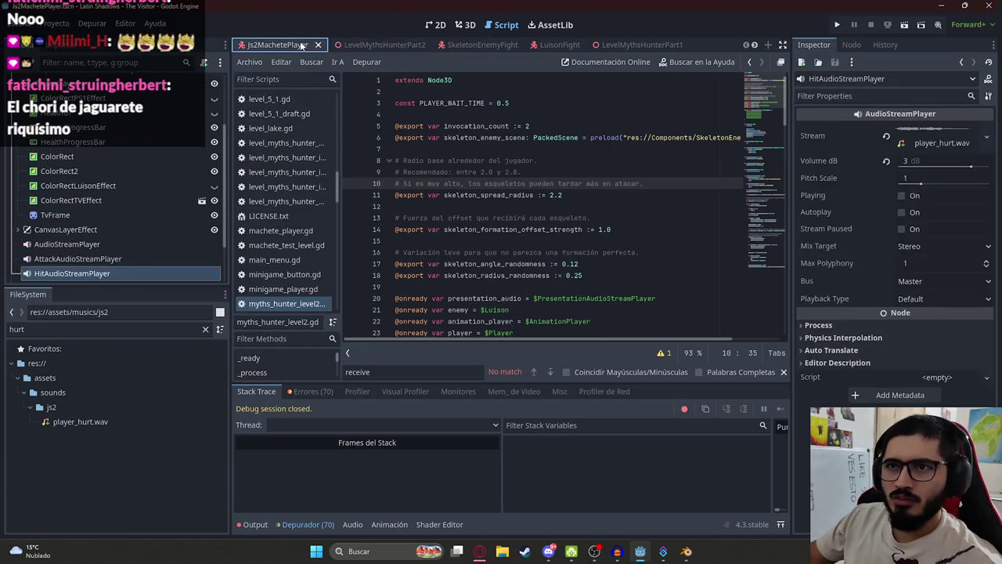
pyautogui.click(215, 115)
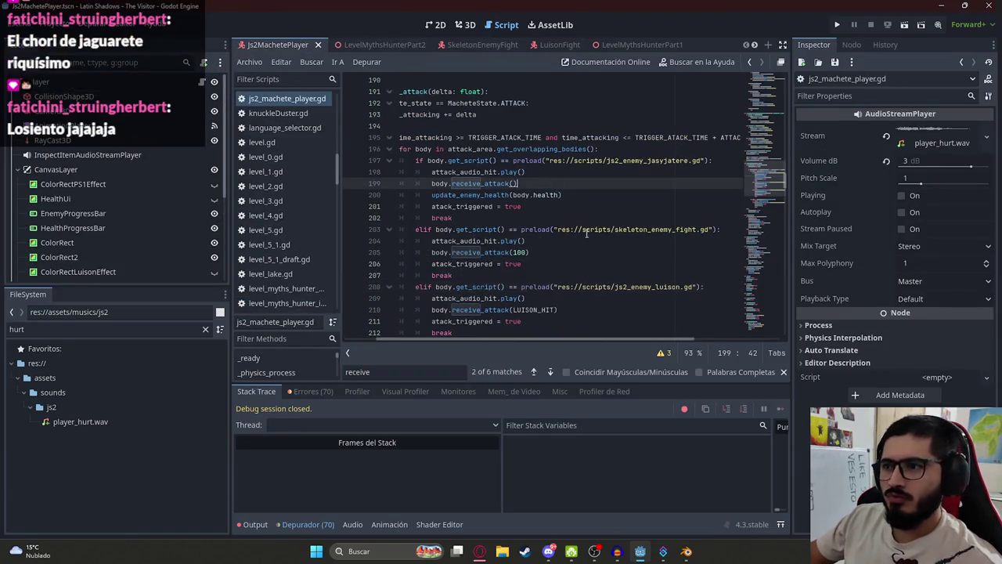
pyautogui.scroll(-4, 648, 287)
pyautogui.scroll(2, 509, 250)
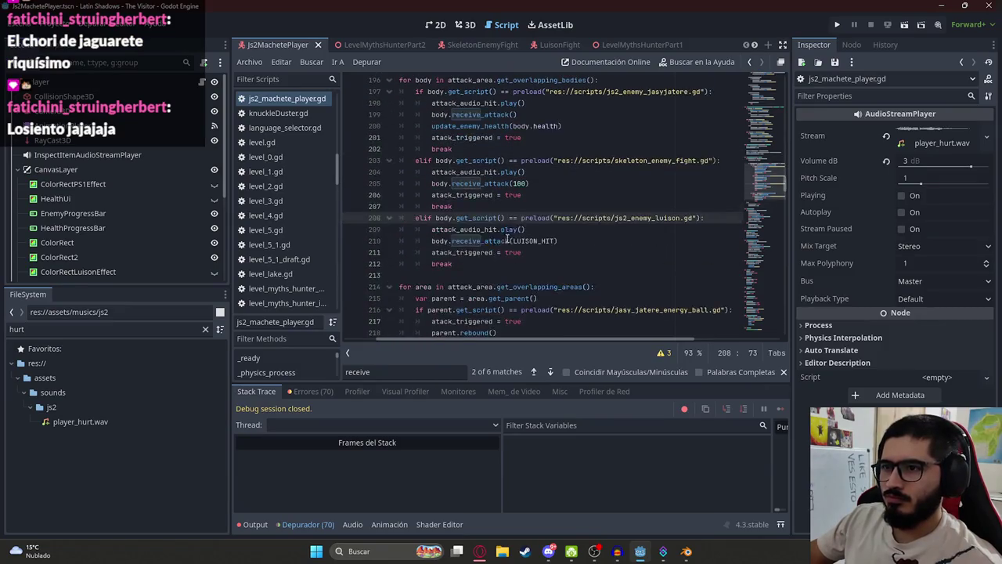
pyautogui.click(460, 228)
pyautogui.moveTo(561, 126); pyautogui.dragTo(430, 126)
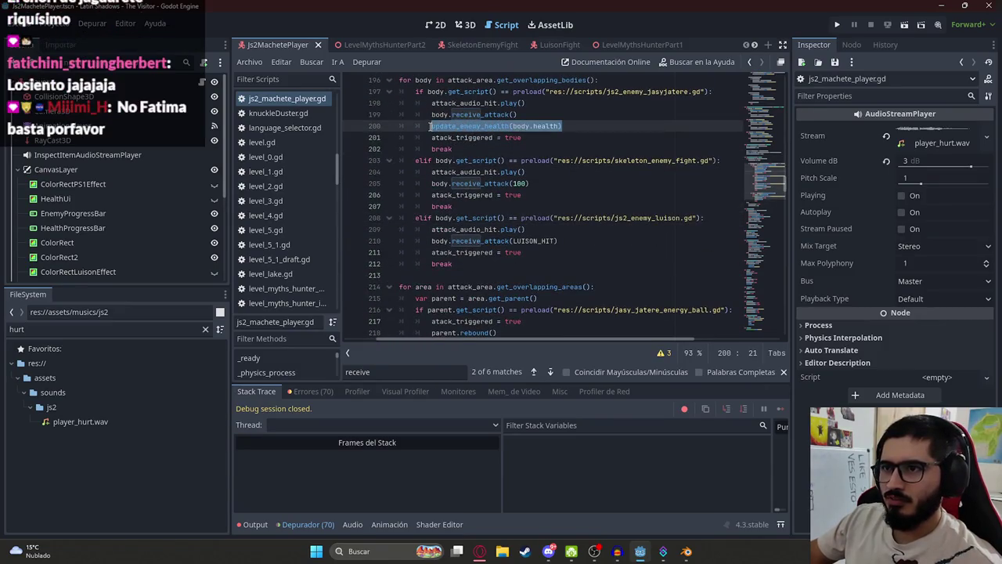
pyautogui.hotkey('ctrl', 'c')
pyautogui.click(557, 241)
pyautogui.press('Return')
pyautogui.hotkey('ctrl', 'v')
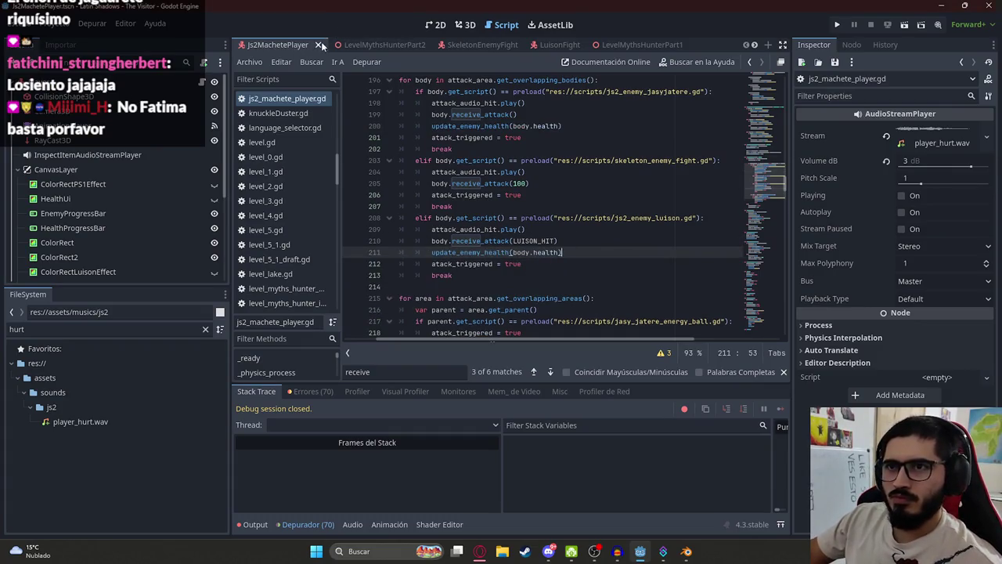
# Play the LevelMythsHunterPart2 scene to test the change
pyautogui.click(357, 44)
pyautogui.rightClick(357, 45)
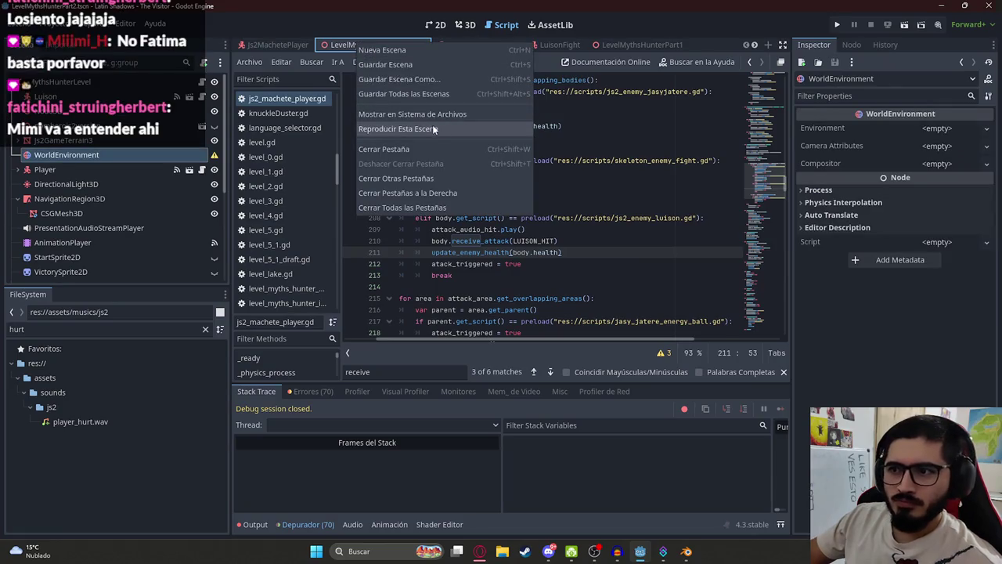
pyautogui.click(433, 126)
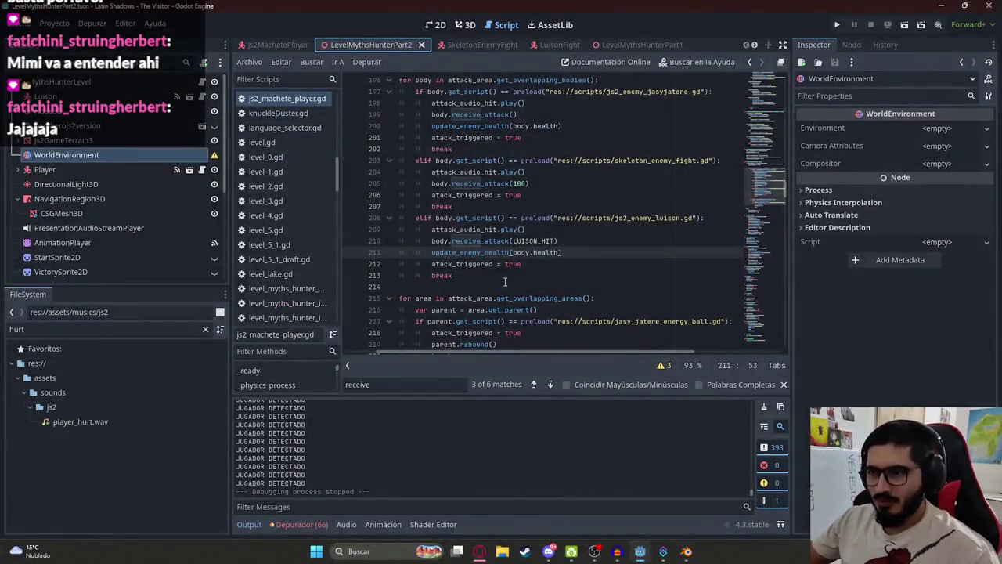
# Close the game after reaching Victory and return to the machete player code
pyautogui.click(522, 218)
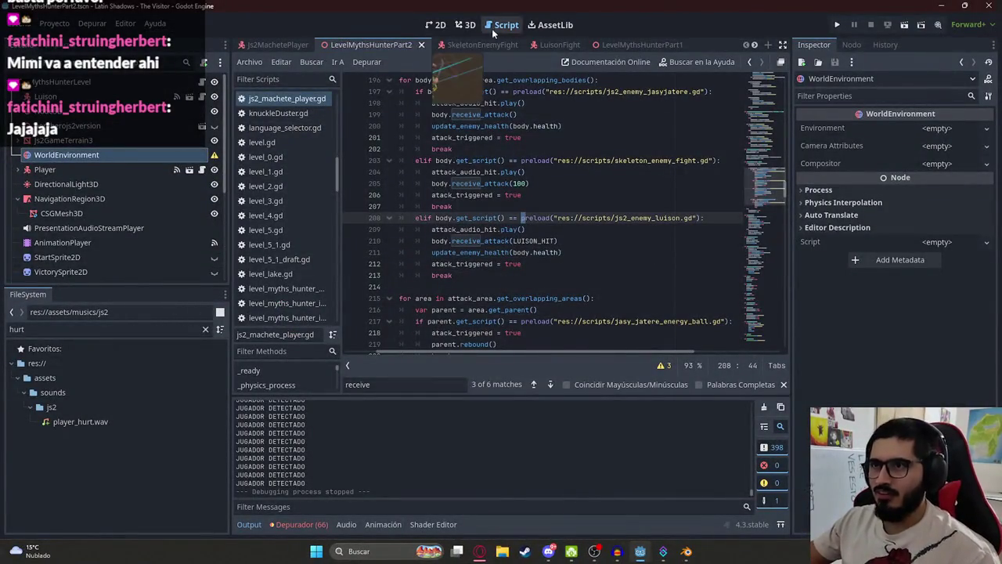
# Change const LUISON_HIT from 15.0 to 10.0
pyautogui.click(569, 242)
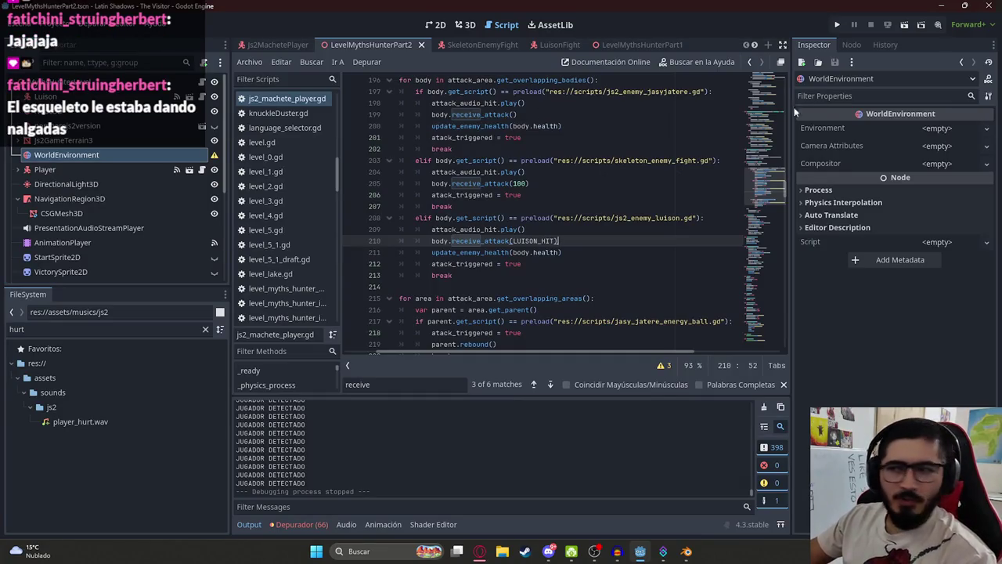
pyautogui.moveTo(764, 188); pyautogui.dragTo(764, 78)
pyautogui.click(507, 125)
pyautogui.moveTo(521, 195); pyautogui.dragTo(395, 115)
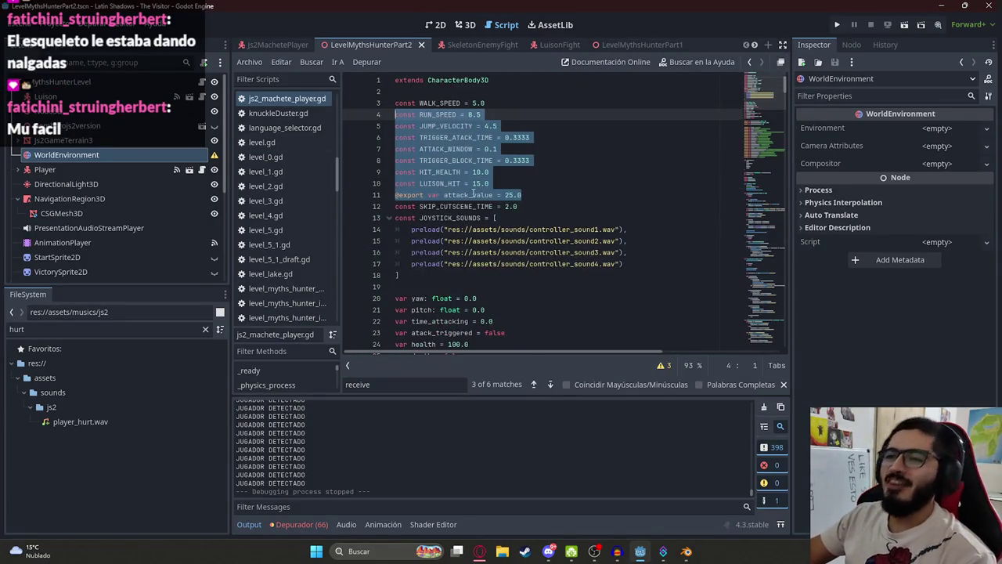
pyautogui.doubleClick(476, 183)
pyautogui.write('10')
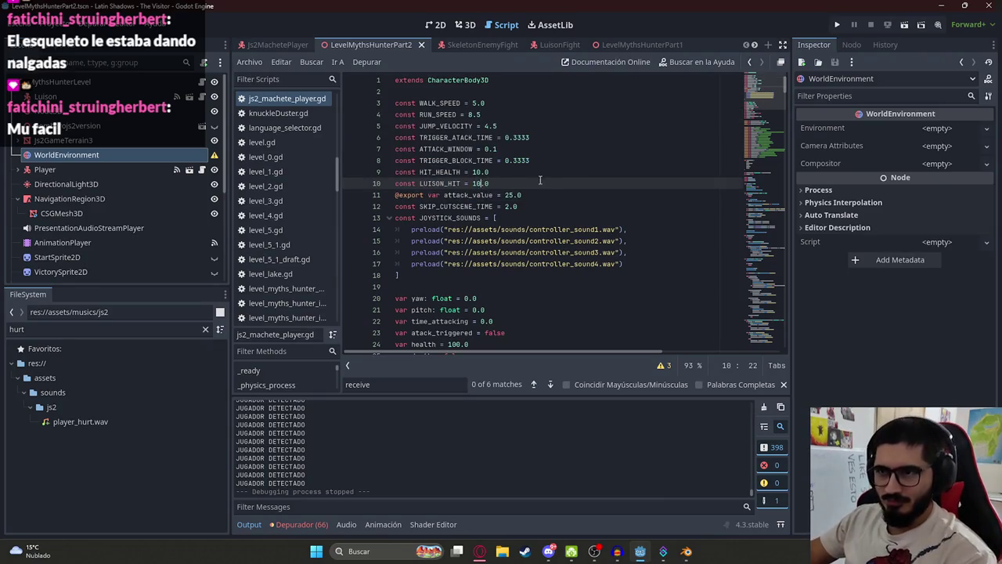
pyautogui.click(454, 216)
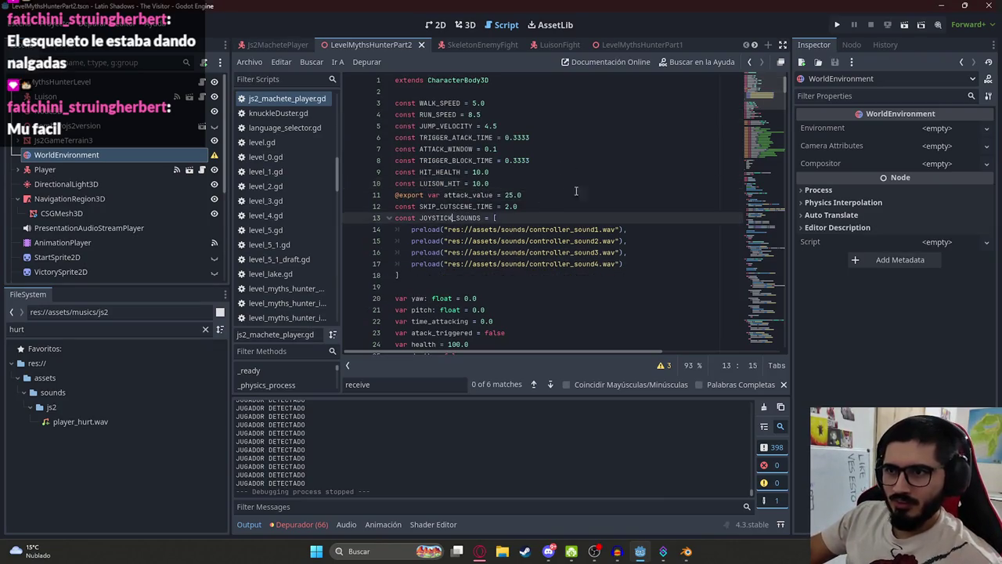
# Search js2_machete_player.gd for 'skeleton' and review the skeleton and Luison hit branches
pyautogui.scroll(-10, 768, 137)
pyautogui.scroll(10, 759, 116)
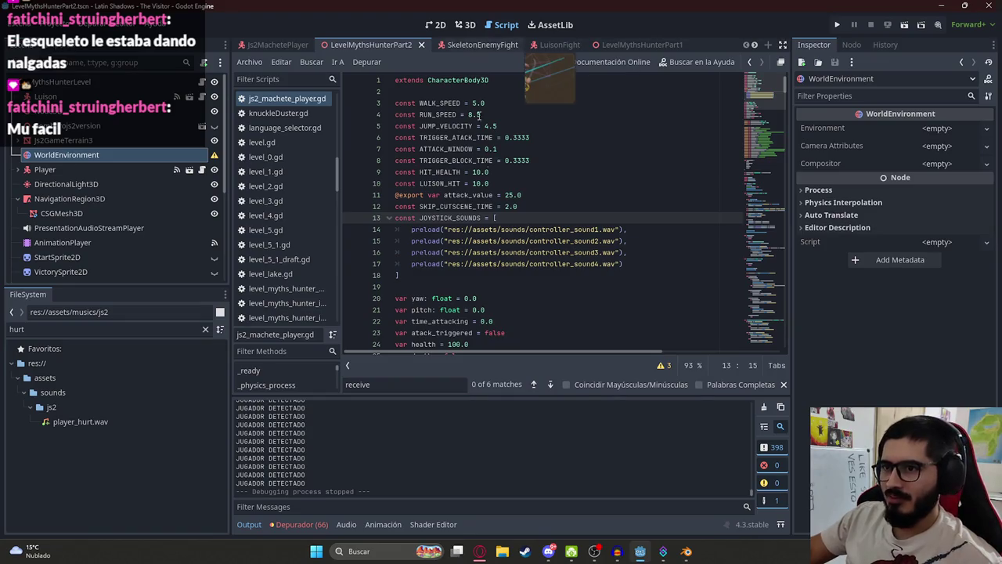
pyautogui.click(490, 183)
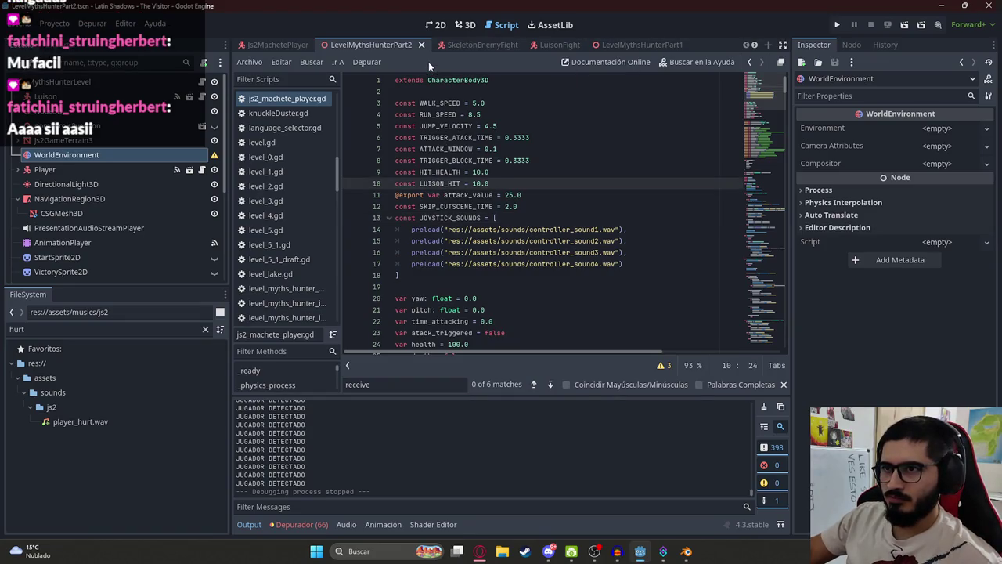
pyautogui.hotkey('ctrl', 'f')
pyautogui.write('skeleton')
pyautogui.click(511, 241)
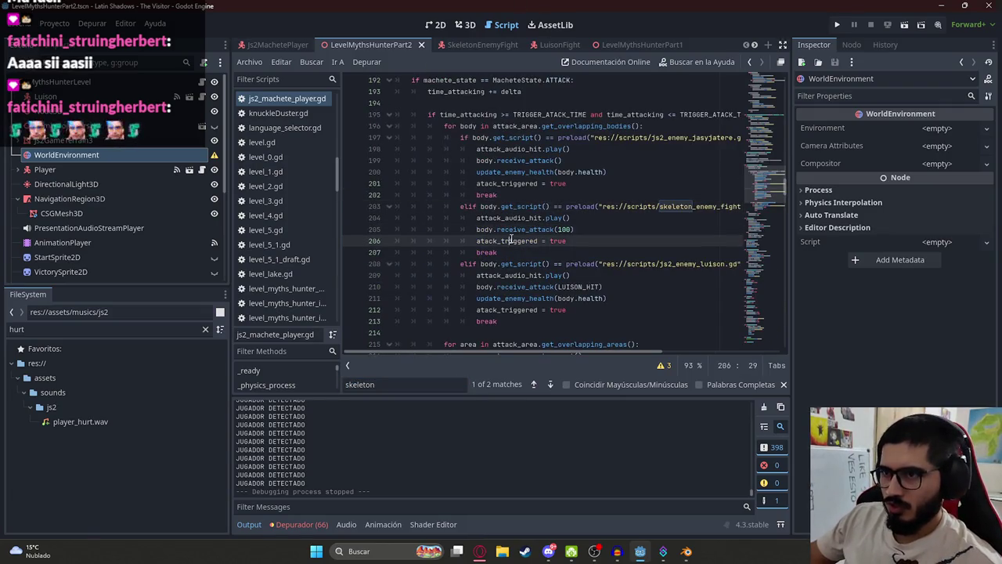
pyautogui.click(563, 228)
pyautogui.scroll(-4, 565, 219)
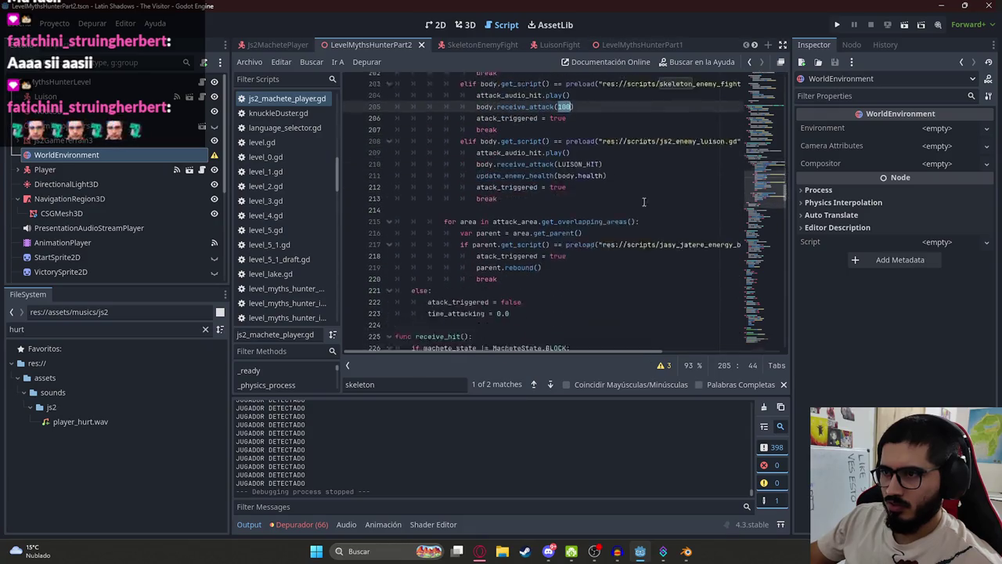
pyautogui.click(568, 206)
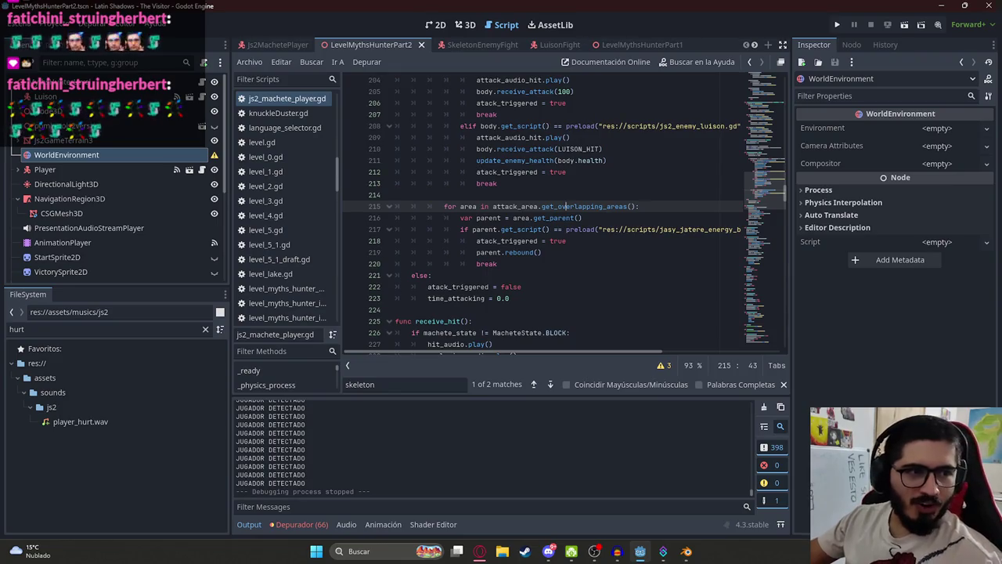
# Glance at the live-stream studio page and the ChatGPT skeleton attack chat in the browser
pyautogui.click(479, 551)
pyautogui.click(492, 11)
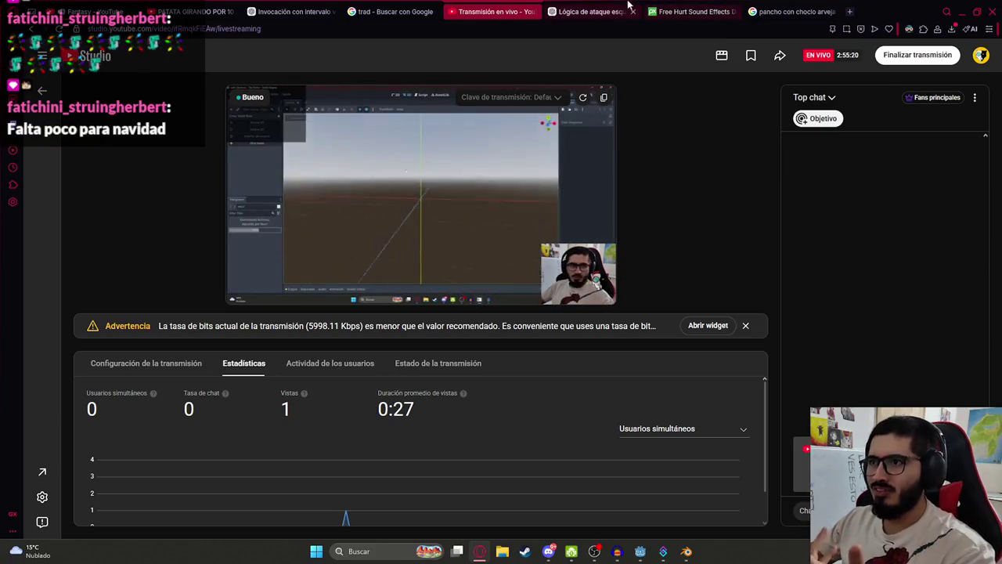
pyautogui.click(629, 6)
pyautogui.click(965, 12)
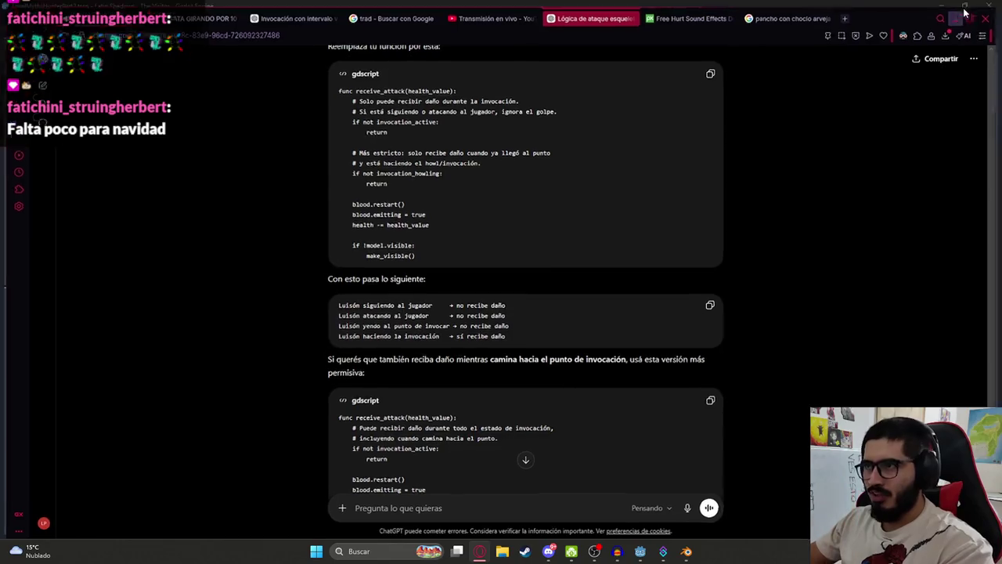
pyautogui.click(943, 18)
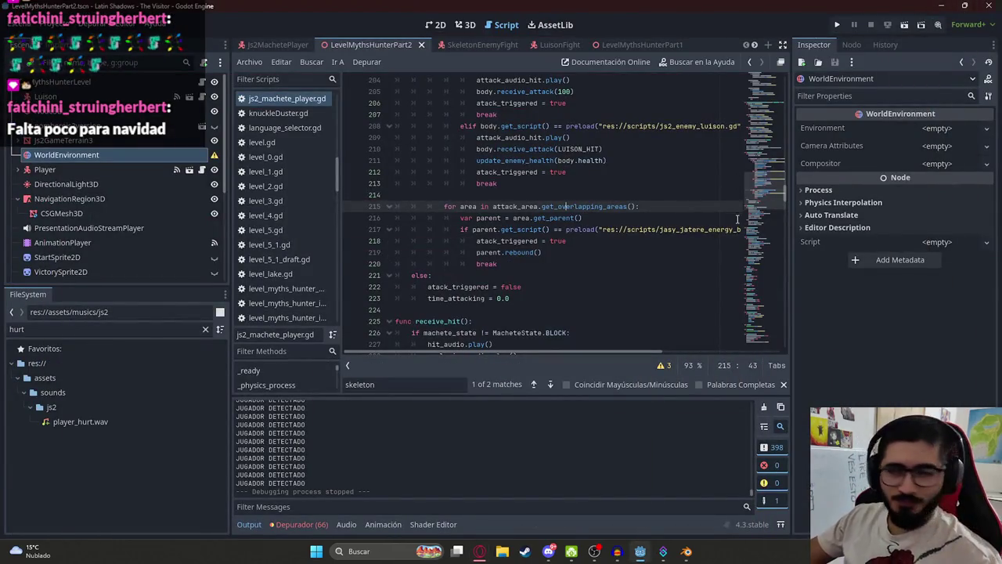
# Switch from the machete player script to the SkeletonEnemyFight scene's script
pyautogui.click(613, 244)
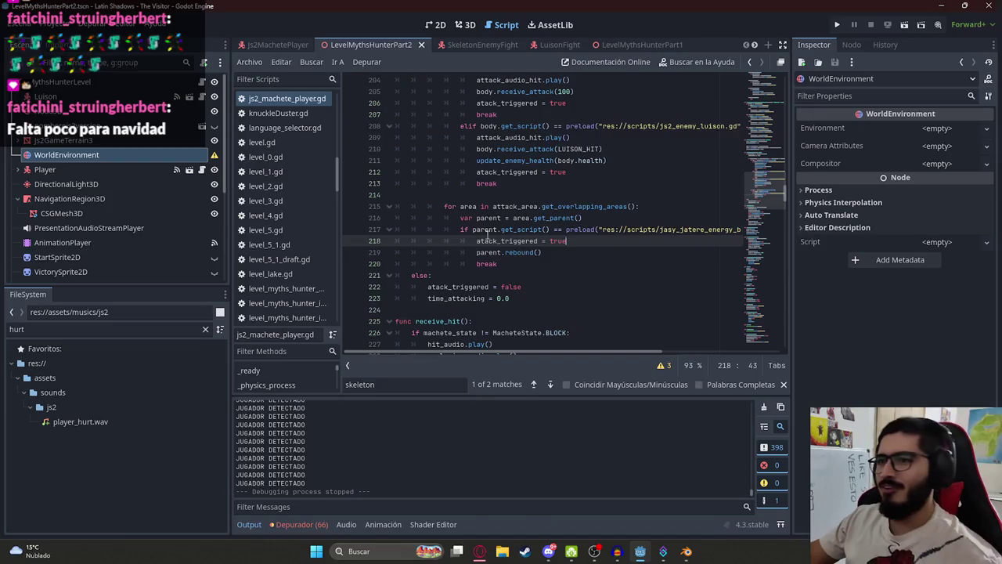
pyautogui.click(485, 194)
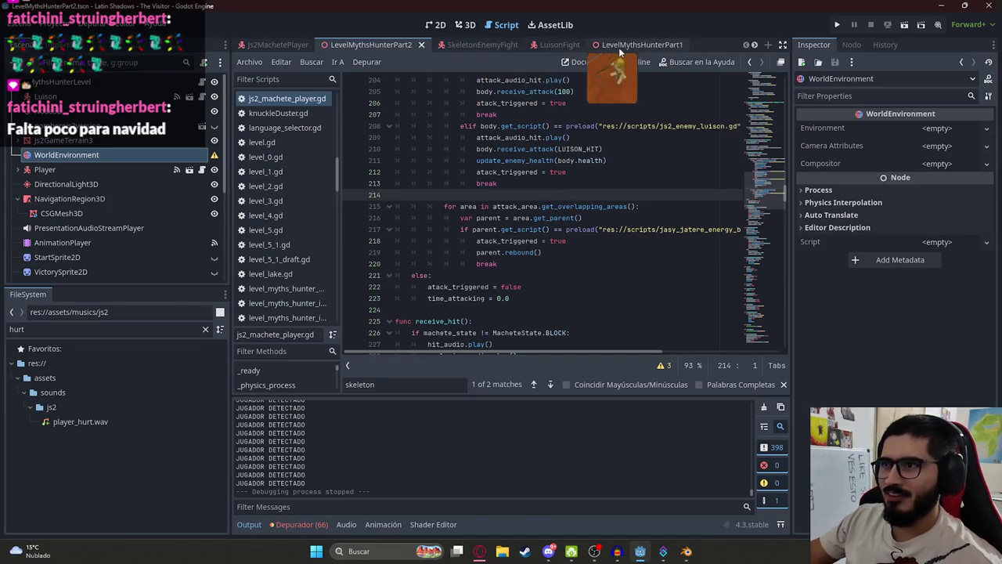
pyautogui.click(470, 44)
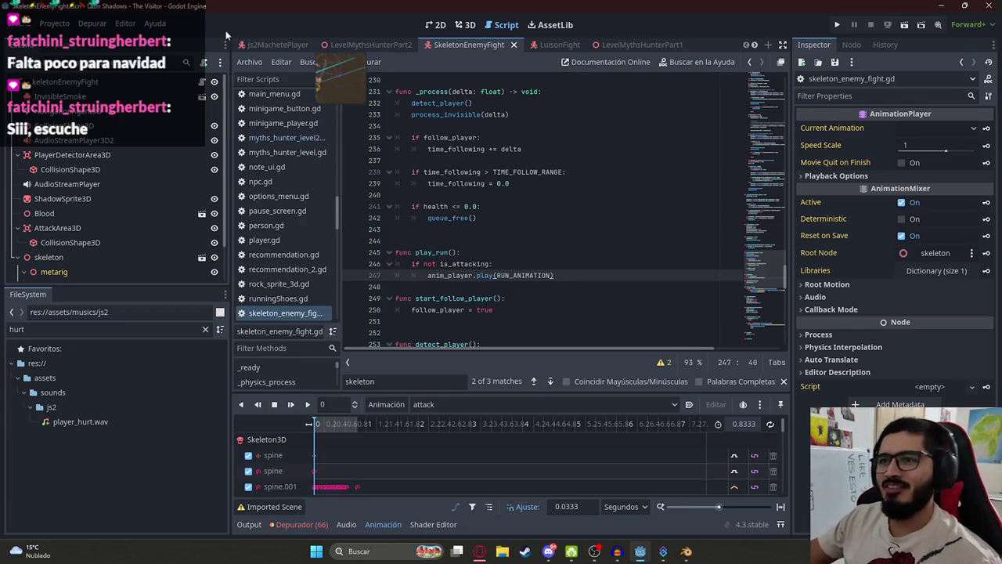
pyautogui.scroll(-8, 620, 259)
# Search skeleton_enemy_fight.gd for 'receive' and find receive_skeleton_hit in js2_machete_player.gd
pyautogui.hotkey('ctrl', 'f')
pyautogui.write('reci')
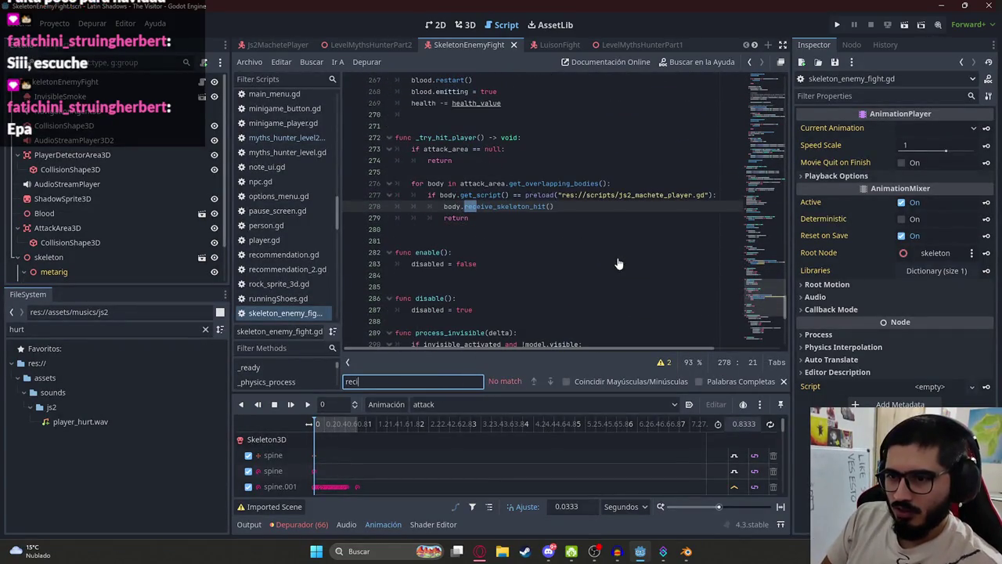
pyautogui.press('BackSpace')
pyautogui.write('eive')
pyautogui.click(590, 199)
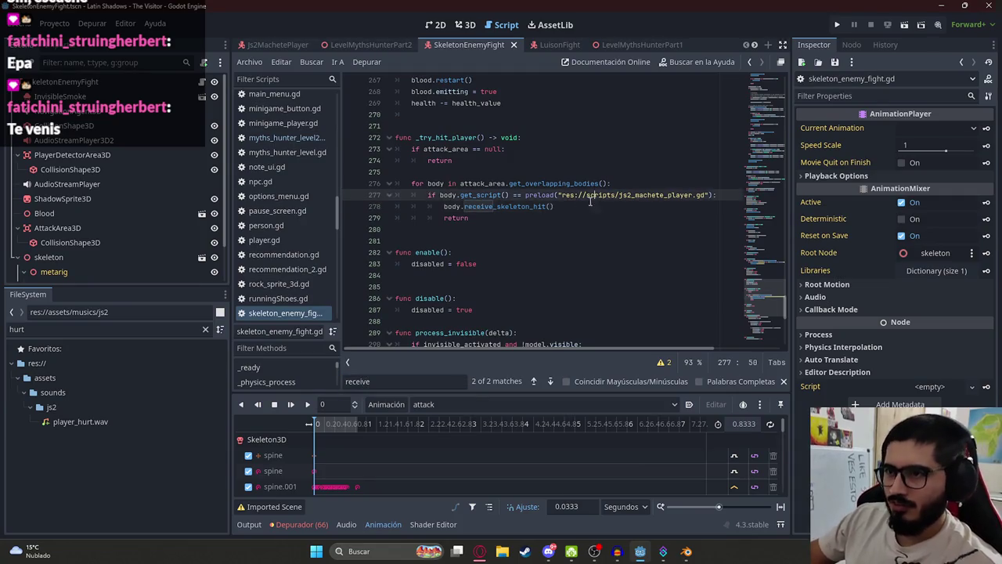
pyautogui.doubleClick(493, 206)
pyautogui.hotkey('ctrl', 'c')
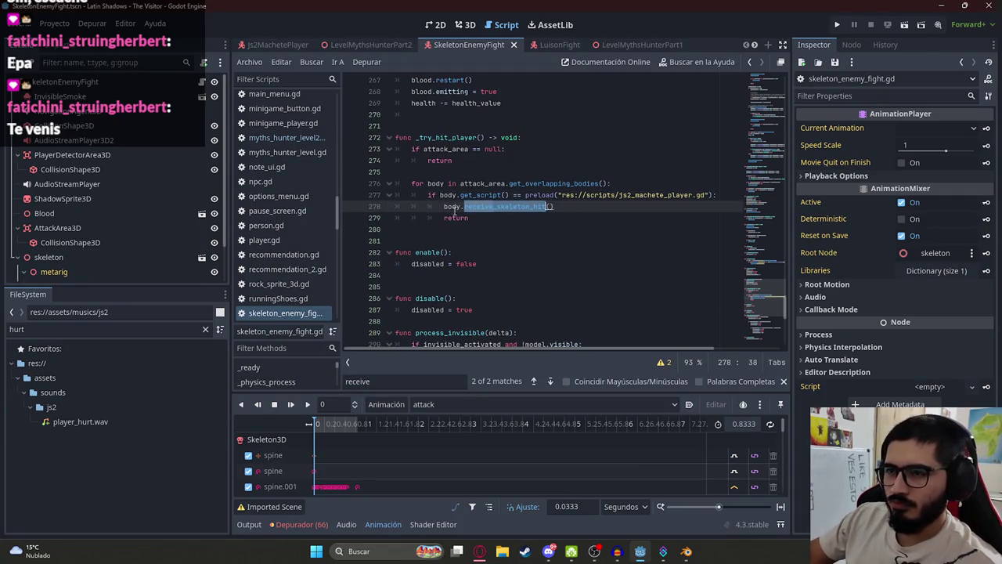
pyautogui.click(256, 48)
pyautogui.hotkey('ctrl', 'v')
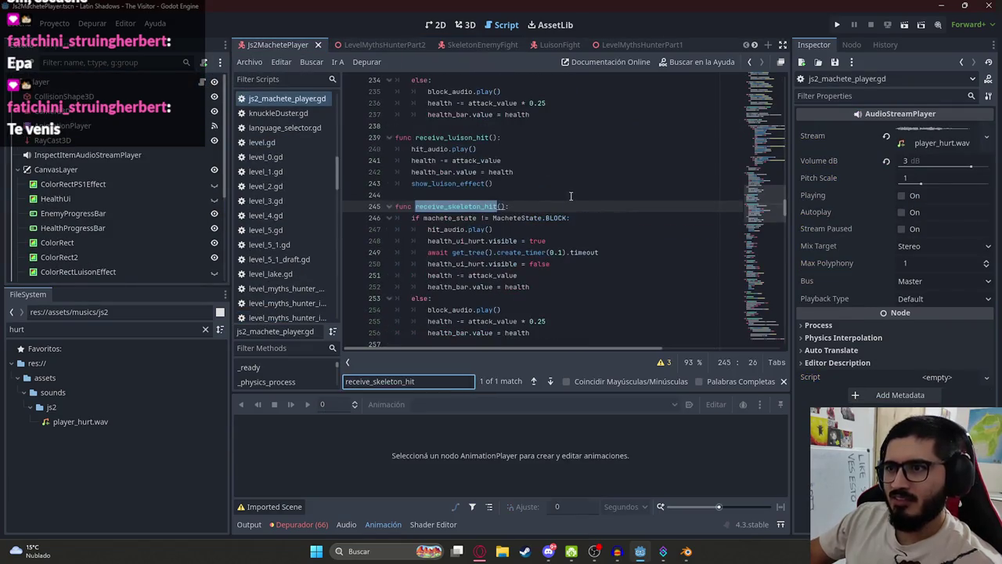
pyautogui.click(526, 208)
pyautogui.scroll(-2, 526, 217)
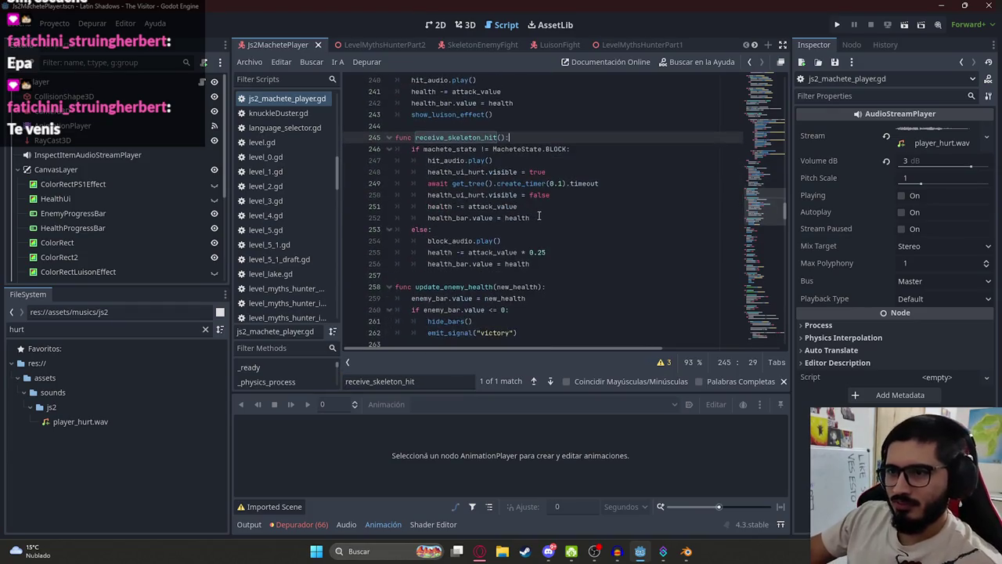
pyautogui.click(526, 227)
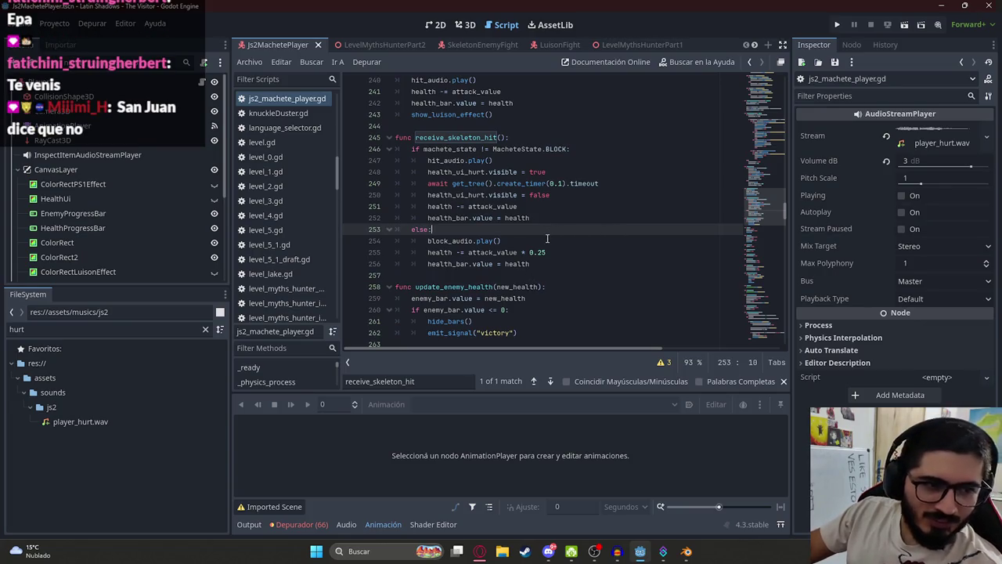
pyautogui.doubleClick(451, 241)
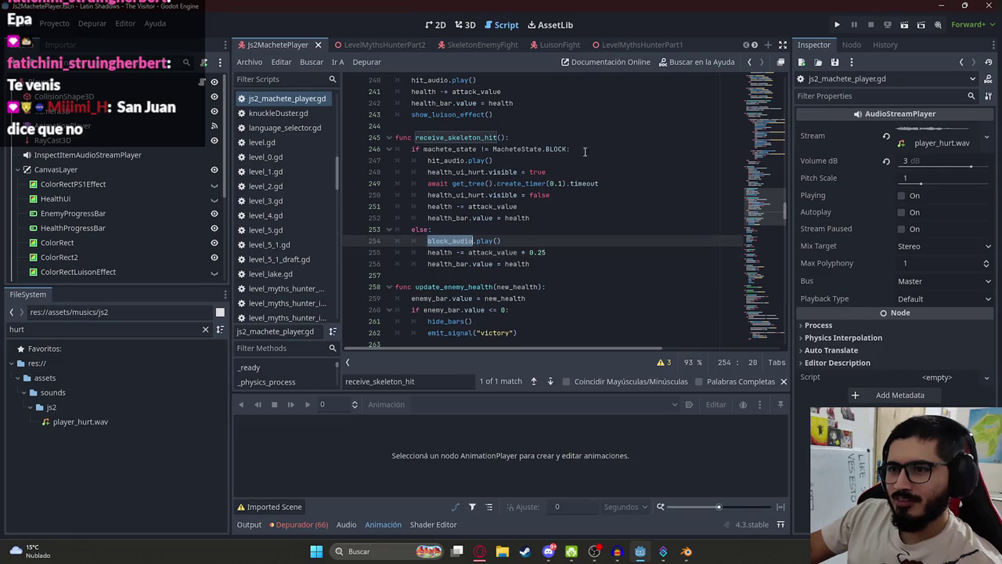
pyautogui.click(544, 239)
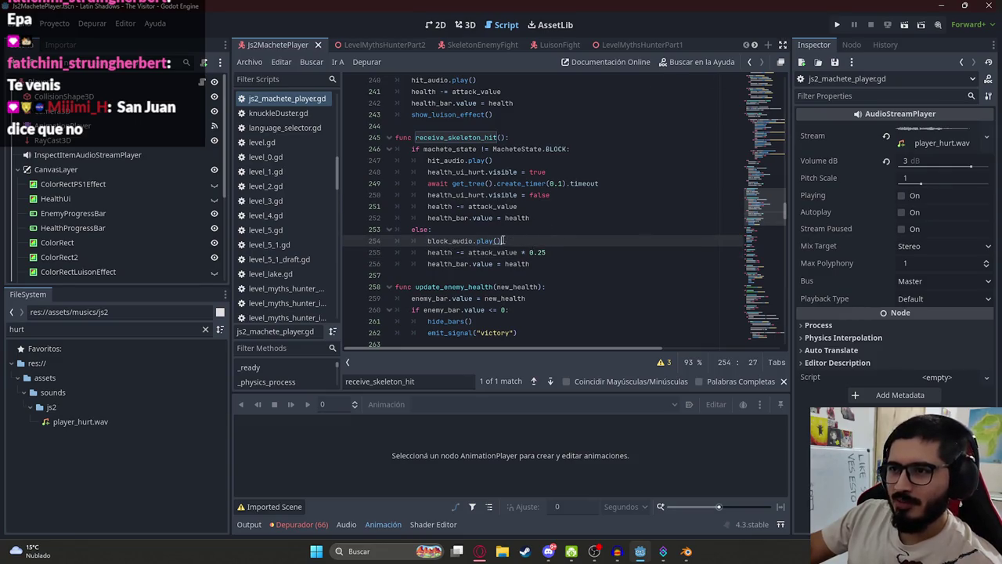
pyautogui.click(468, 228)
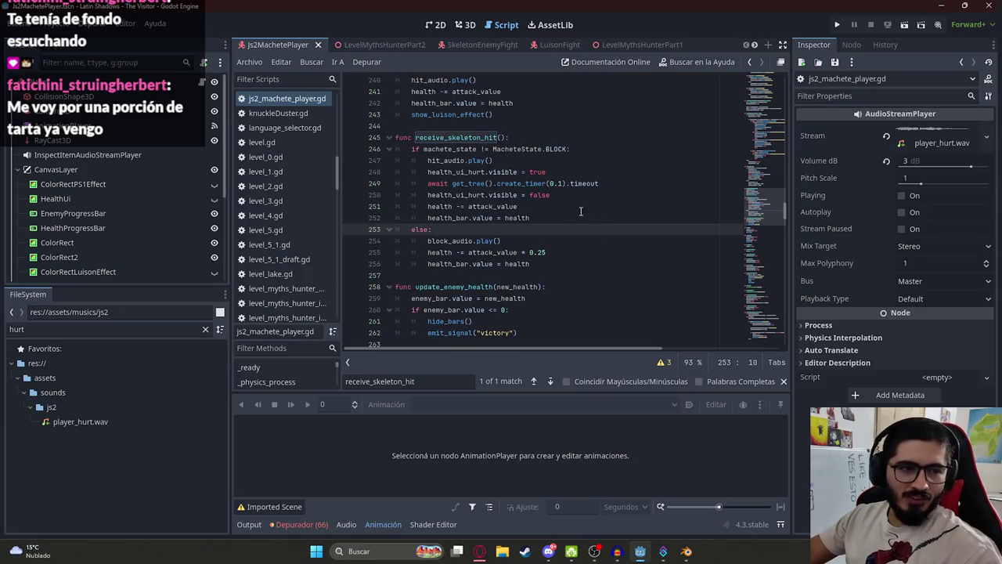
pyautogui.click(473, 182)
pyautogui.doubleClick(478, 171)
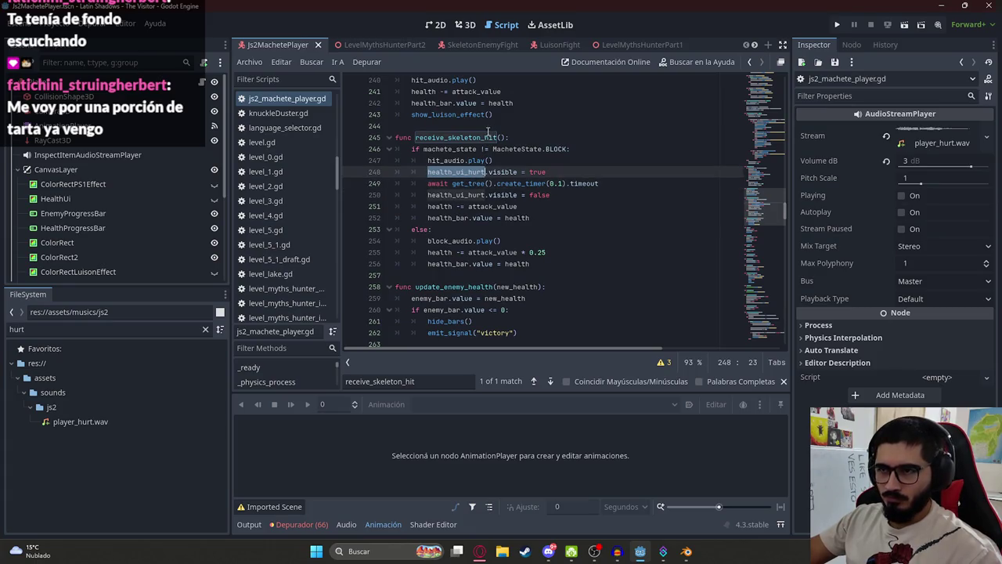
pyautogui.doubleClick(487, 136)
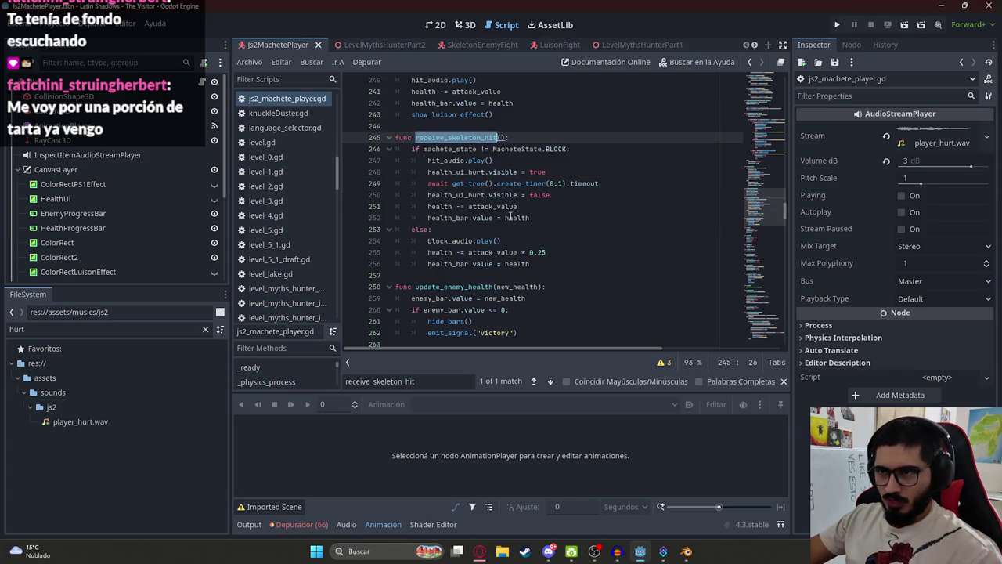
pyautogui.doubleClick(438, 241)
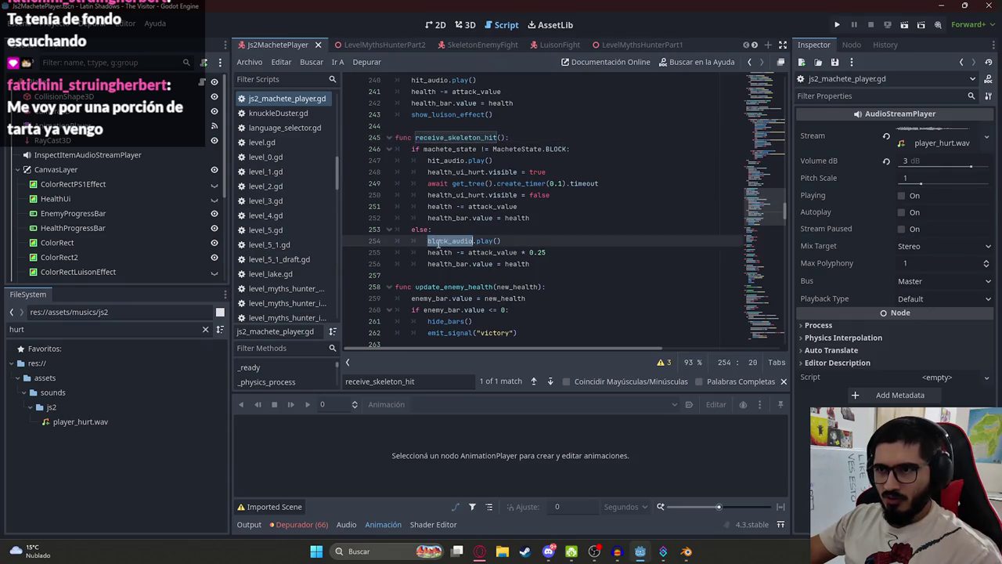
pyautogui.click(489, 207)
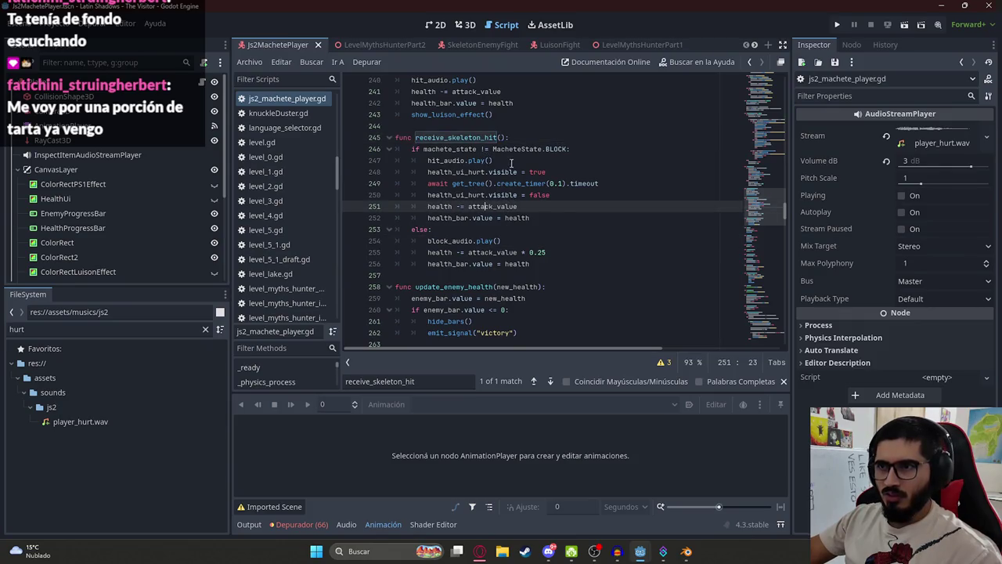
pyautogui.doubleClick(479, 205)
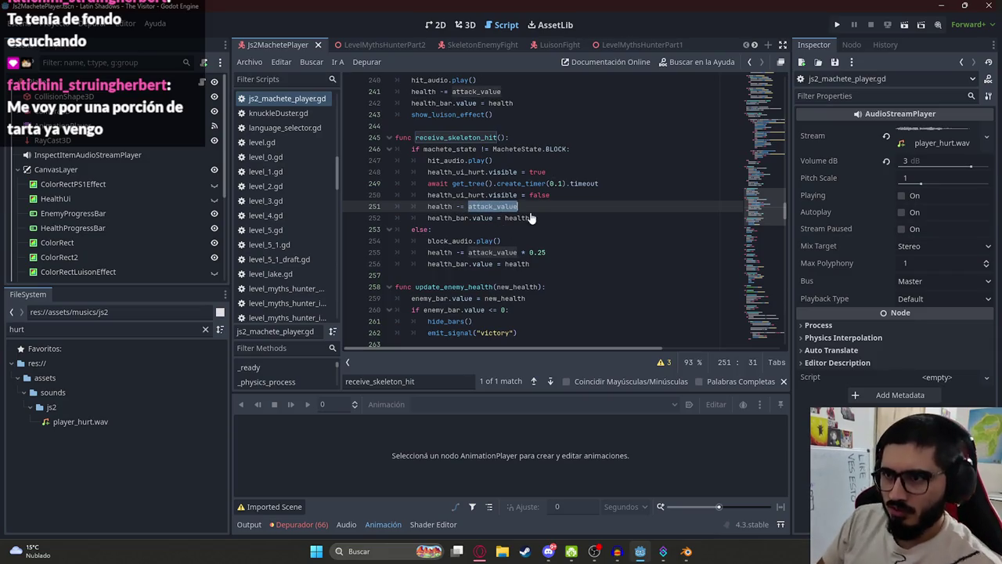
pyautogui.write('SKEL')
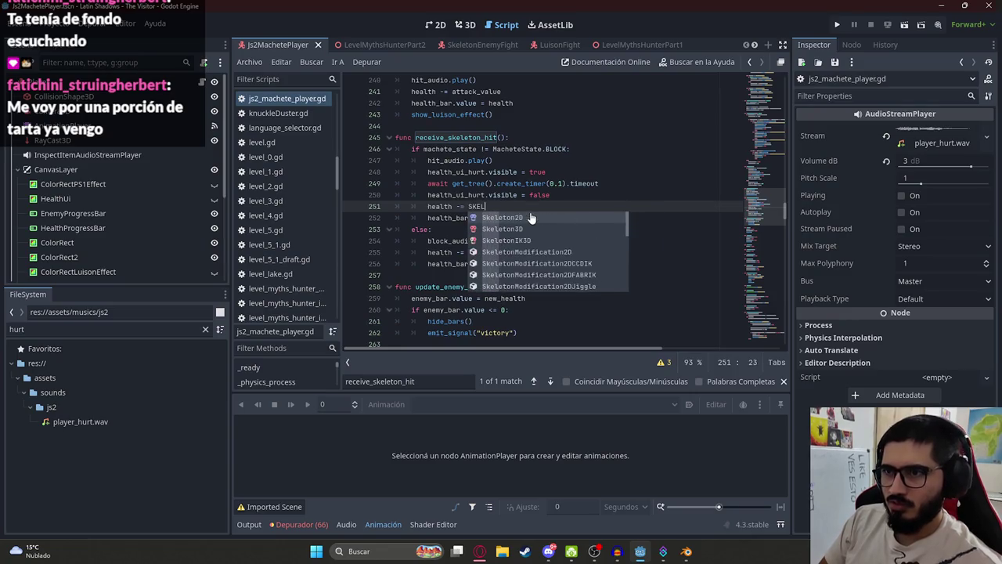
pyautogui.write('ETON_')
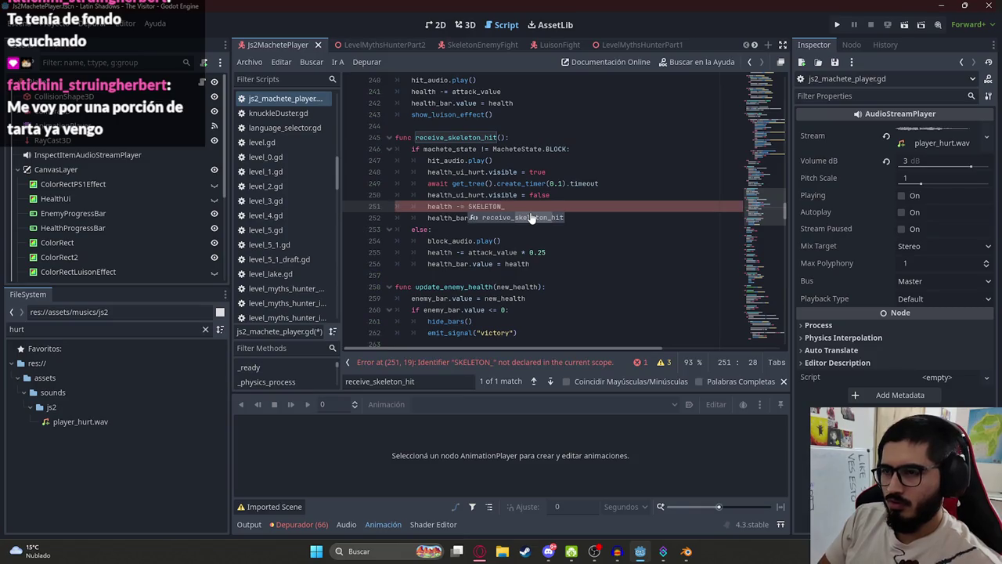
pyautogui.write('ATTACK')
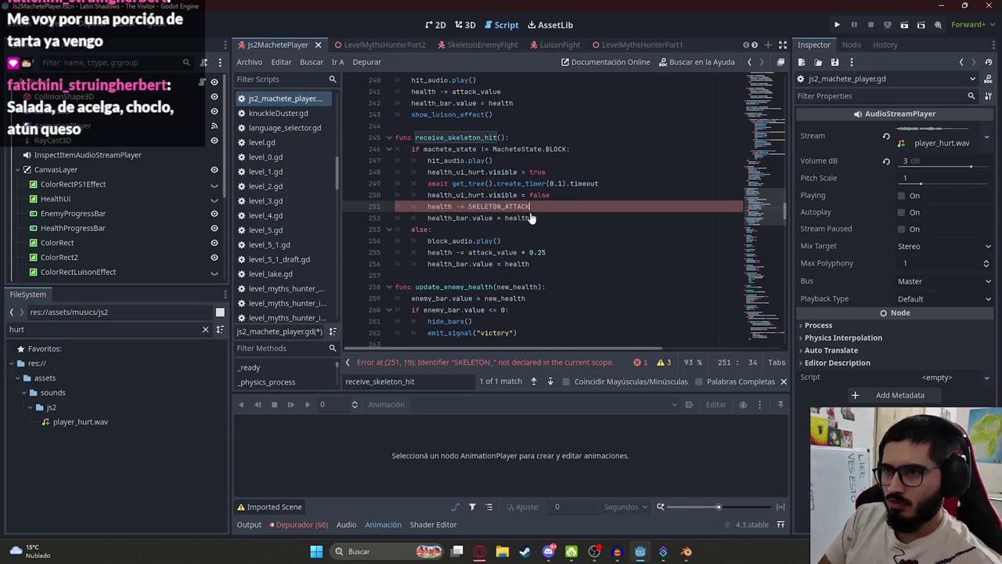
# Use SKELETON_ATTACK_VALUE instead of attack_value on lines 251 and 255
pyautogui.press('BackSpace')
pyautogui.press('BackSpace')
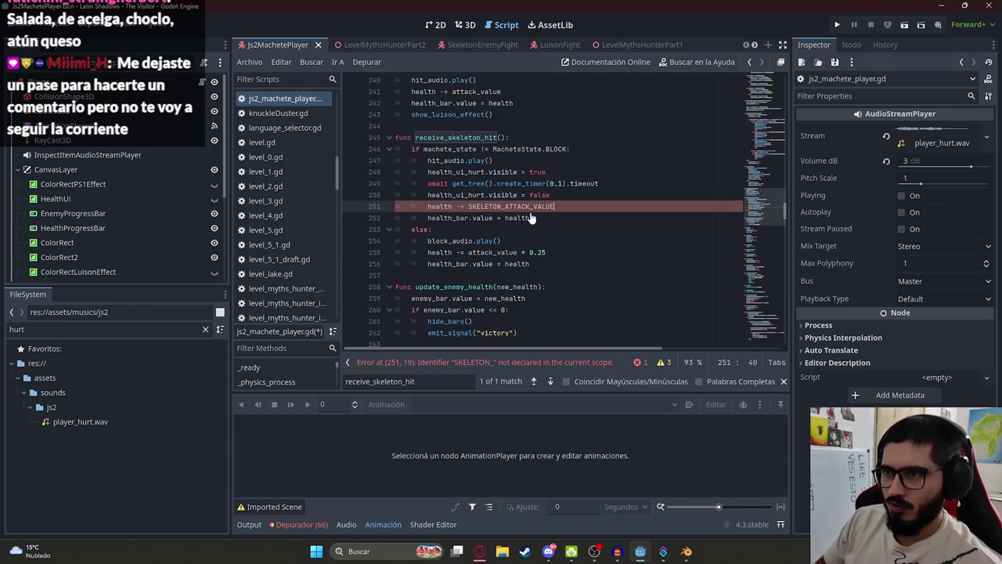
pyautogui.doubleClick(518, 206)
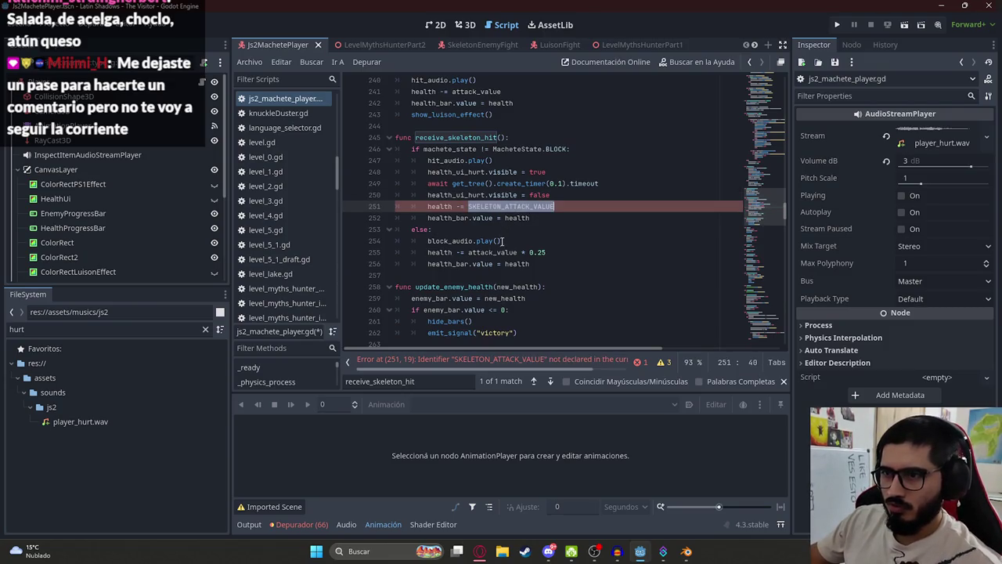
pyautogui.hotkey('ctrl', 'c')
pyautogui.doubleClick(492, 252)
pyautogui.hotkey('ctrl', 'v')
# Declare 'const SKELETON_ATTACK_VALUE = 35.0' above attack_value and save the script
pyautogui.hotkey('ctrl', 'f')
pyautogui.keyDown('ctrl'); pyautogui.click(477, 91); pyautogui.keyUp('ctrl')
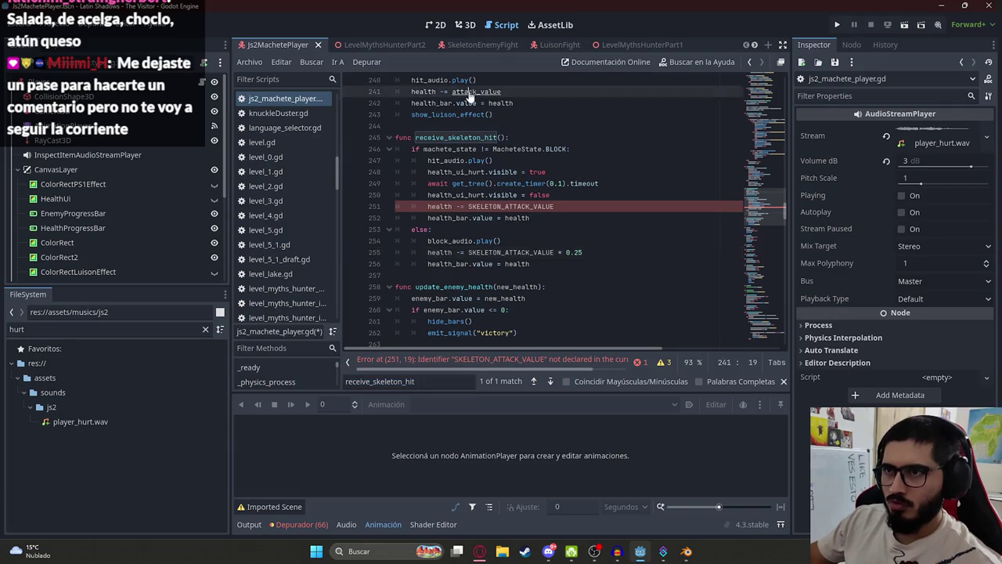
pyautogui.hotkey('ctrl', 'shift', 'Return')
pyautogui.write('const')
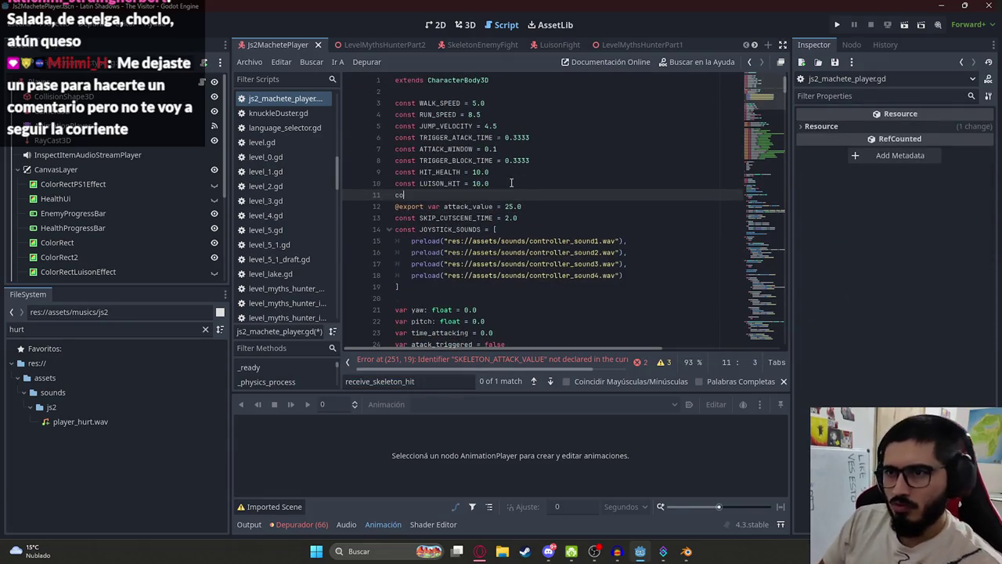
pyautogui.hotkey('ctrl', 'v')
pyautogui.write('=')
pyautogui.press('BackSpace')
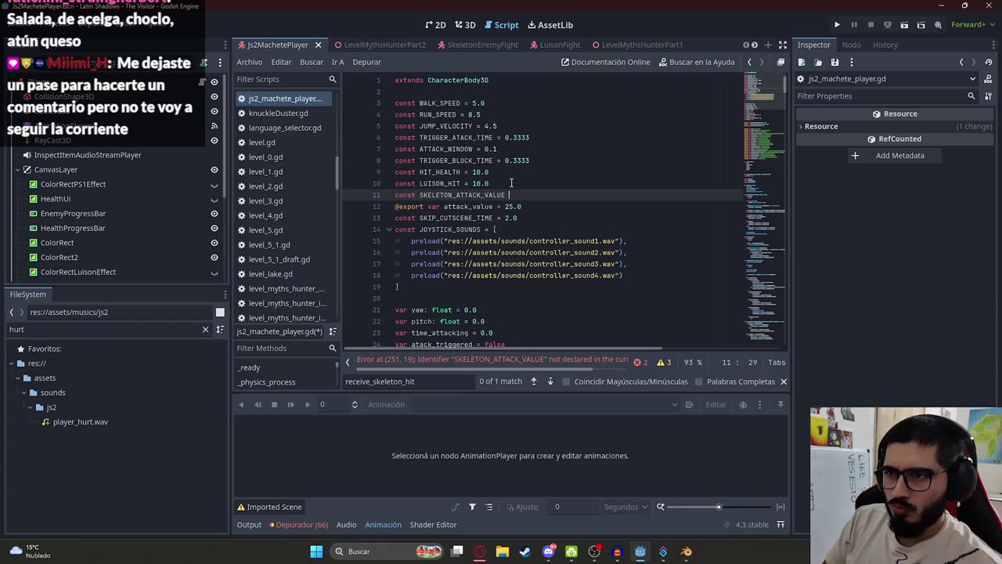
pyautogui.write('=')
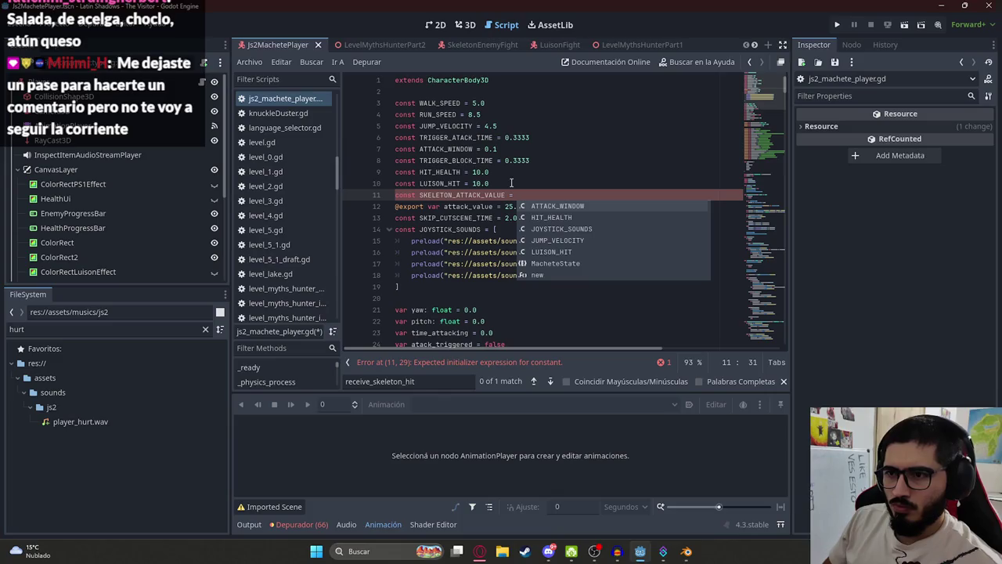
pyautogui.press('Escape')
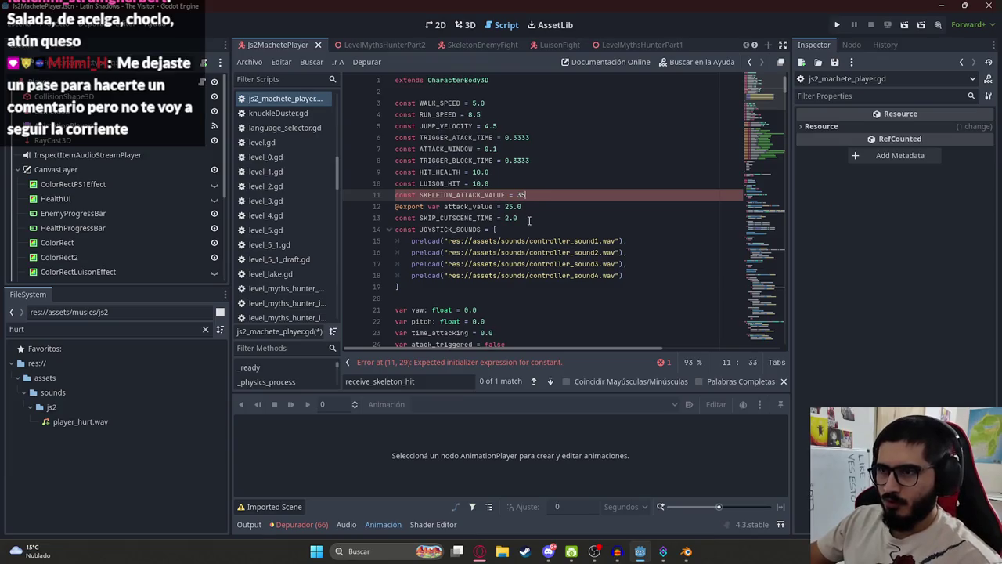
pyautogui.write('.0')
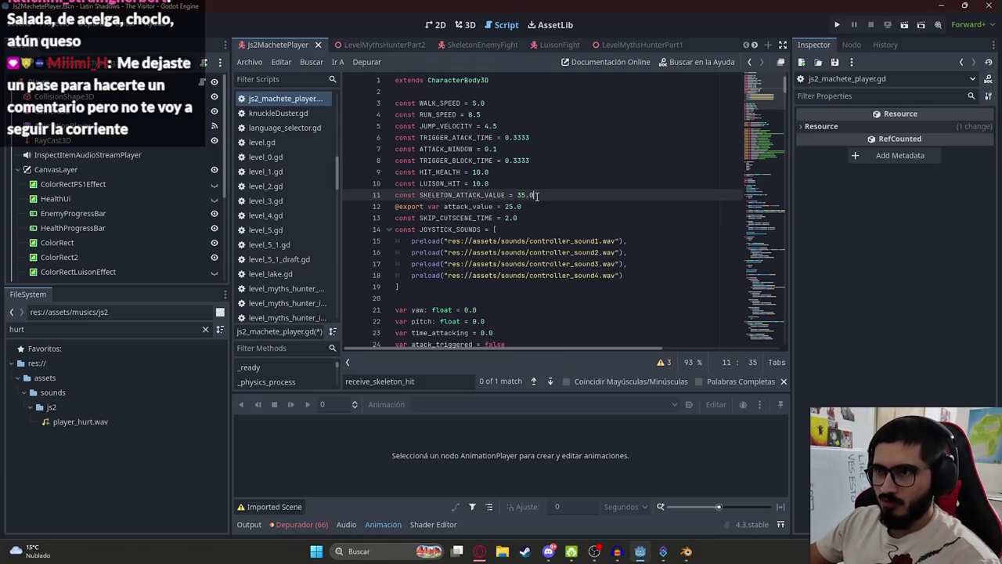
pyautogui.hotkey('ctrl', 's')
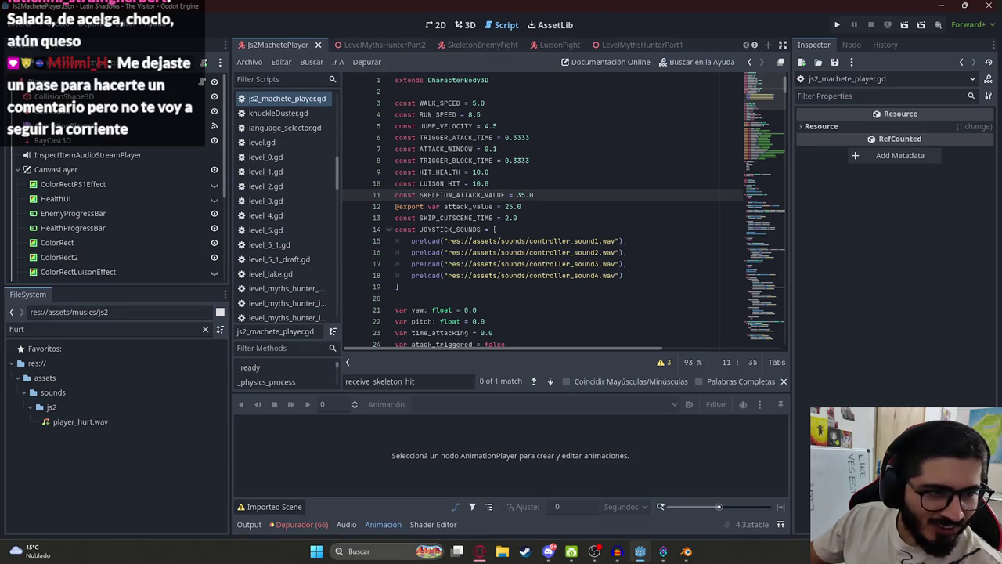
pyautogui.click(534, 216)
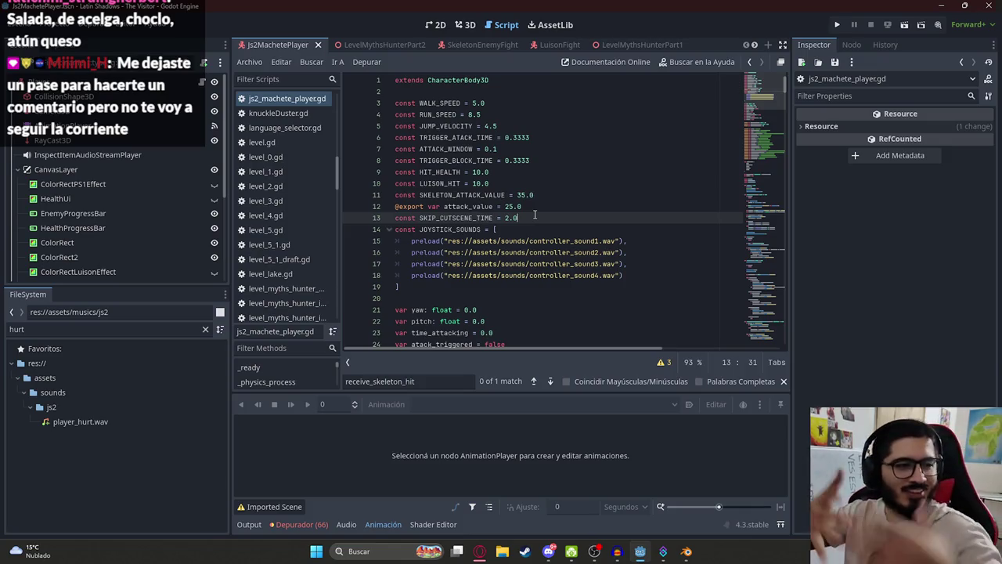
# Run the LevelMythsHunterPart2 scene with 'Reproducir Esta Escena'
pyautogui.click(378, 46)
pyautogui.rightClick(378, 46)
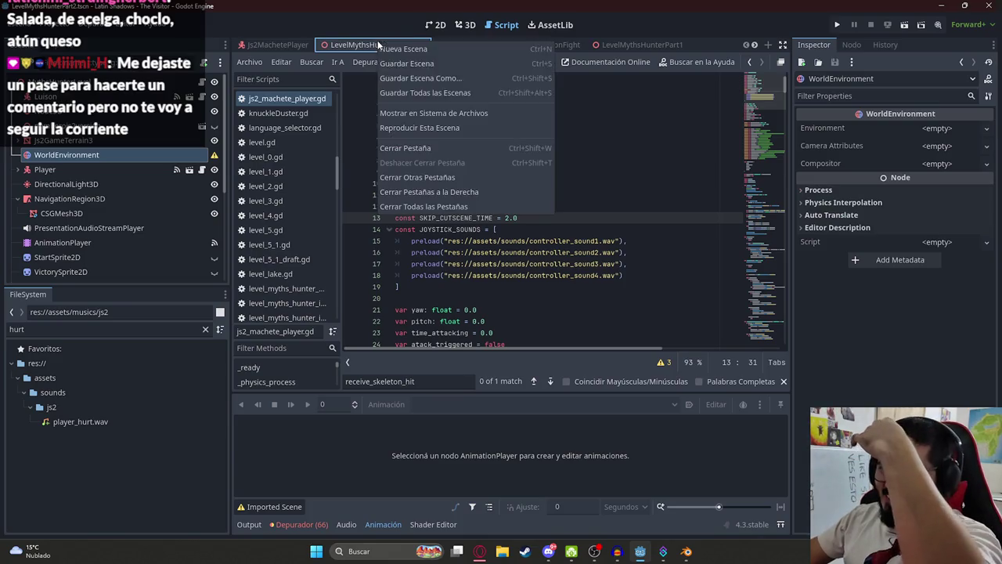
pyautogui.click(392, 124)
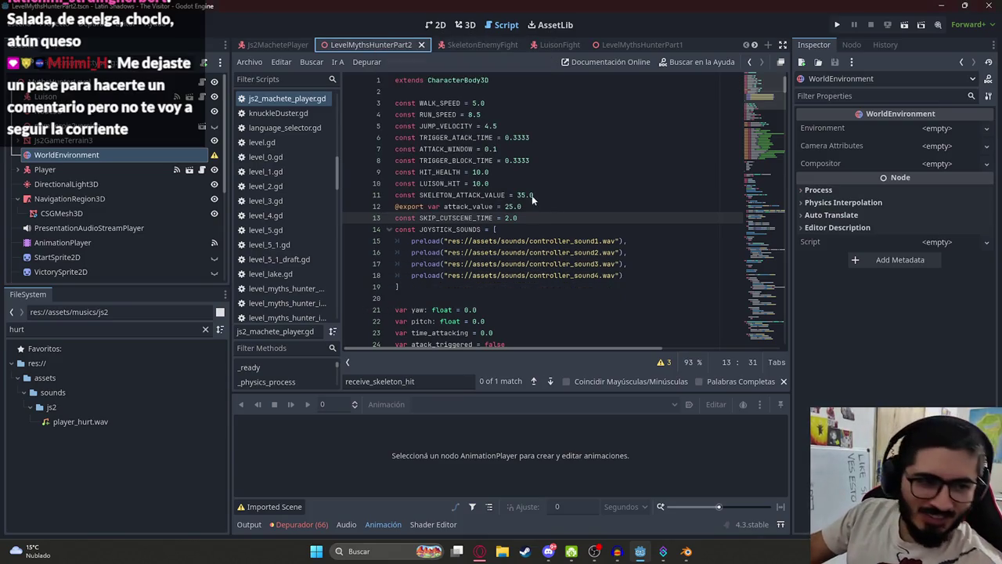
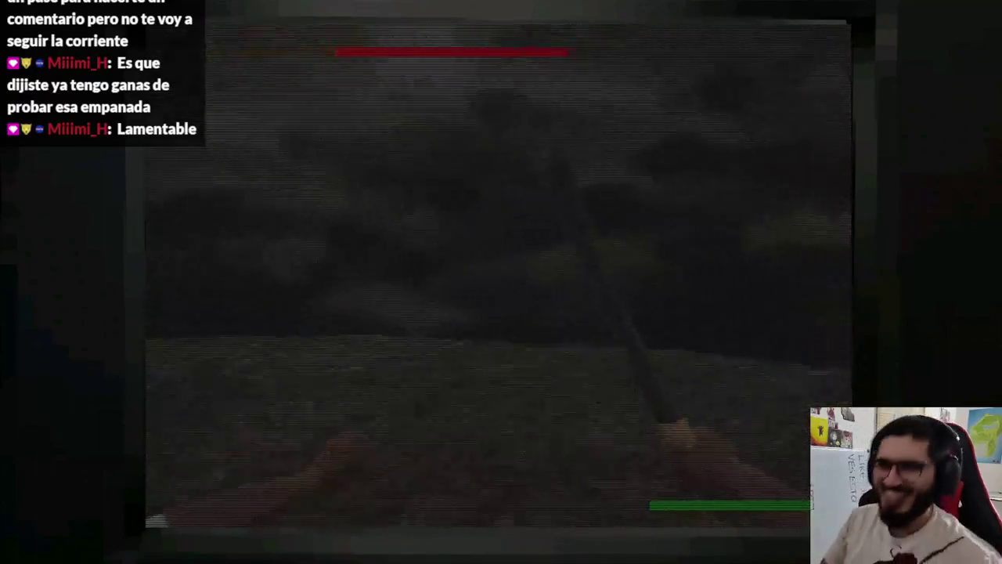
# Stop the running game with F8 and review the current script's attack_value lines
pyautogui.press('F8')
pyautogui.click(603, 252)
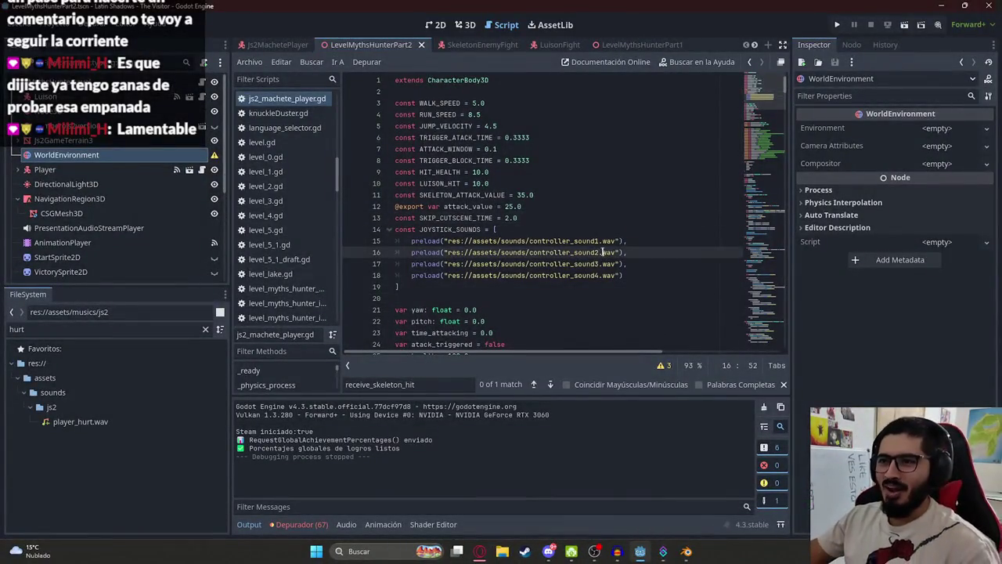
pyautogui.click(584, 228)
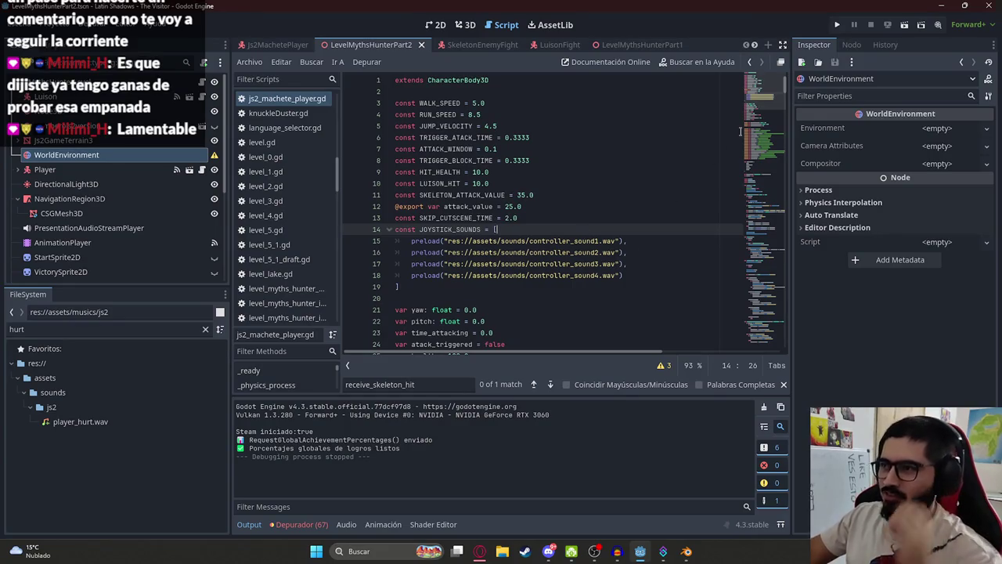
pyautogui.click(505, 206)
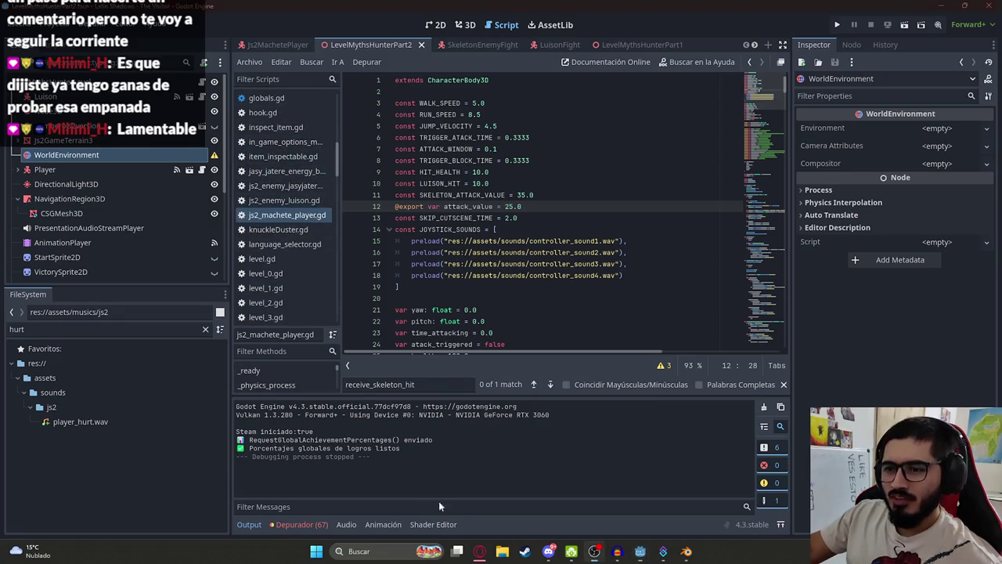
# Consult the ChatGPT conversation, then open myths_hunter_level2.gd back in Godot
pyautogui.click(479, 551)
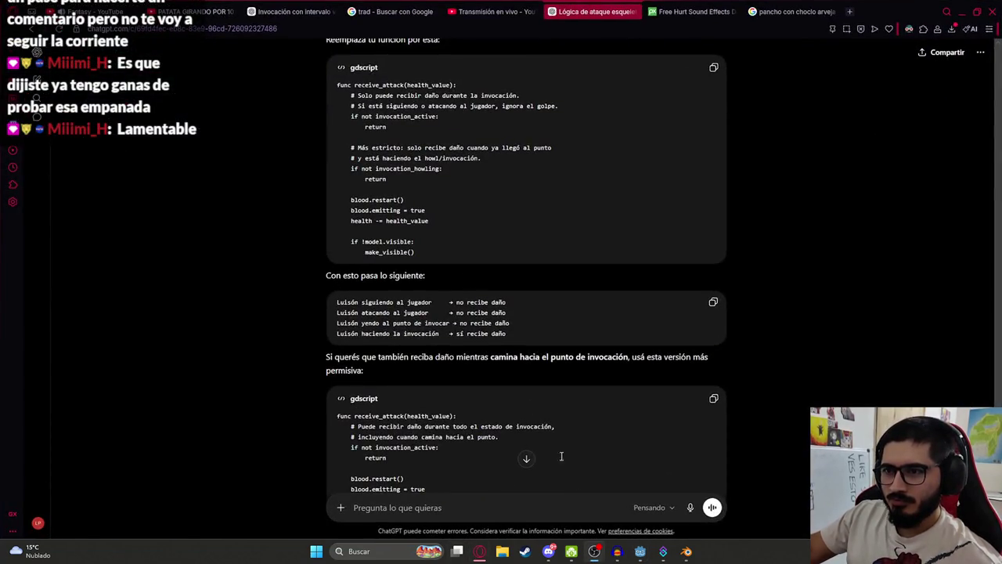
pyautogui.click(641, 551)
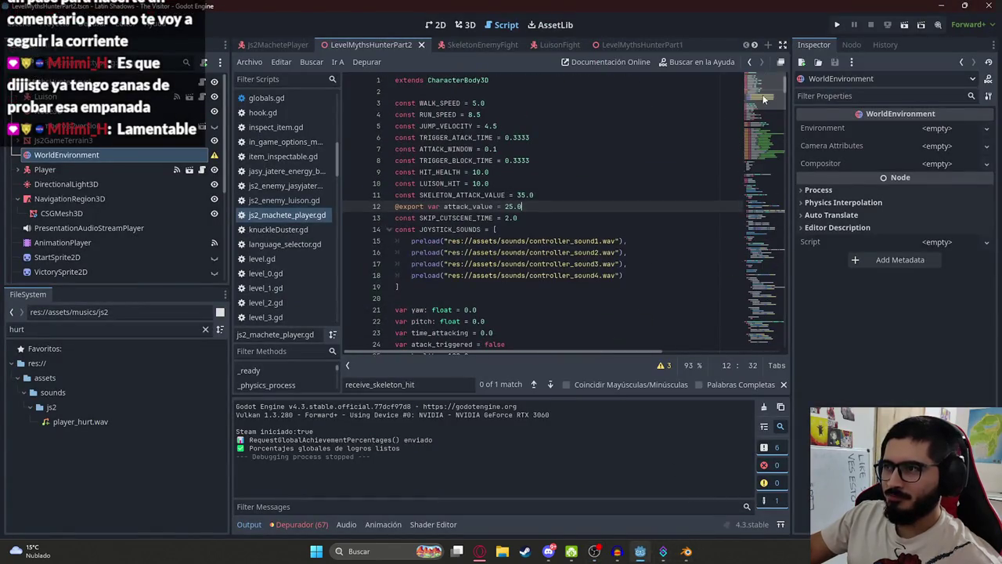
pyautogui.press('Down')
pyautogui.press('Down')
pyautogui.press('Down')
pyautogui.doubleClick(452, 219)
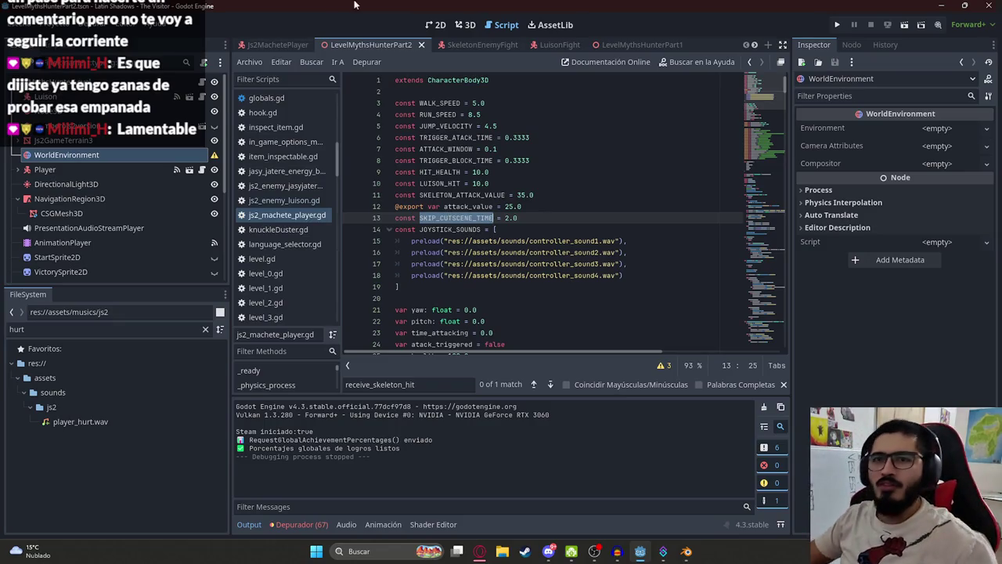
pyautogui.click(202, 82)
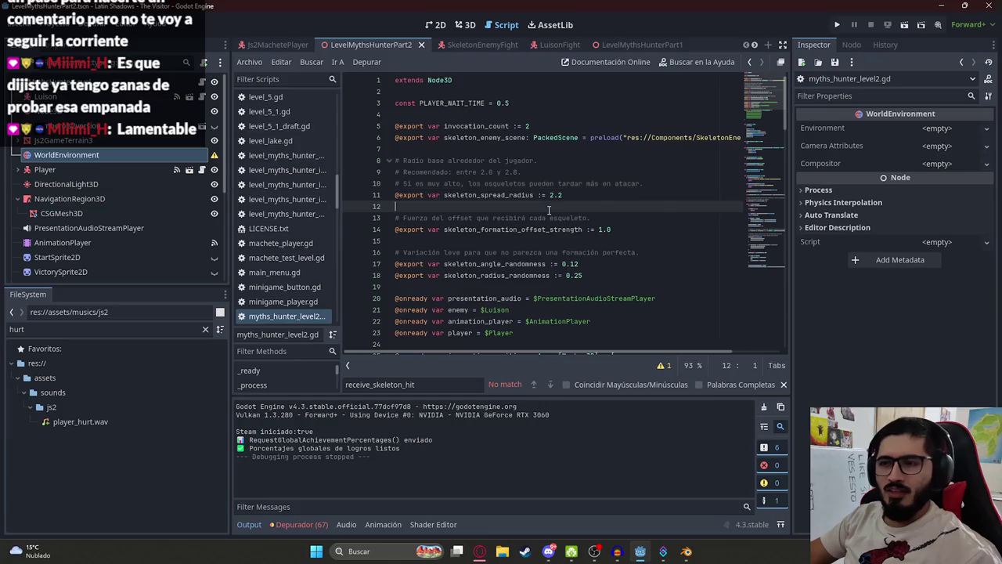
# Search the level script for invocation_count and delete its line-5 export declaration
pyautogui.click(536, 126)
pyautogui.doubleClick(442, 103)
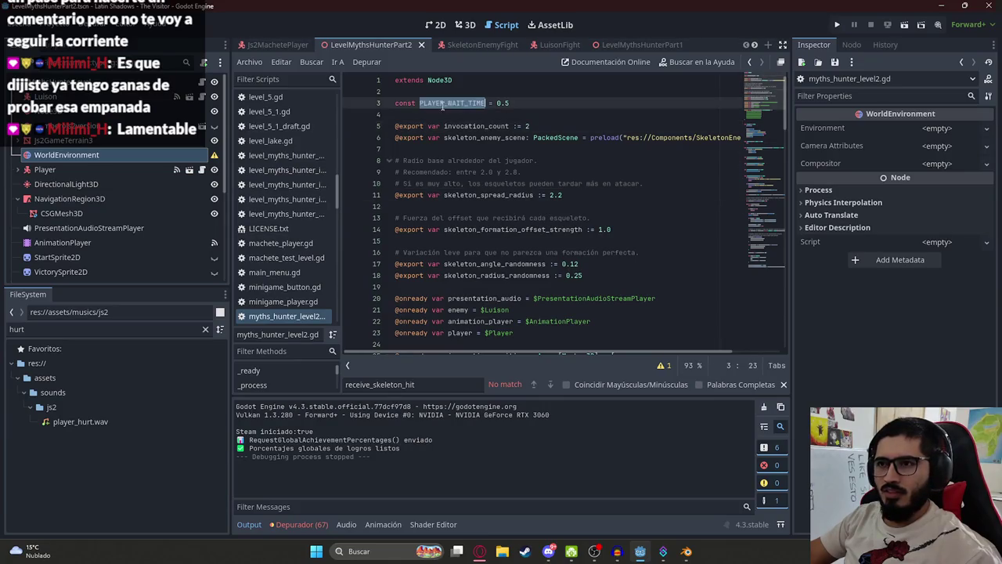
pyautogui.click(579, 123)
pyautogui.doubleClick(477, 125)
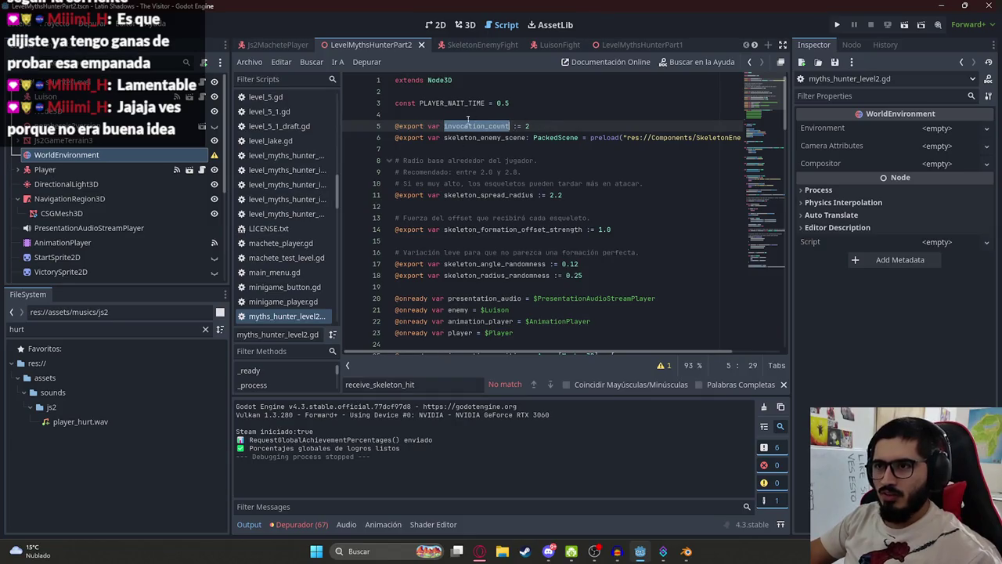
pyautogui.hotkey('ctrl', 'f')
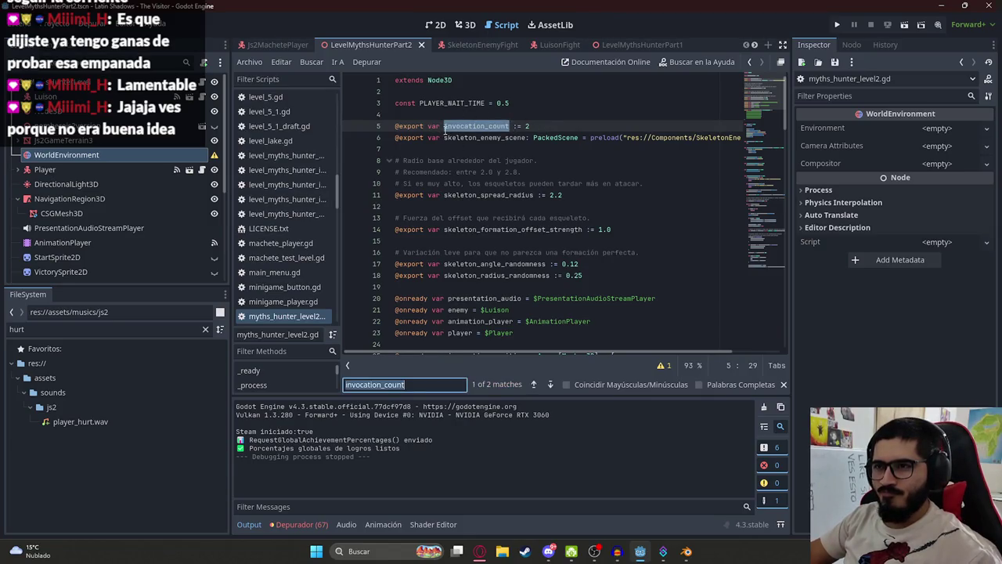
pyautogui.press('Return')
pyautogui.press('Return')
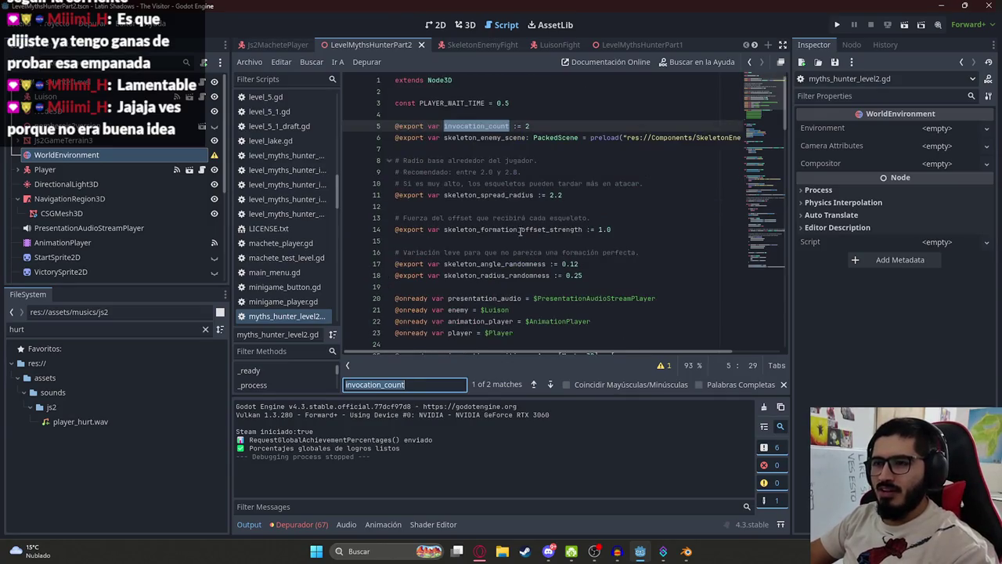
pyautogui.press('Return')
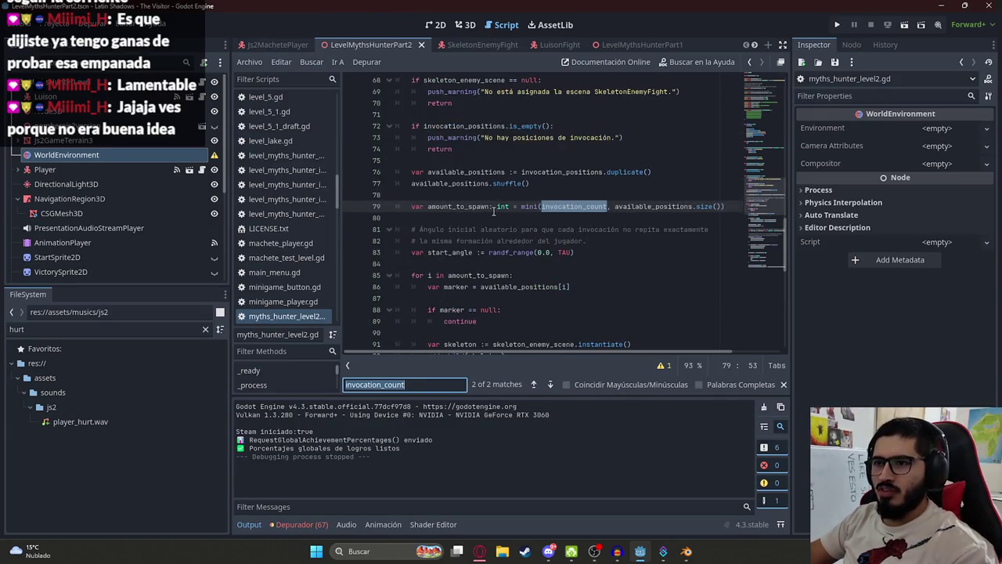
pyautogui.press('Return')
pyautogui.click(365, 127)
pyautogui.press('BackSpace')
pyautogui.press('BackSpace')
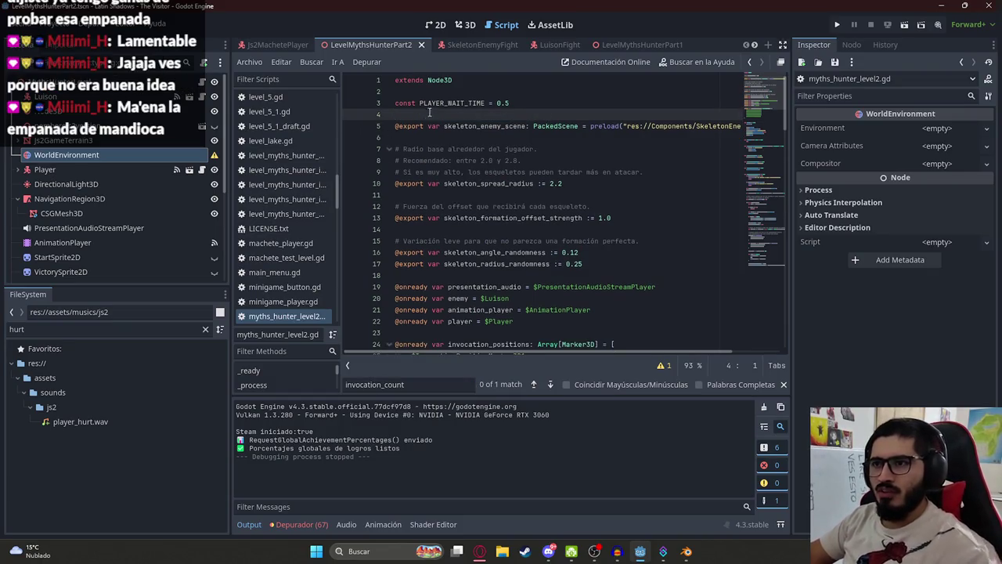
# Try a luison. prefix on invocation_count inside min() on line 78, checking the Luison onready variable
pyautogui.hotkey('ctrl', 'f')
pyautogui.press('Return')
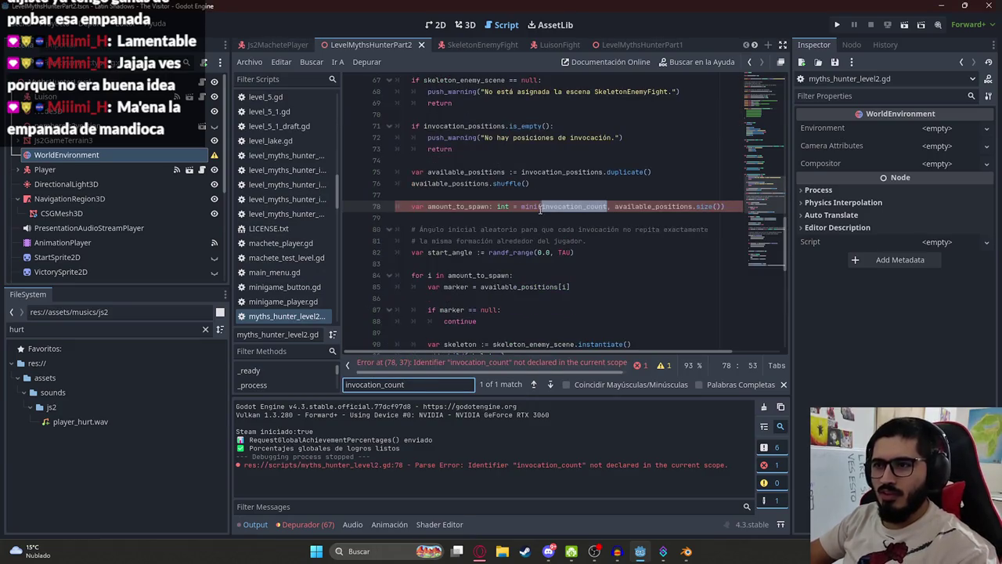
pyautogui.click(540, 206)
pyautogui.write('lu')
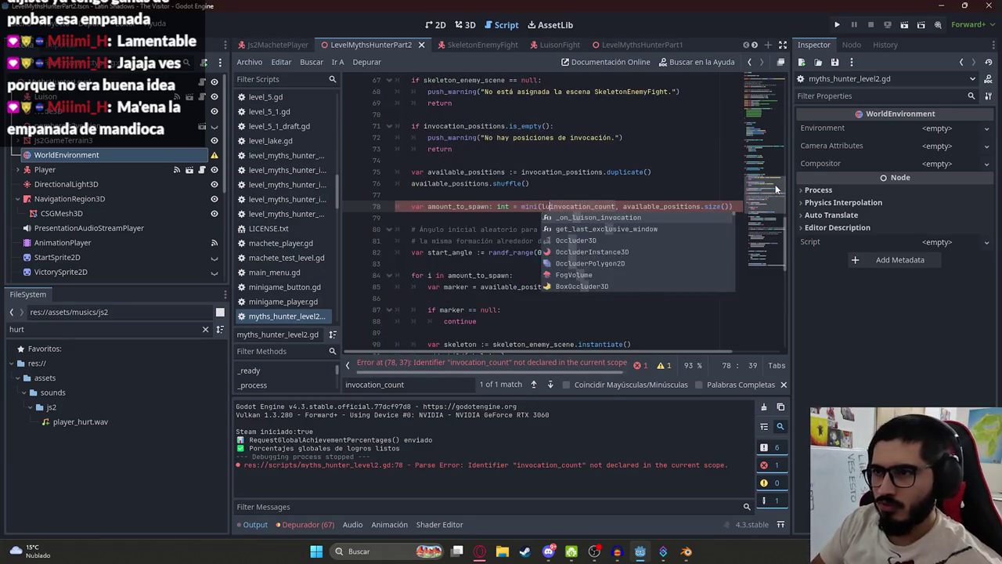
pyautogui.write('ison.')
pyautogui.click(770, 151)
pyautogui.moveTo(770, 151); pyautogui.dragTo(771, 94)
pyautogui.click(515, 206)
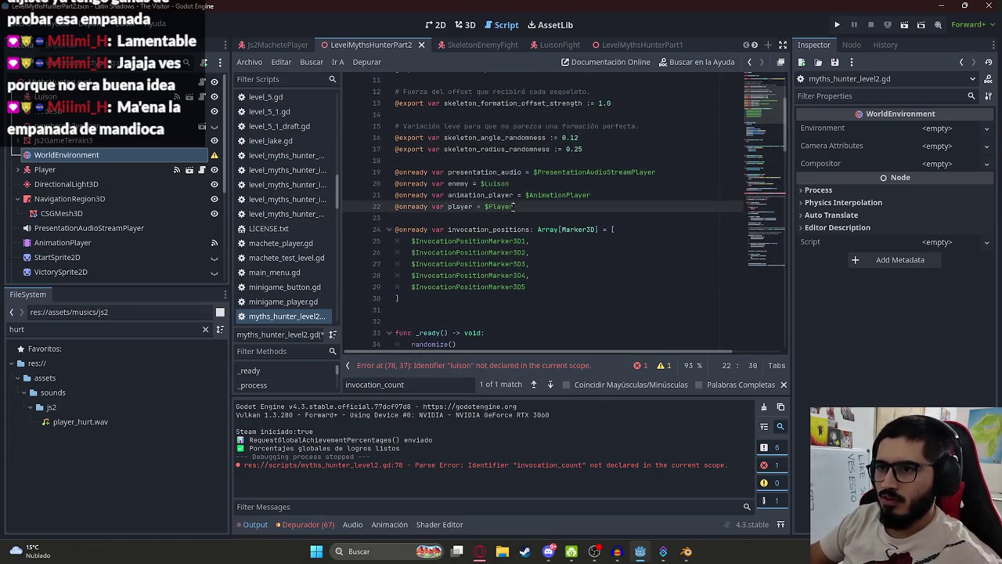
pyautogui.click(473, 185)
pyautogui.hotkey('alt', 'Left')
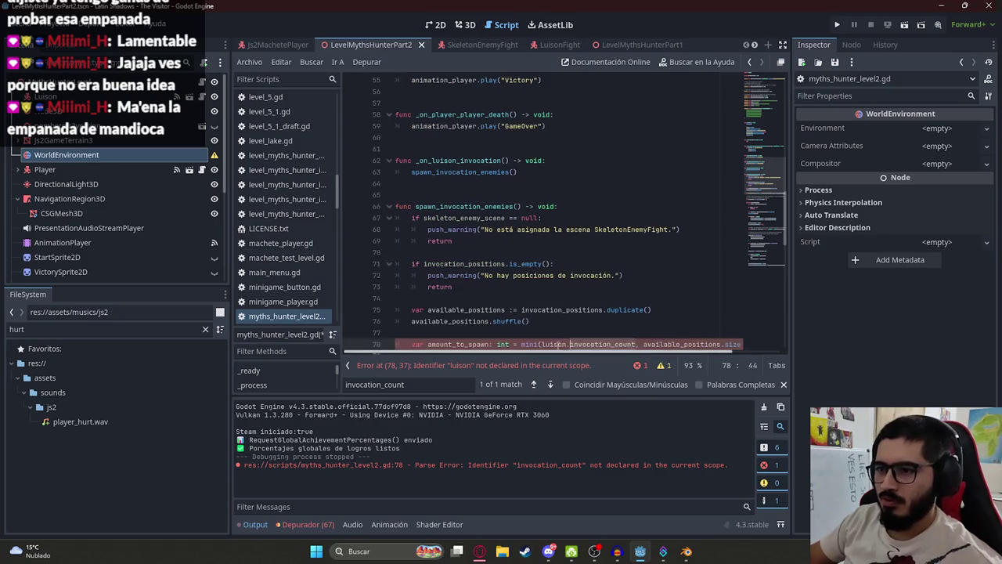
# Replace that prefix with enemy. so line 78 reads enemy.invocation_count
pyautogui.press('BackSpace')
pyautogui.press('BackSpace')
pyautogui.press('BackSpace')
pyautogui.write('enemy.')
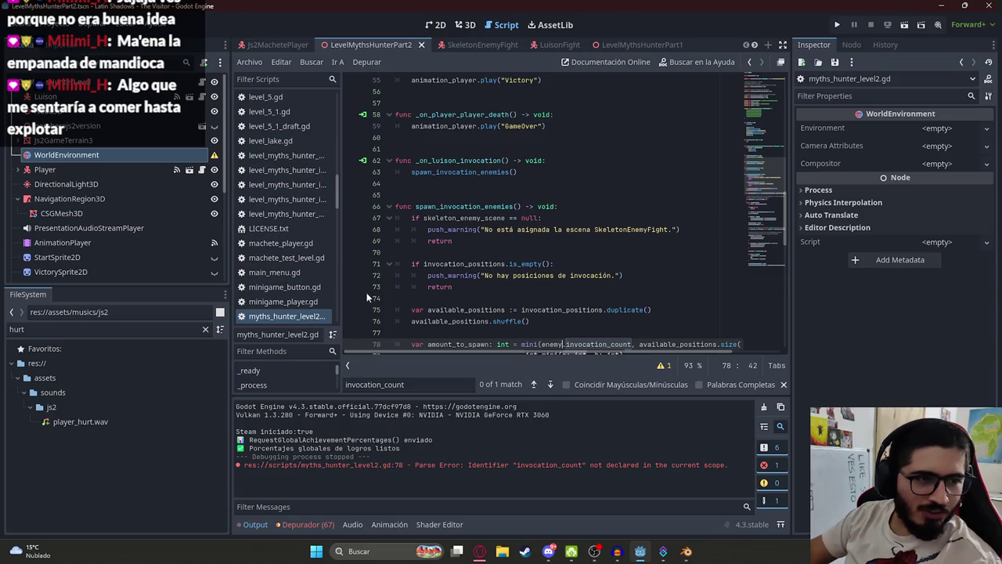
pyautogui.scroll(15, 733, 181)
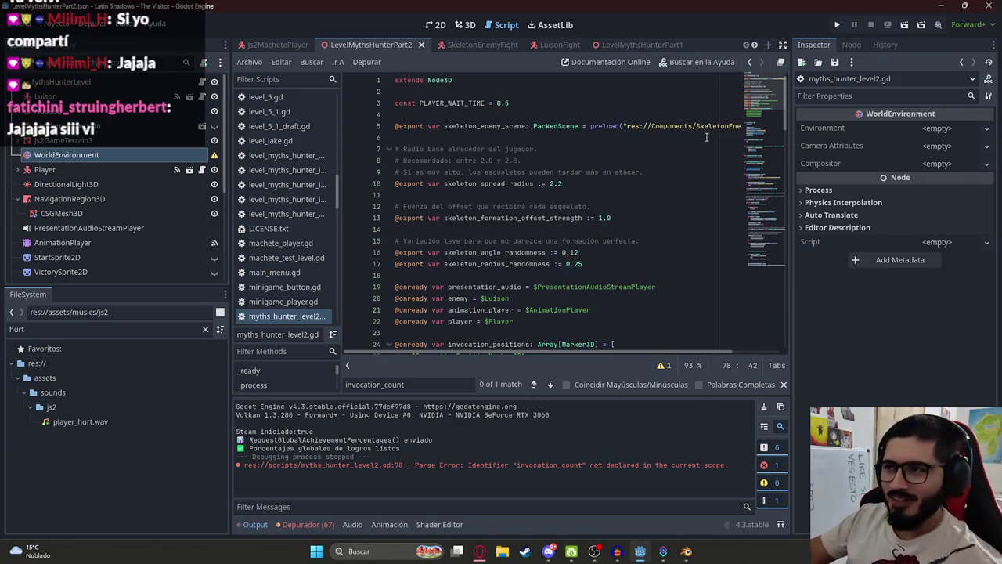
pyautogui.click(537, 207)
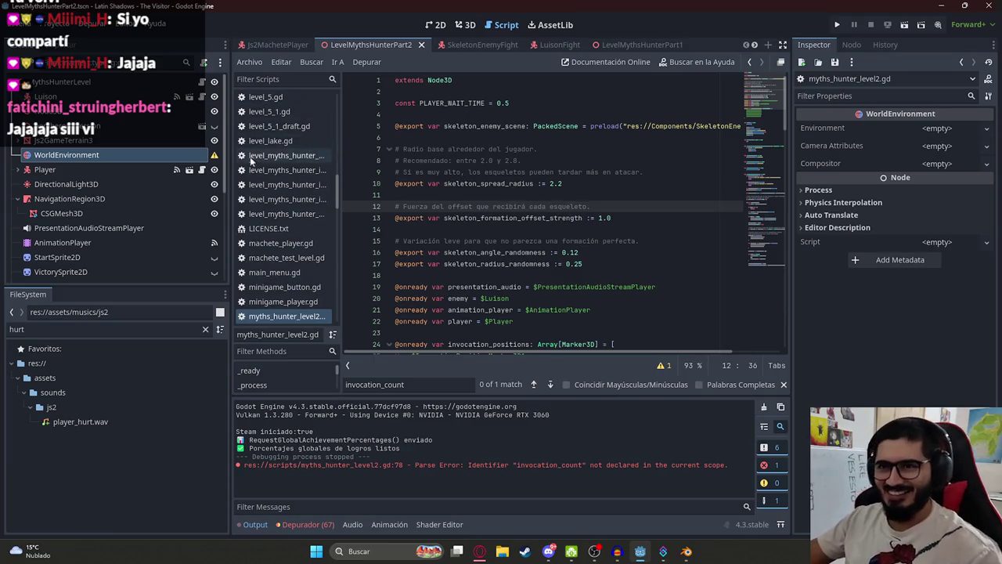
pyautogui.scroll(-2, 283, 109)
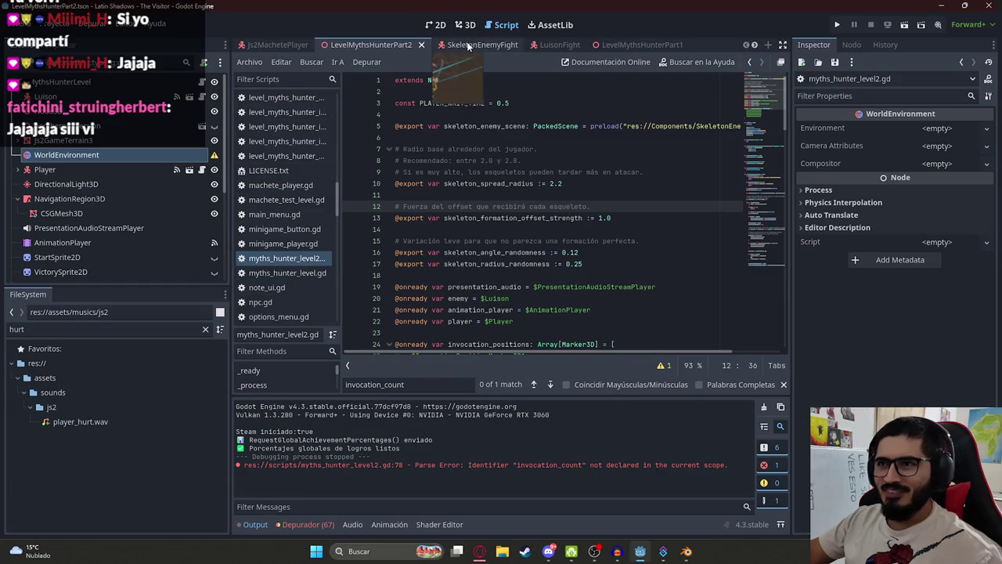
# Look over skeleton_enemy_fight.gd in the SkeletonEnemyFight scene
pyautogui.click(469, 44)
pyautogui.scroll(2, 172, 92)
pyautogui.click(202, 83)
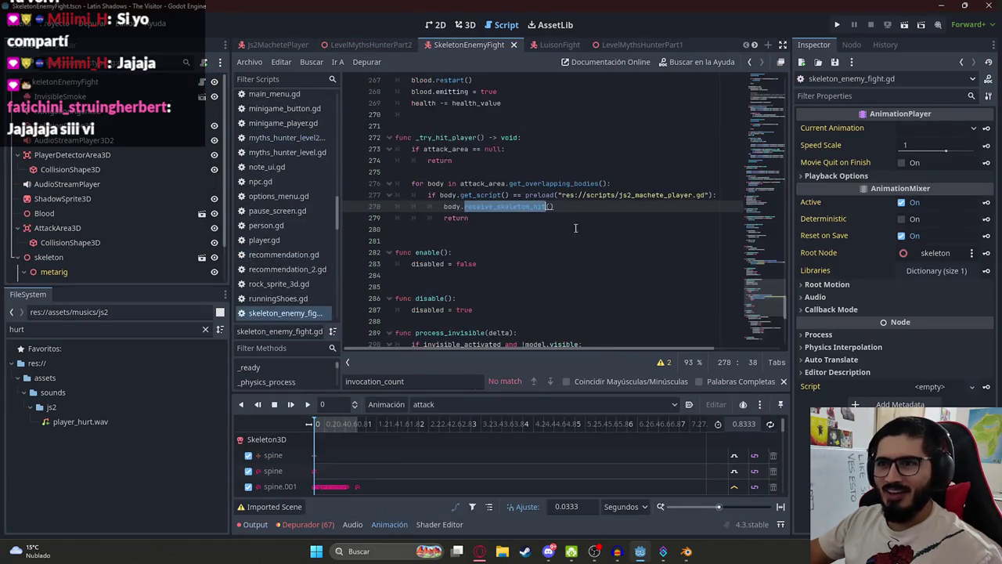
pyautogui.click(577, 229)
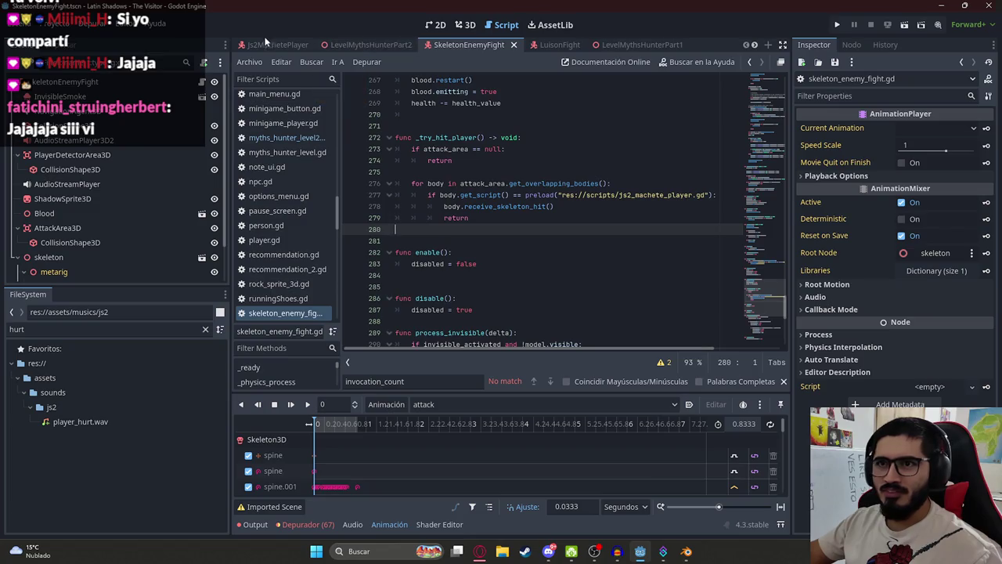
pyautogui.click(548, 45)
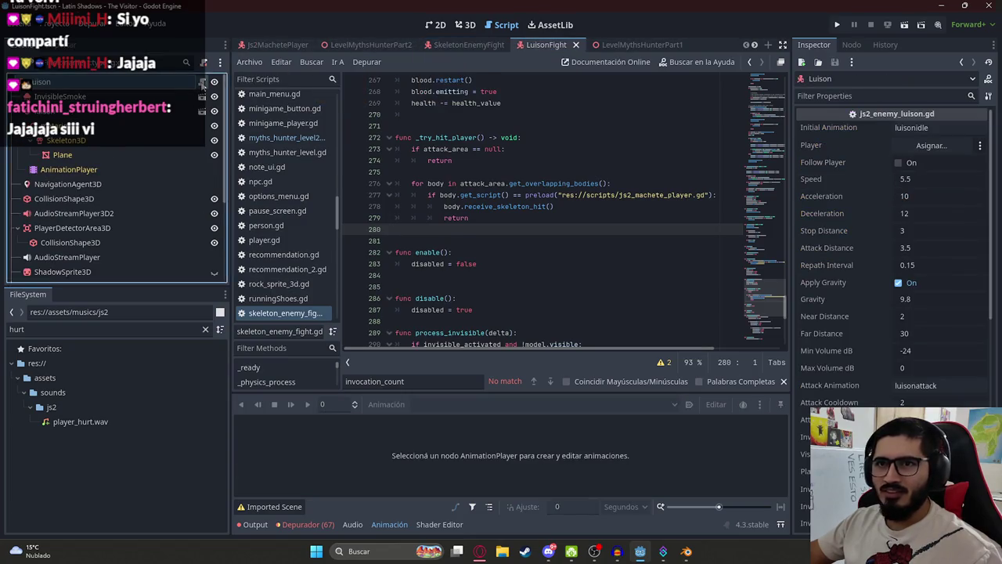
pyautogui.scroll(-12, 754, 108)
pyautogui.click(619, 151)
pyautogui.press('Return')
pyautogui.write('@export var invocation_count := 2')
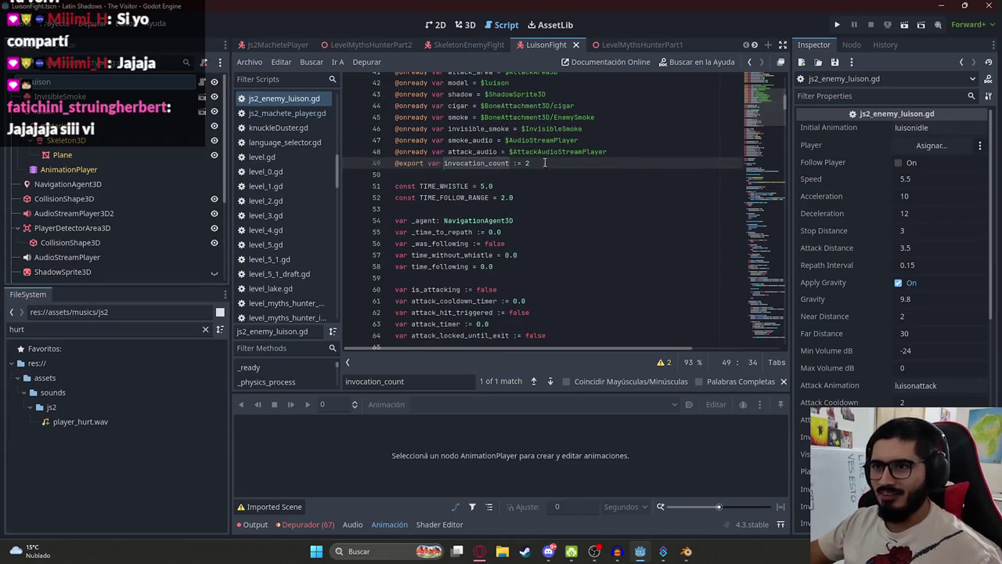
pyautogui.hotkey('ctrl', 'z')
pyautogui.hotkey('ctrl', 'z')
pyautogui.hotkey('ctrl', 'z')
pyautogui.write('@export var invocation_count := 2')
pyautogui.hotkey('ctrl', 's')
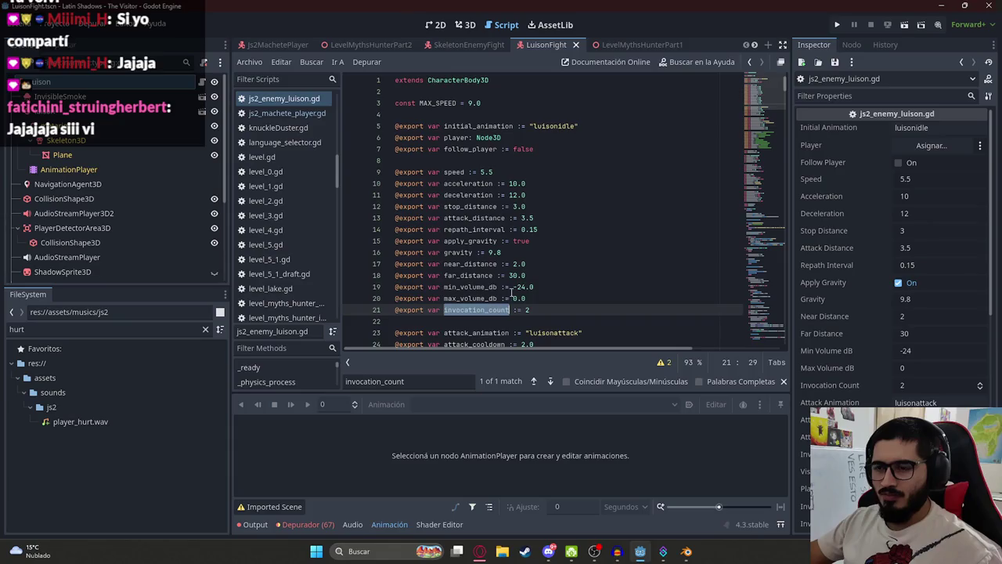